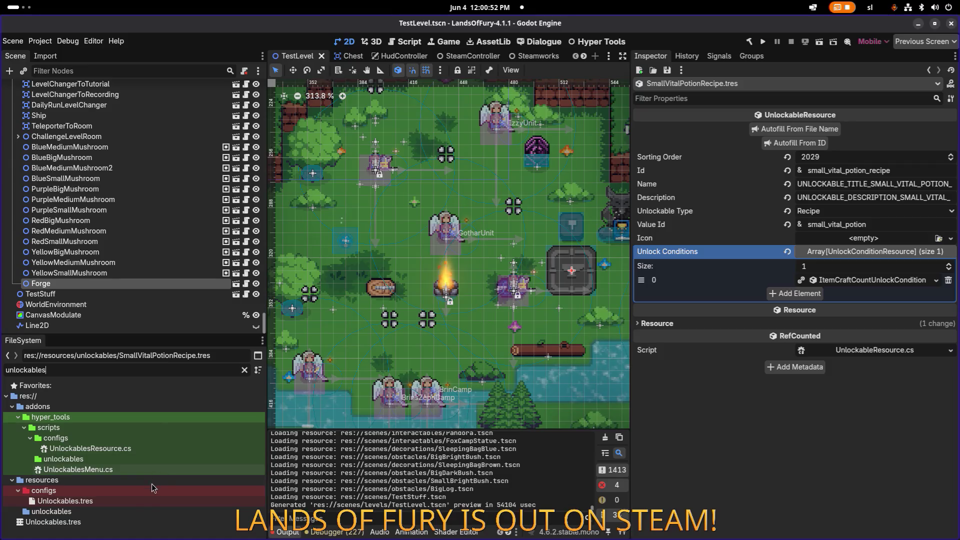
- Collapse Recipes, re-import to 215 unlockables and 21 recipes, save, and run the project
scroll(755, 272, "down", 5)
scroll(789, 282, "up", 5)
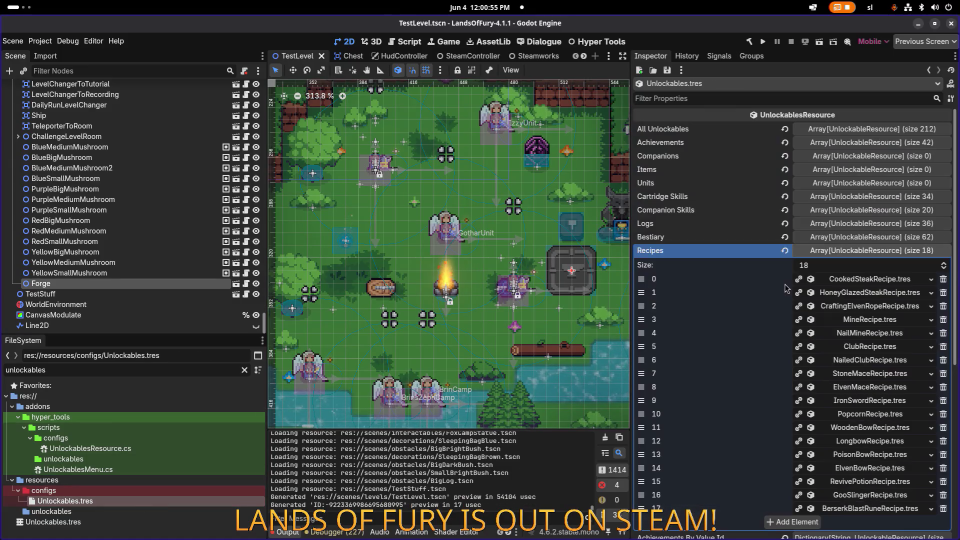
left_click(843, 251)
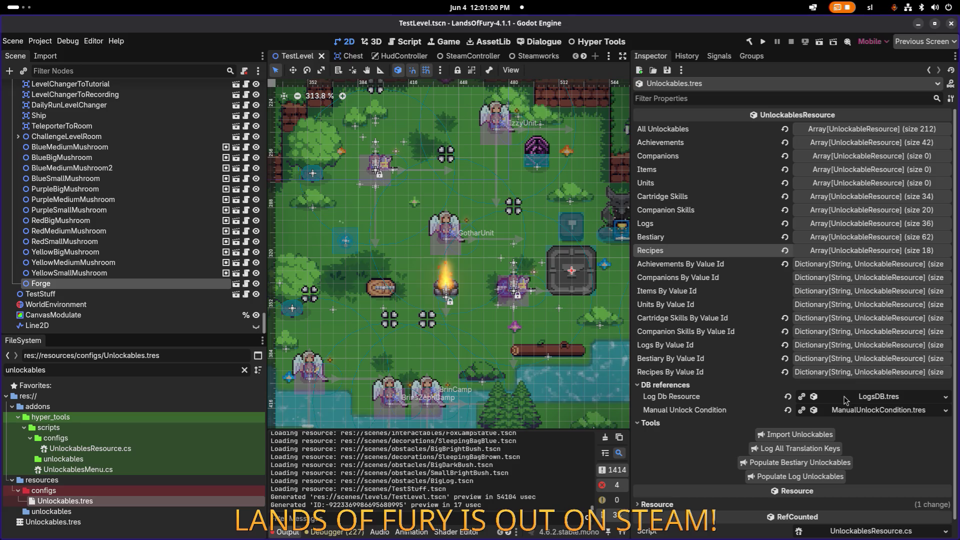
left_click(824, 435)
key("ctrl+s")
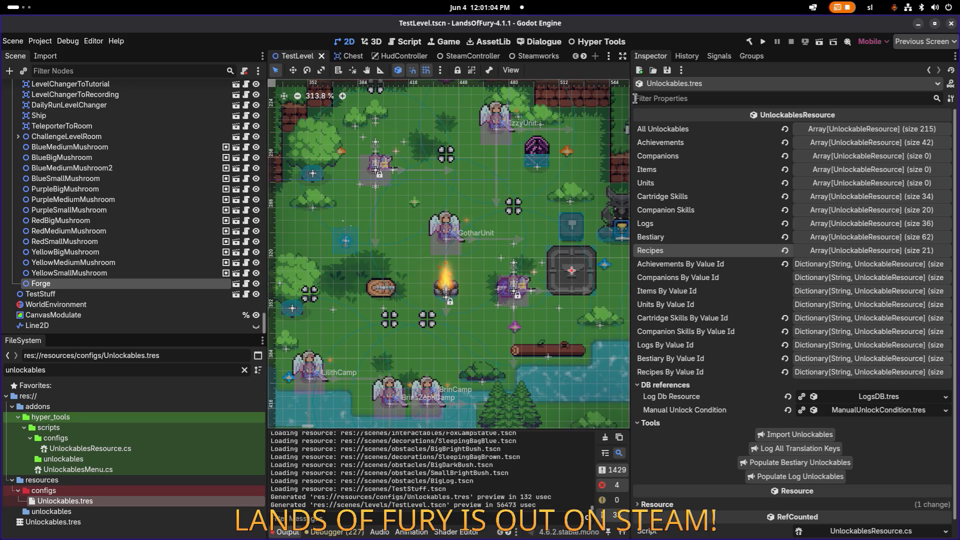
left_click(764, 42)
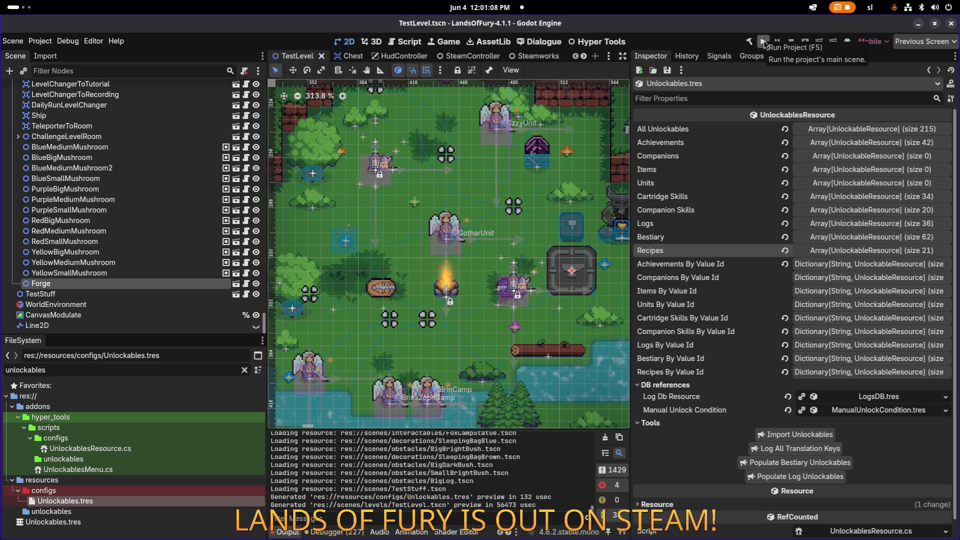
key("alt+Tab")
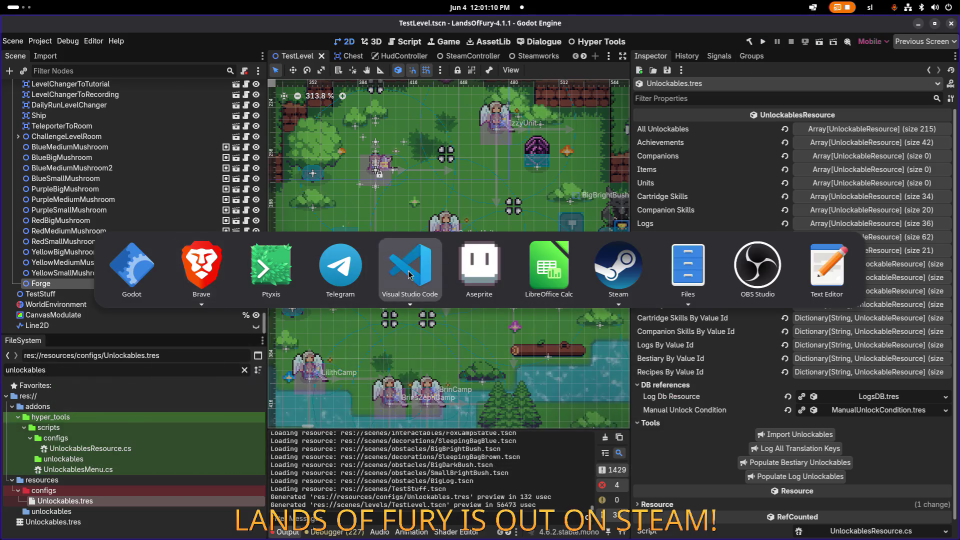
- Duplicate the AddItem("small_potion", 1) line twice, save InventorySystem.cs, and relaunch the game
left_click(409, 274)
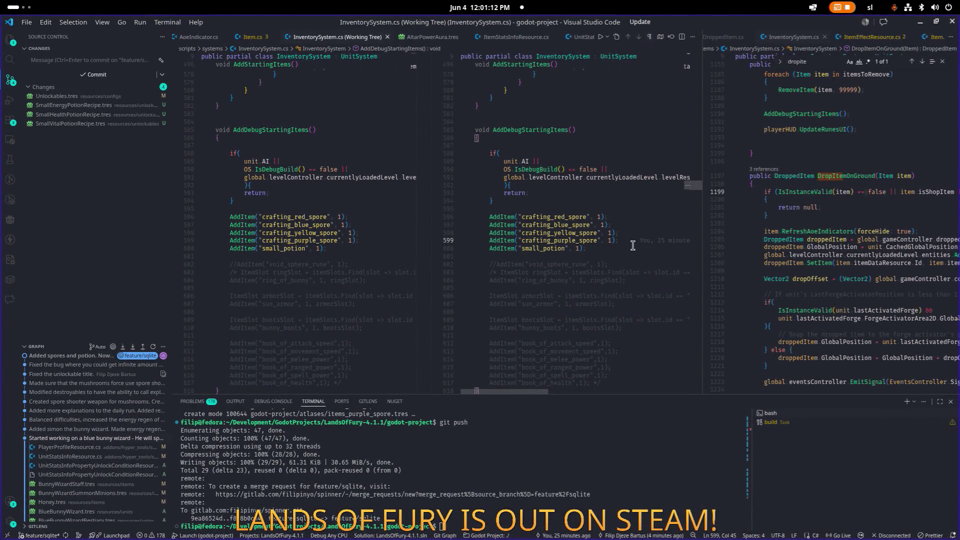
key("shift+alt+Up")
key("shift+alt+Up")
key("Up")
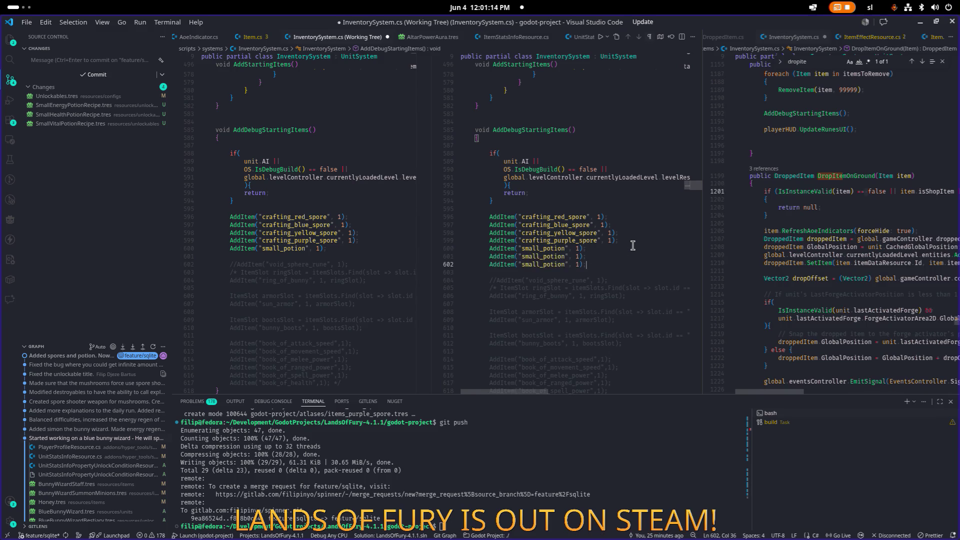
key("ctrl+s")
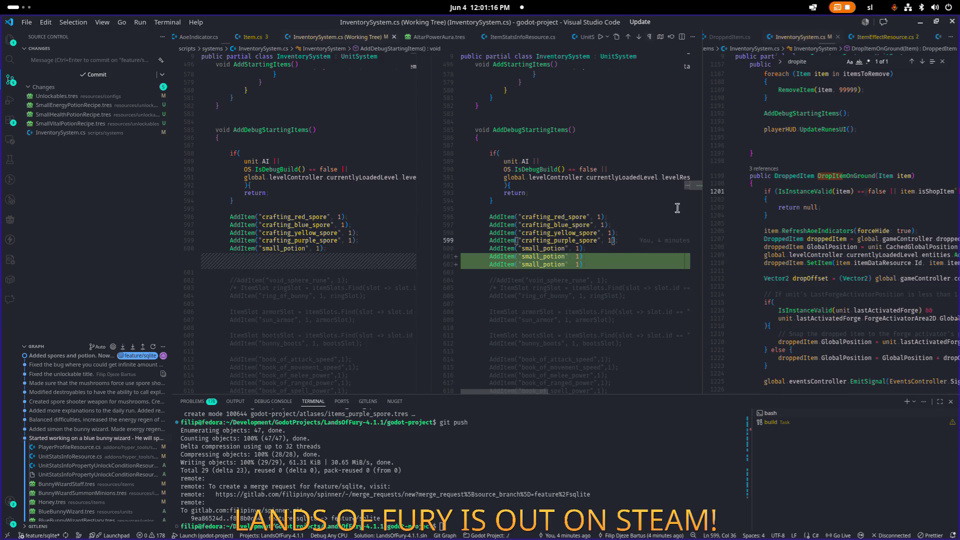
left_click(920, 22)
left_click(764, 42)
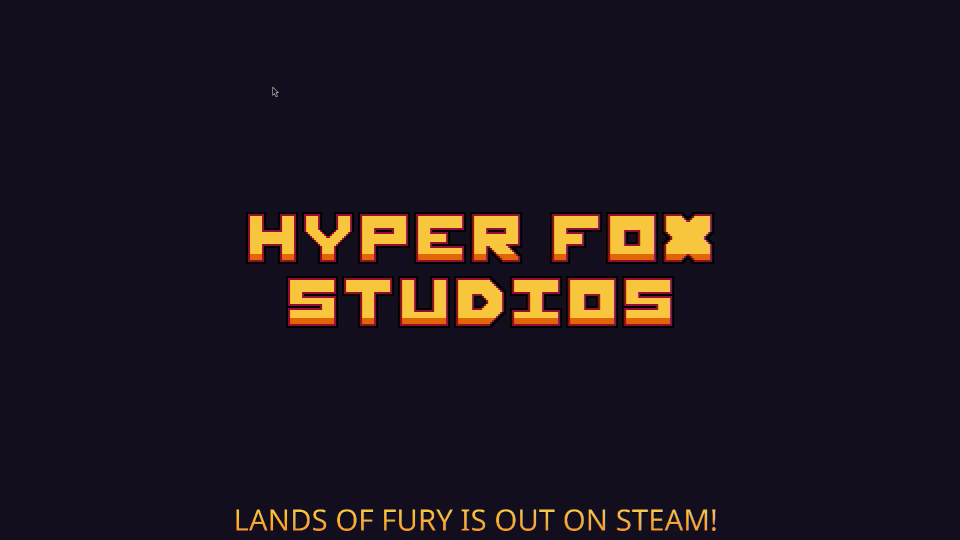
- Search the project for 'nailed', then 'g', then 'ring', and start playing from the main menu
key("alt+Tab")
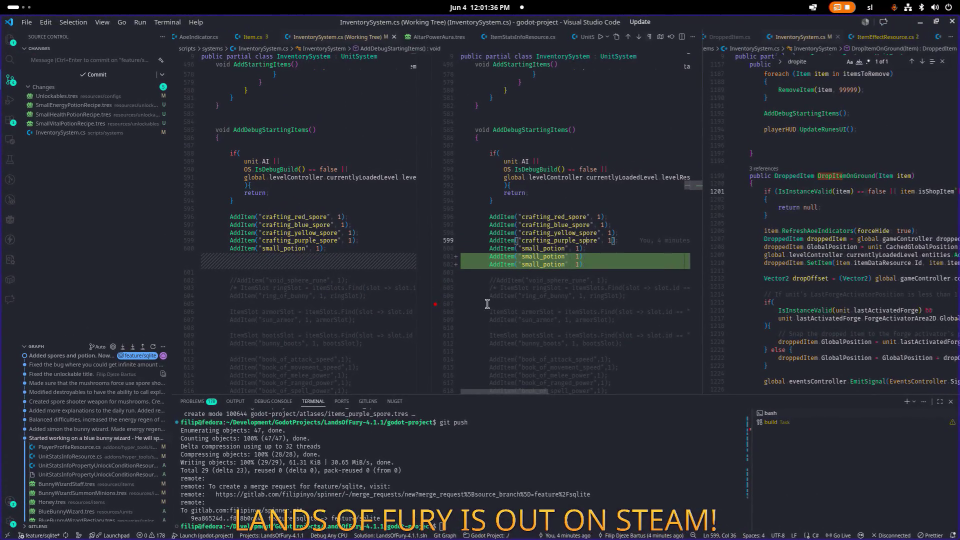
left_click(513, 304)
key("ctrl+shift+f")
type("na")
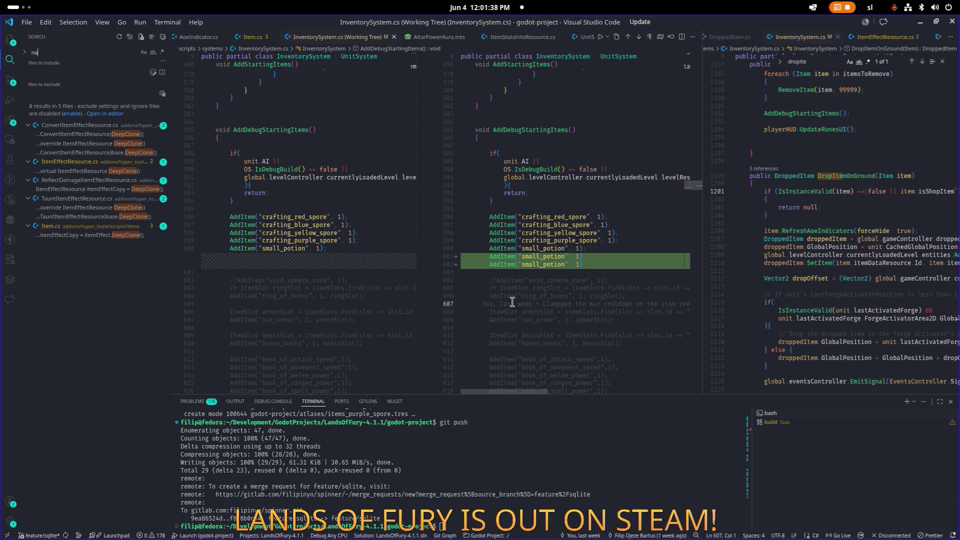
type("iled")
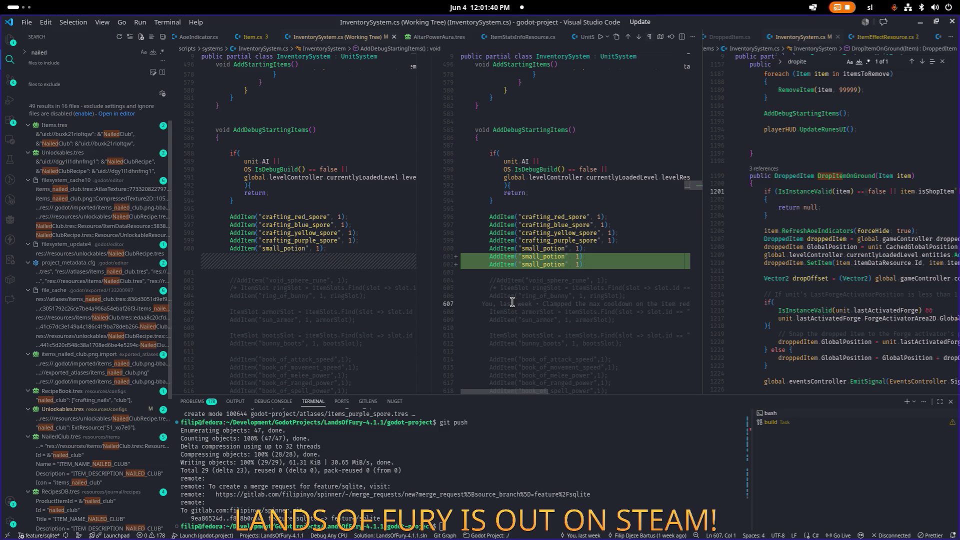
key("ctrl+a")
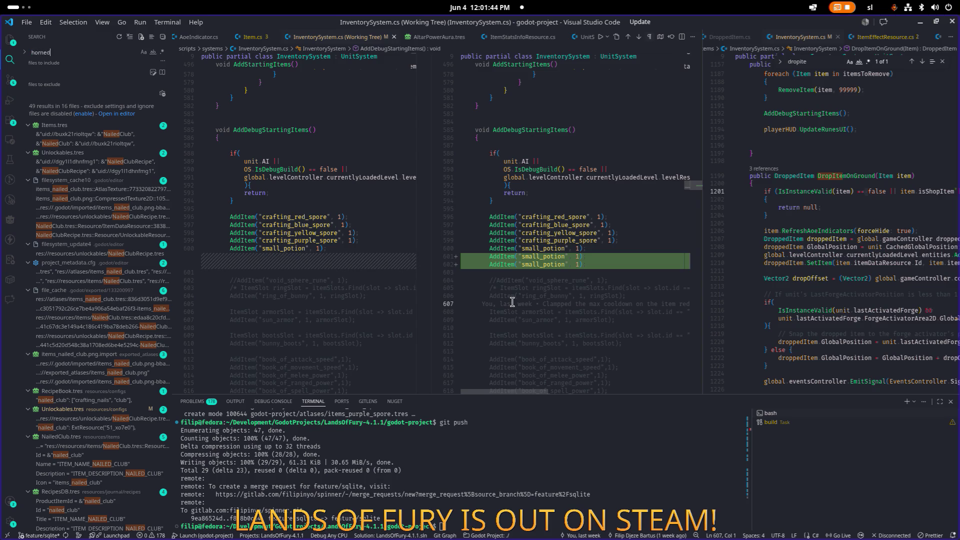
type("g")
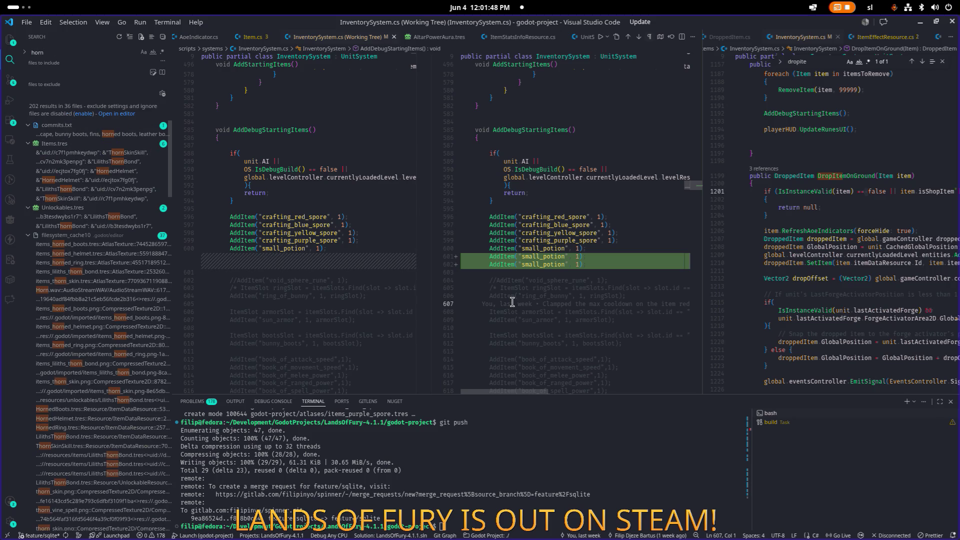
key("ctrl+a")
type("ring")
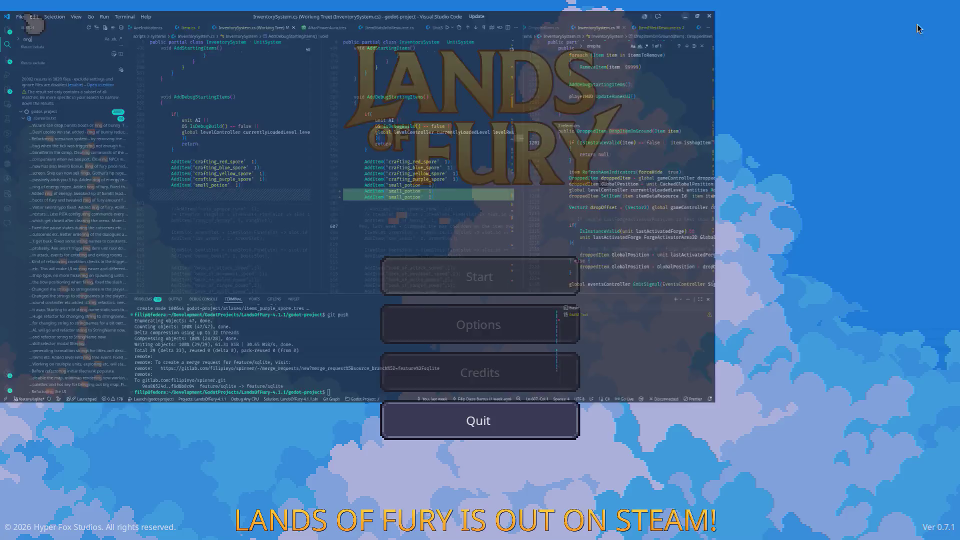
key("Return")
key("Return")
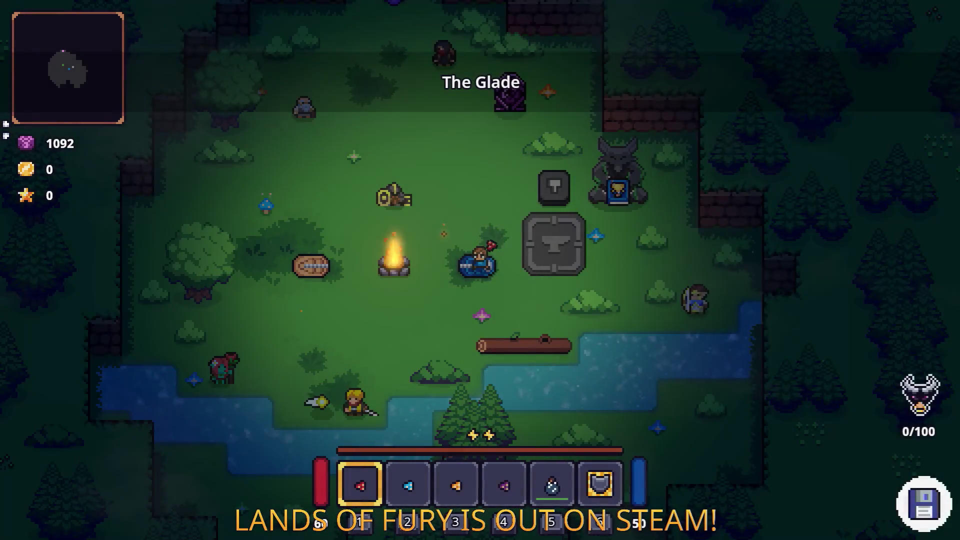
- Walk onto the anvil platform while cycling through hotbar slots 1–5
key("d")
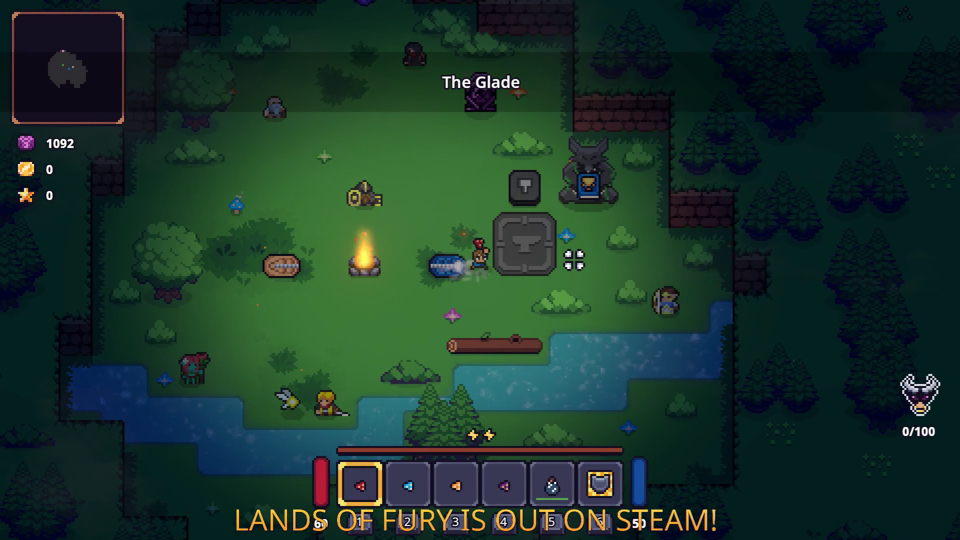
key("2")
key("3")
key("4")
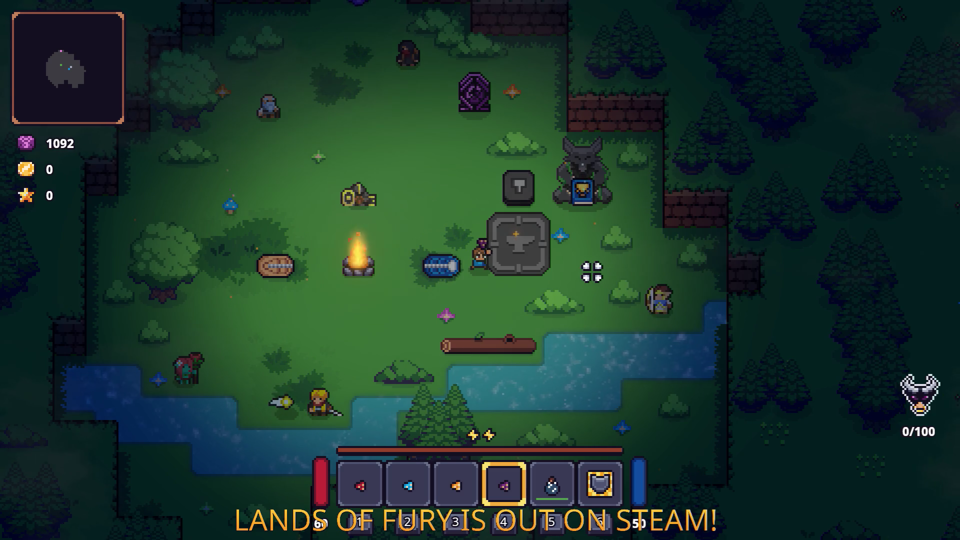
key("w")
key("d")
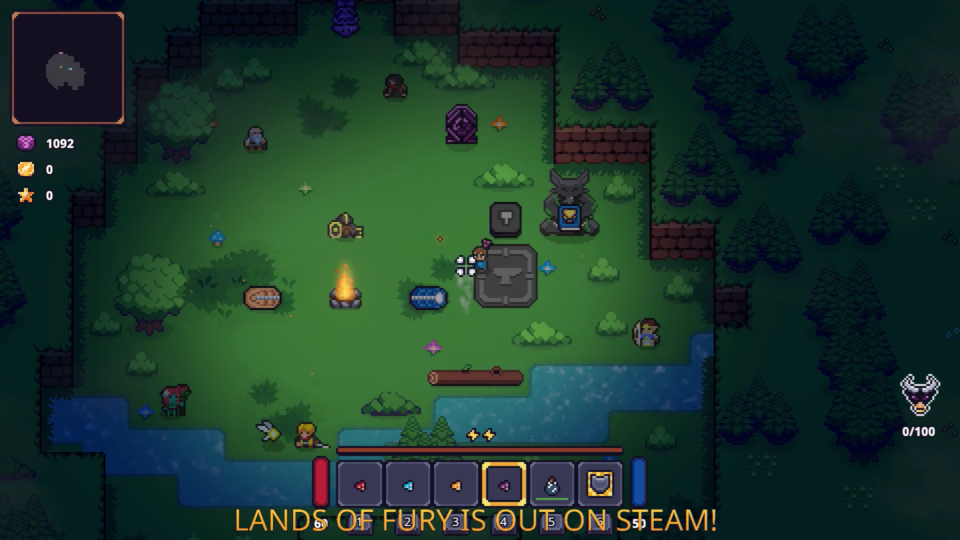
key("5")
key("4")
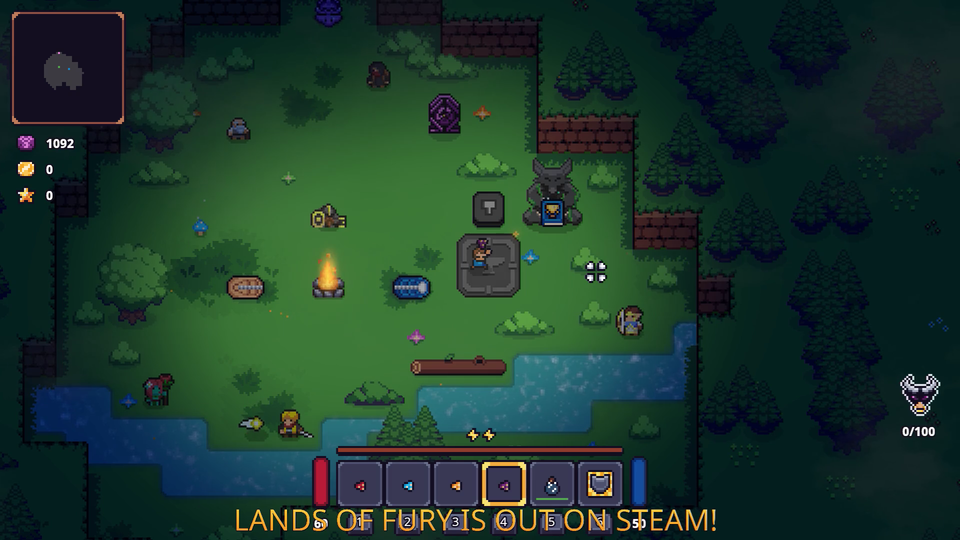
key("3")
key("1")
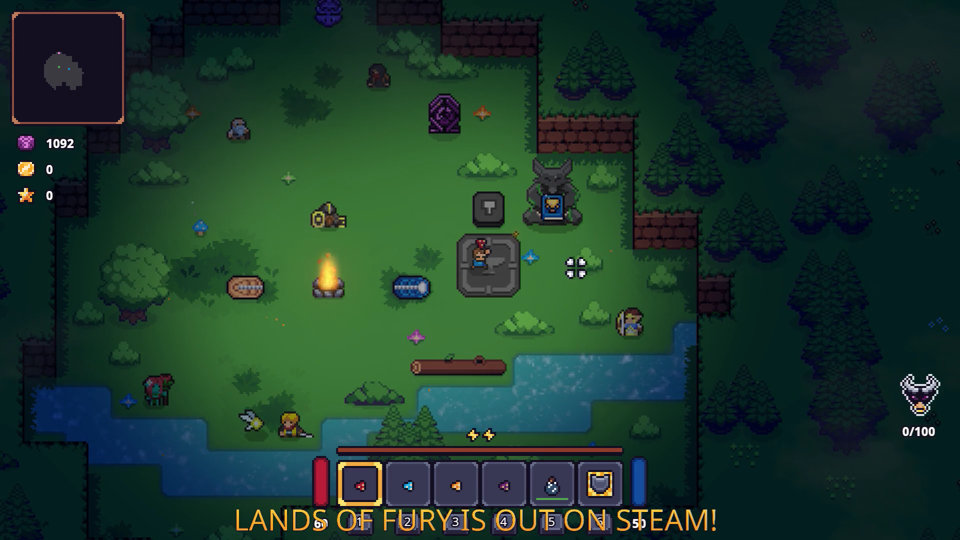
- Craft a potion from the Red Spore and Small Potion at the anvil, then drink it
key("i")
right_click(376, 373)
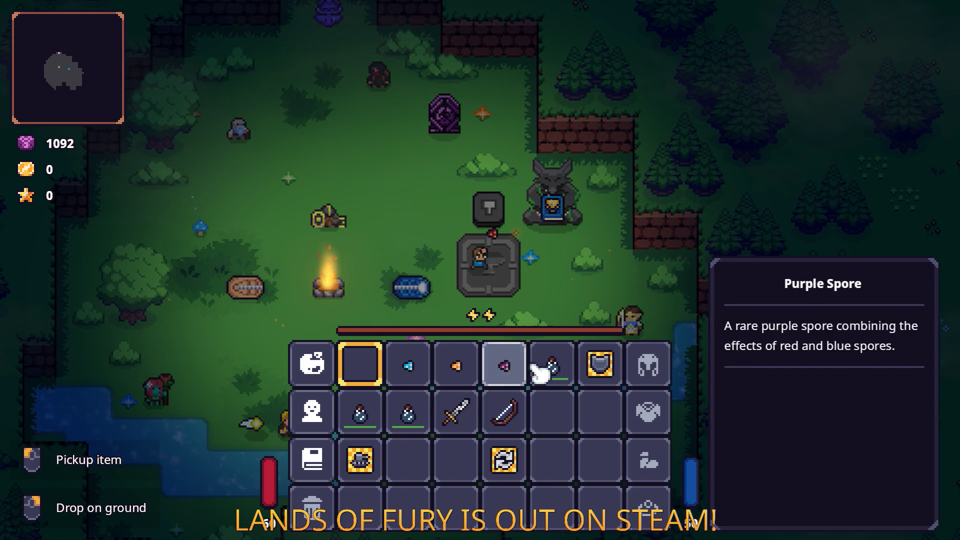
right_click(554, 371)
key("i")
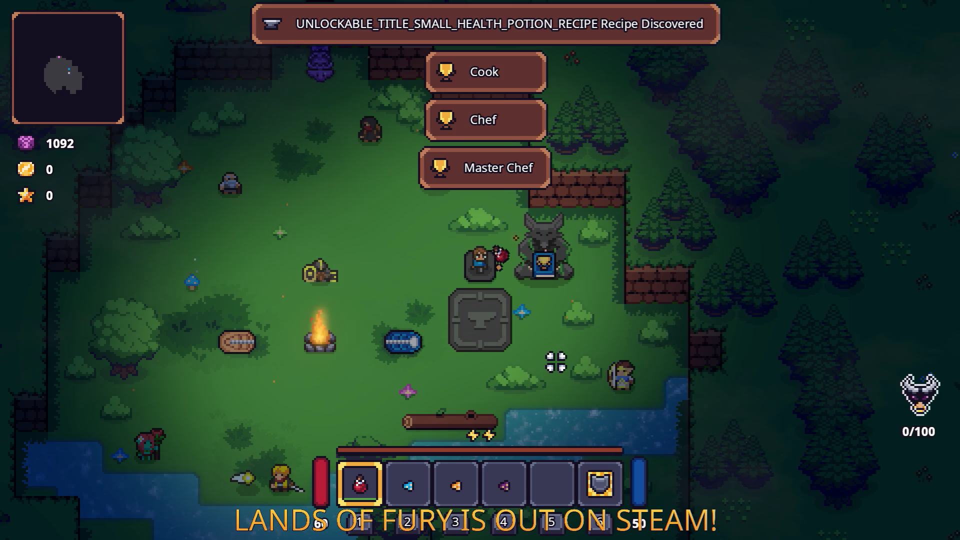
key("s")
left_click(540, 359)
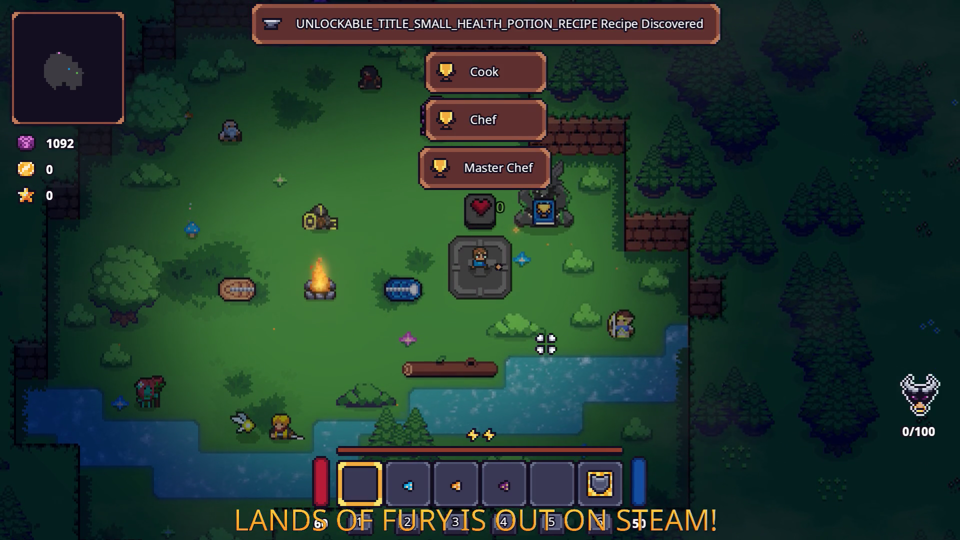
- Brew potions from the Blue and Purple Spores and collect them from the cauldron
key("i")
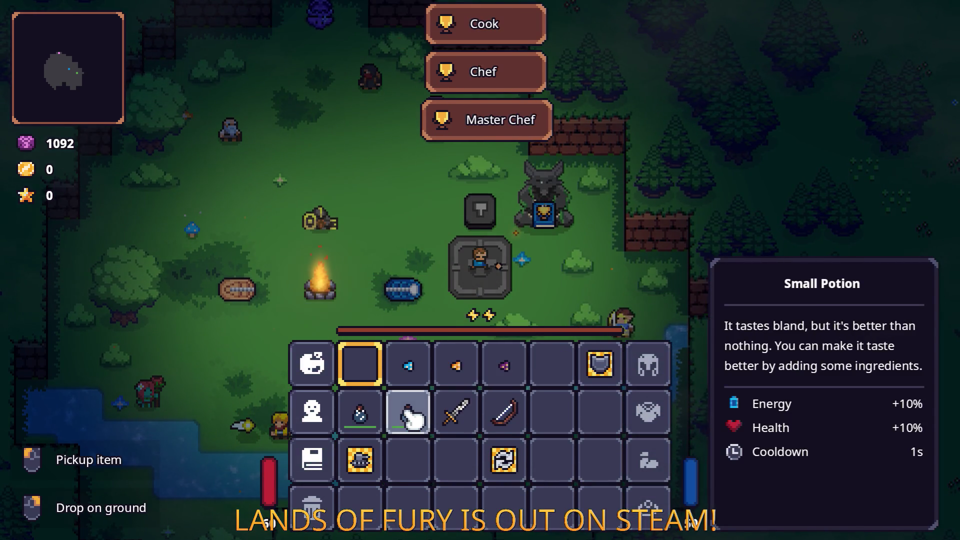
left_click(407, 360)
right_click(500, 368)
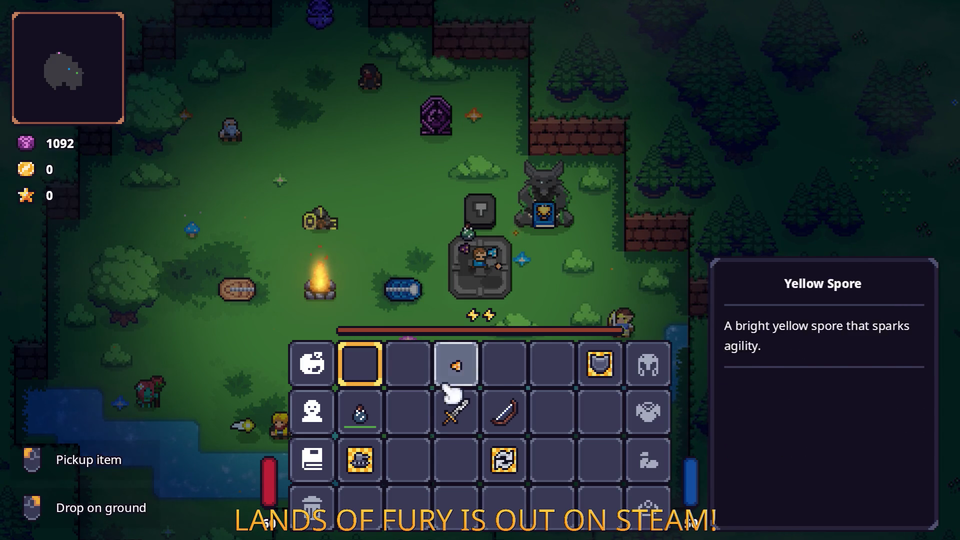
key("i")
key("e")
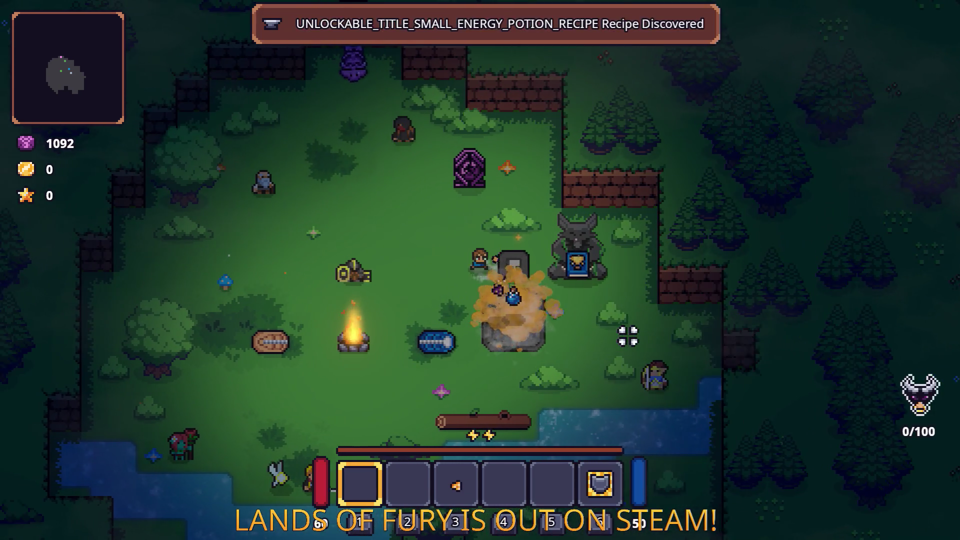
key("s")
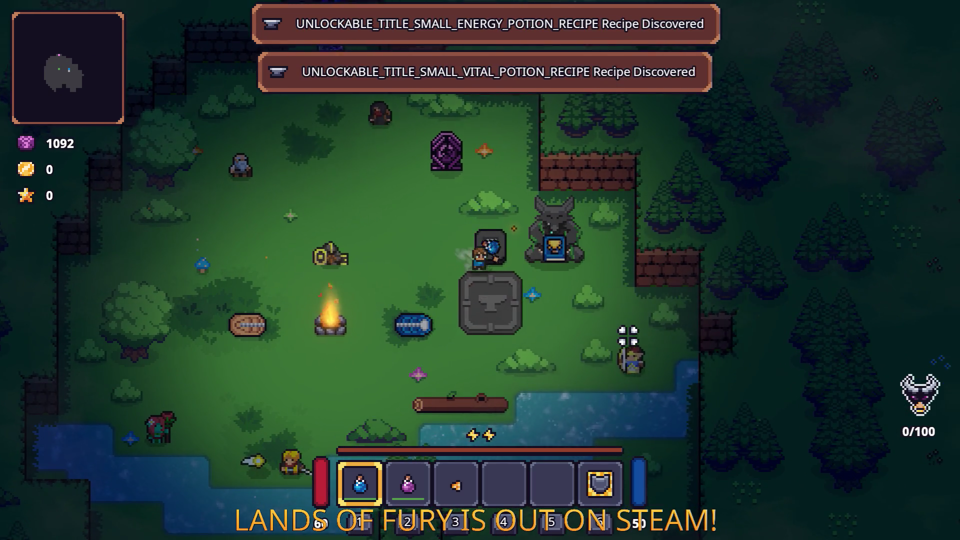
key("i")
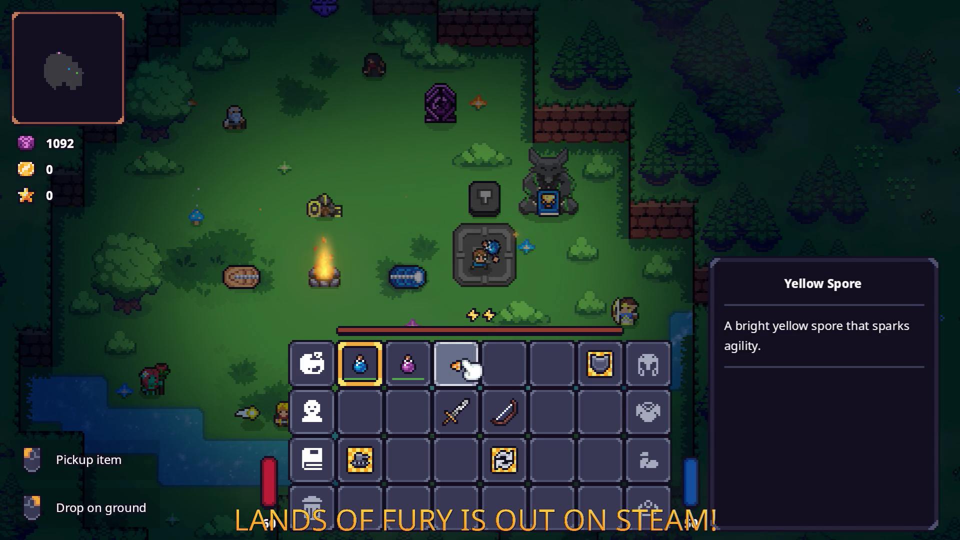
- Move the Rusty Sword into the first hotbar slot
key("Tab")
key("Tab")
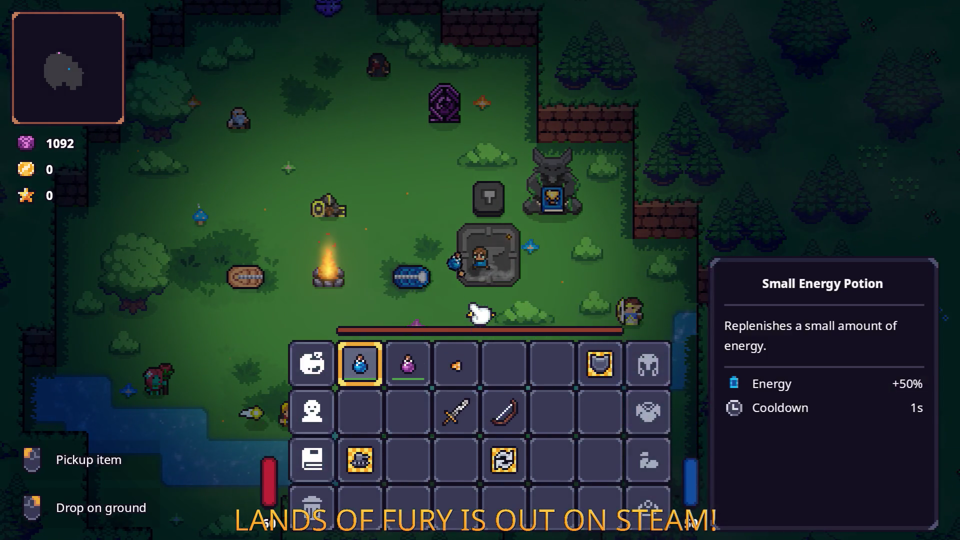
key("Tab")
key("Tab")
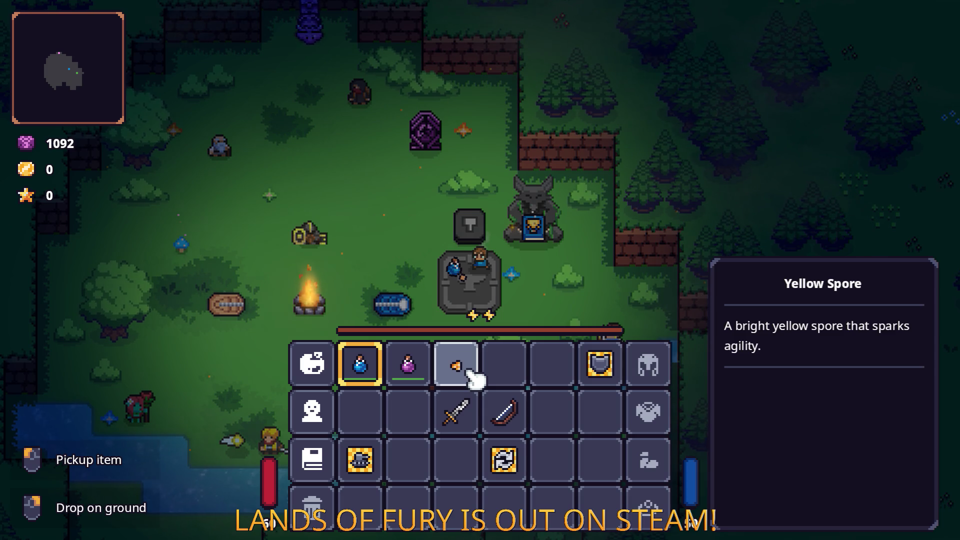
key("Tab")
key("Tab")
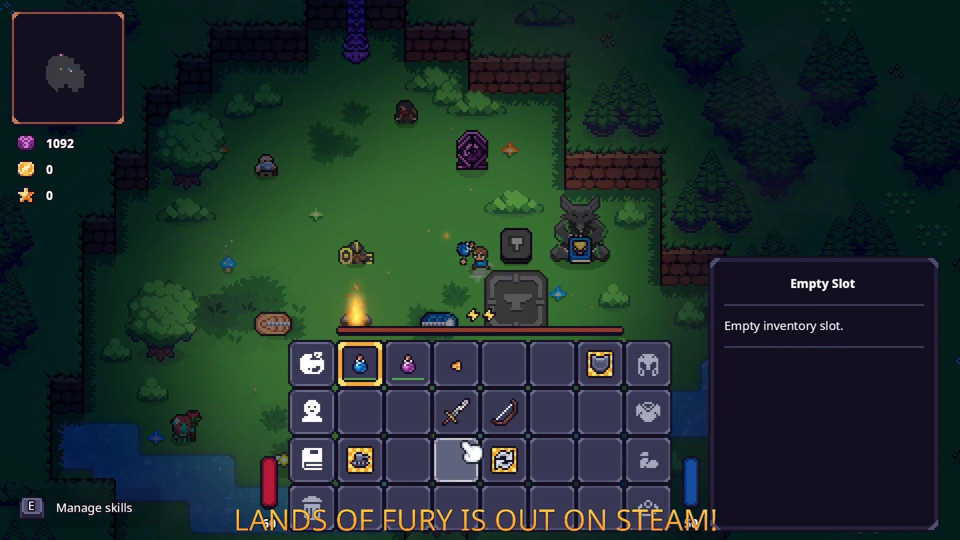
left_click_drag(452, 409, 368, 368)
key("Tab")
key("a")
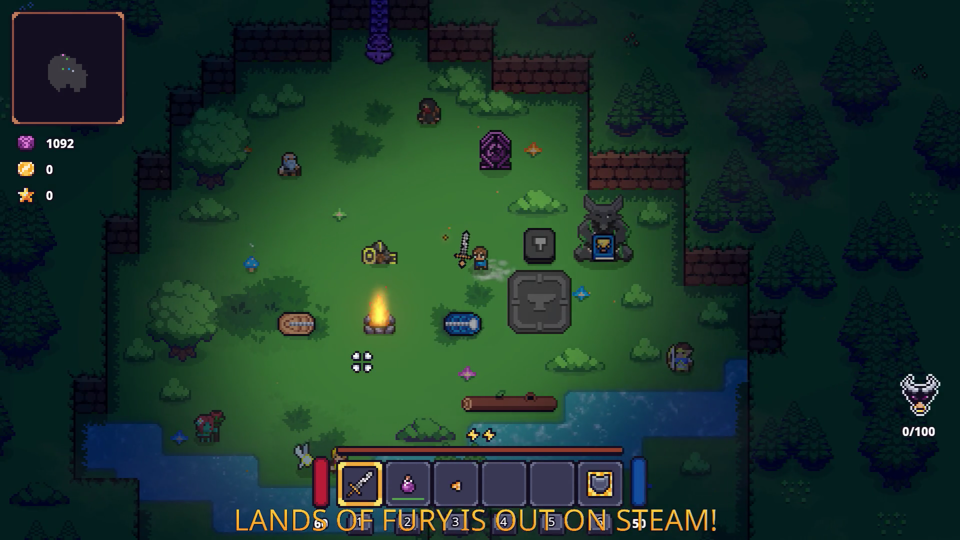
- Dash back to the training dummy and hit it with the sword
key("a")
key("d")
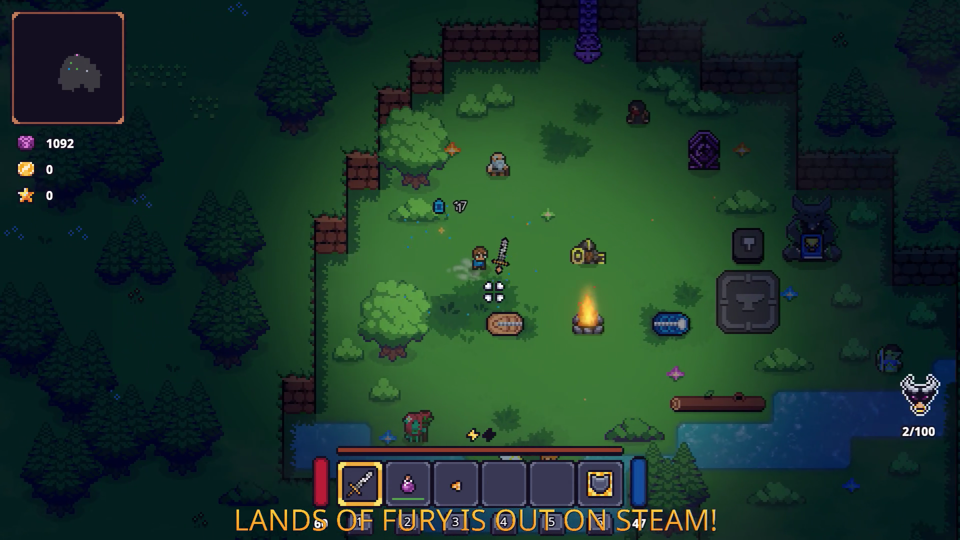
key("space")
key("d")
key("space")
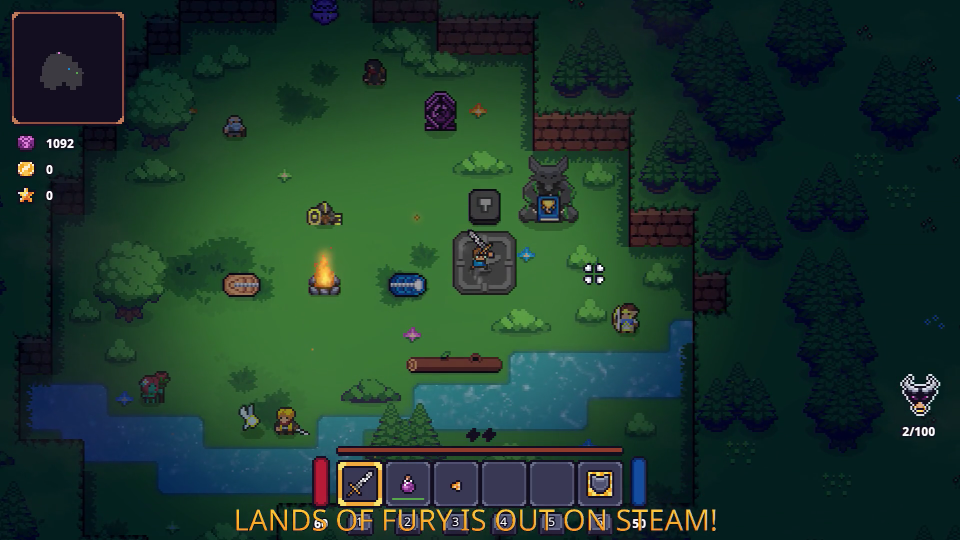
- Walk past the campfire back to the anvil and bring up the pause menu
key("s")
key("a")
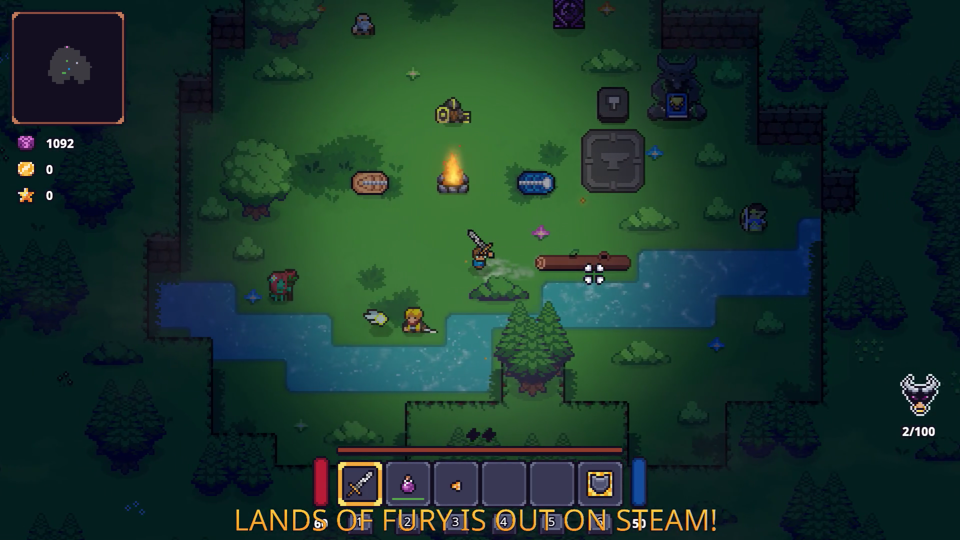
key("w")
key("d")
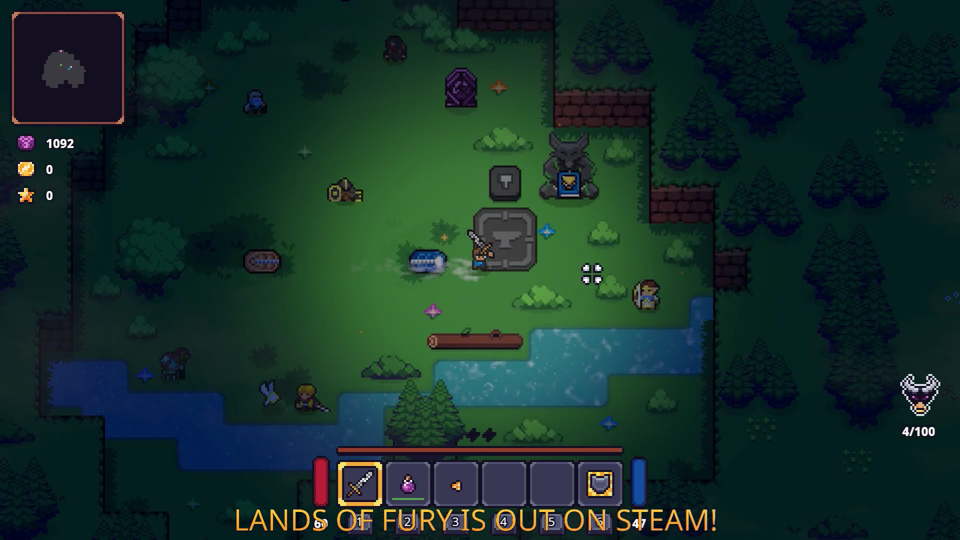
key("Tab")
key("Tab")
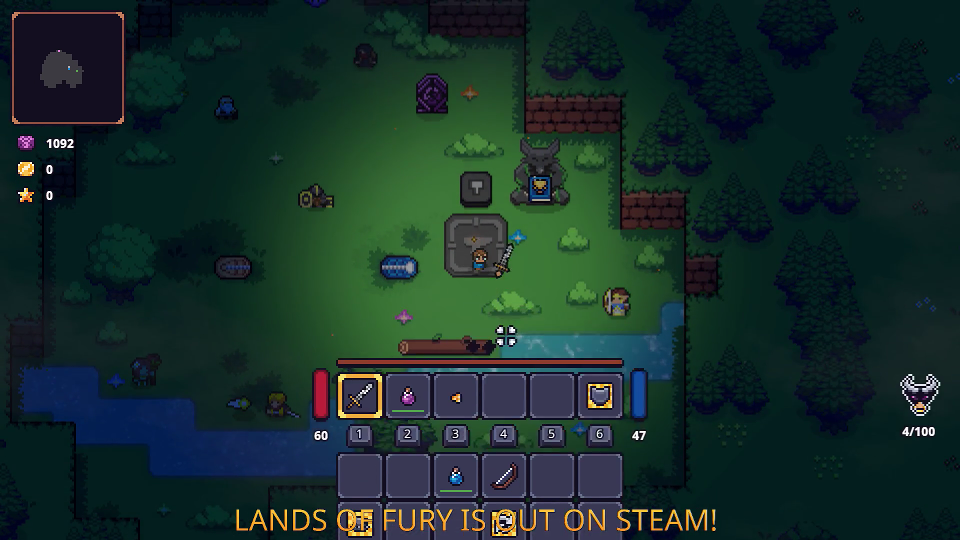
key("Escape")
key("Escape")
key("Tab")
- View the Small Health, Energy and Vital Potion recipes on the Journal's Recipes tab
left_click(314, 458)
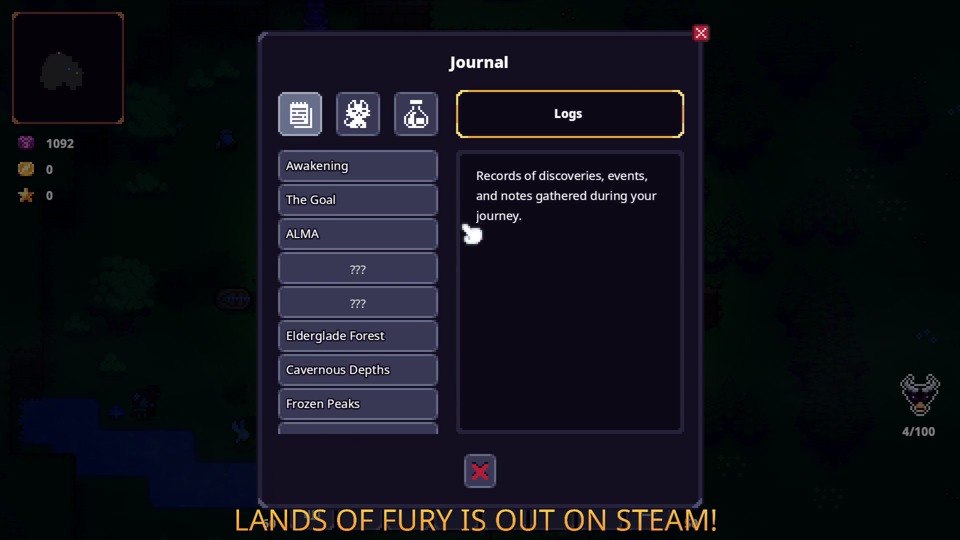
left_click(420, 100)
scroll(415, 311, "down", 5)
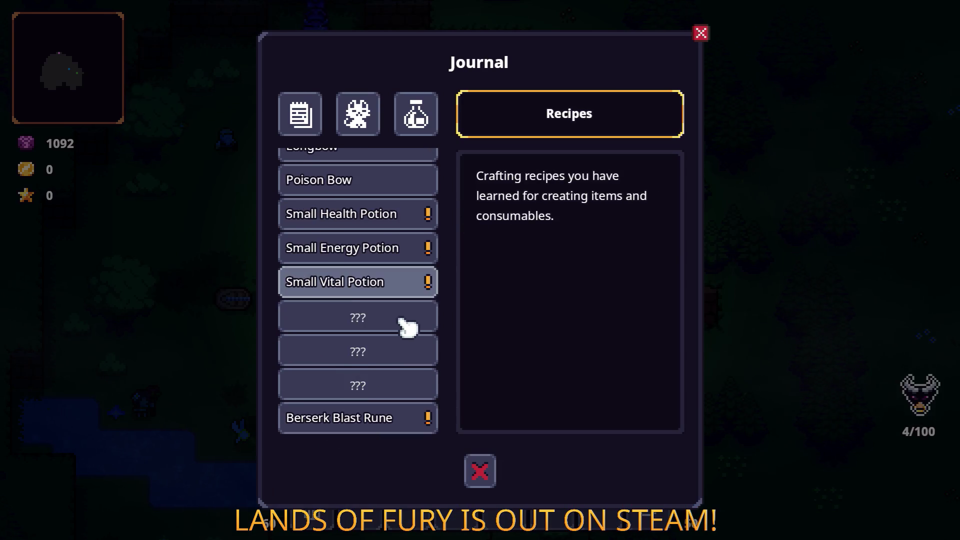
left_click(411, 220)
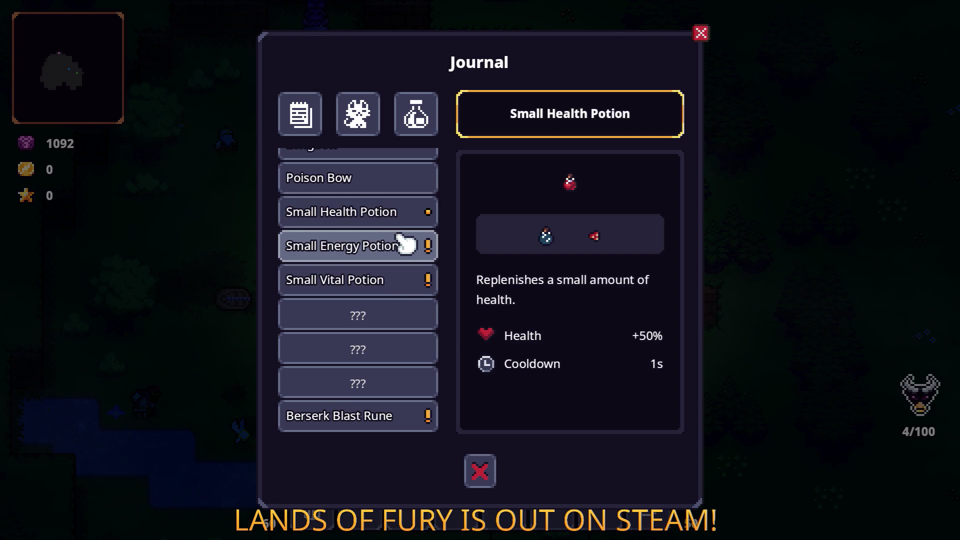
left_click(407, 244)
left_click(396, 279)
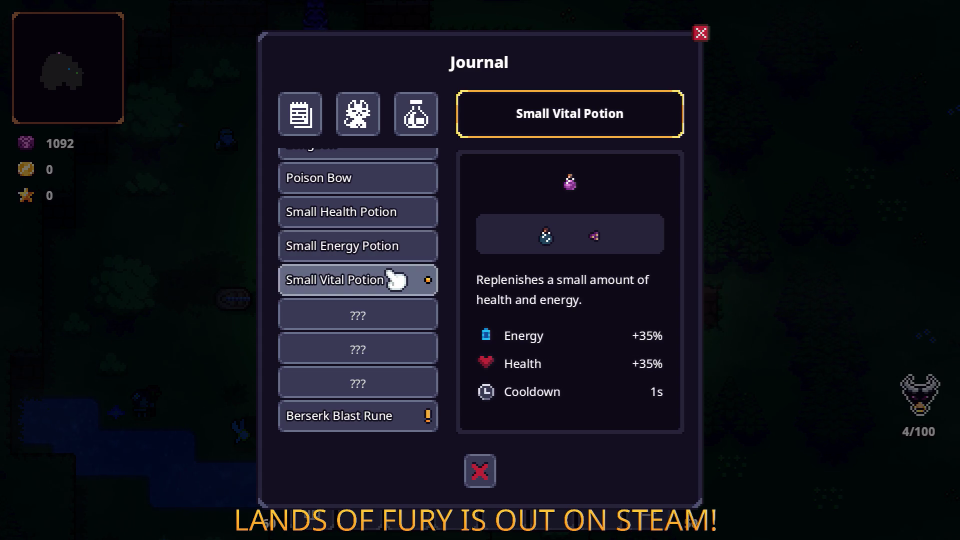
left_click(395, 249)
left_click(394, 220)
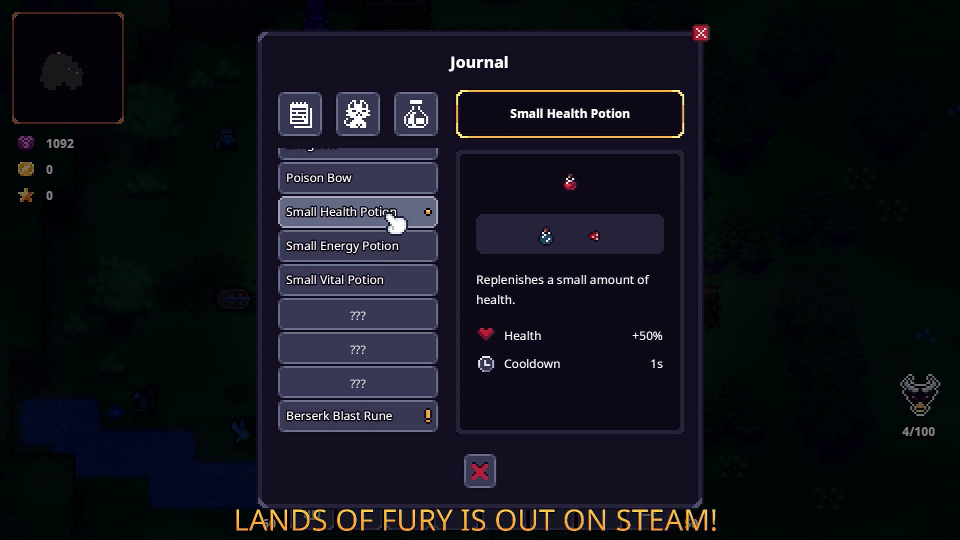
left_click(403, 257)
left_click(394, 279)
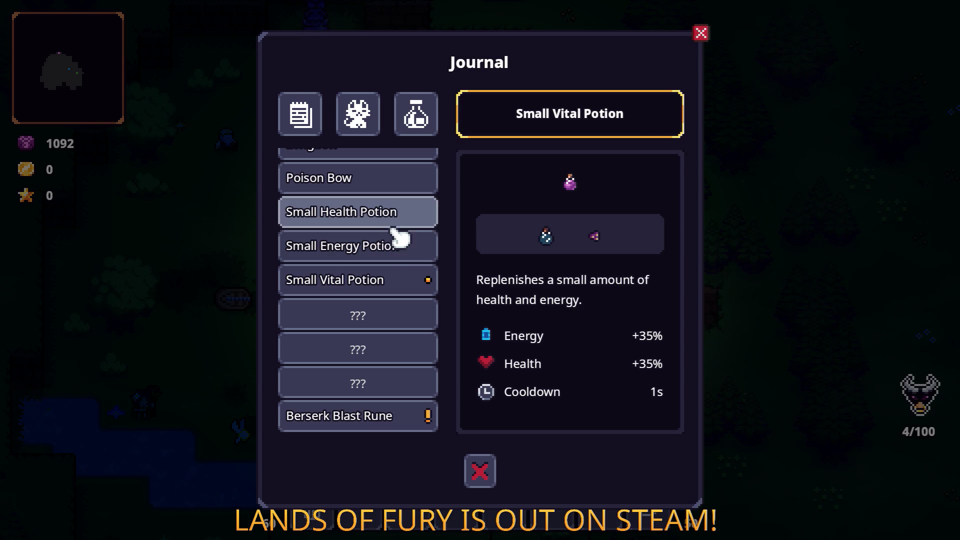
left_click(396, 224)
left_click(393, 253)
left_click(382, 283)
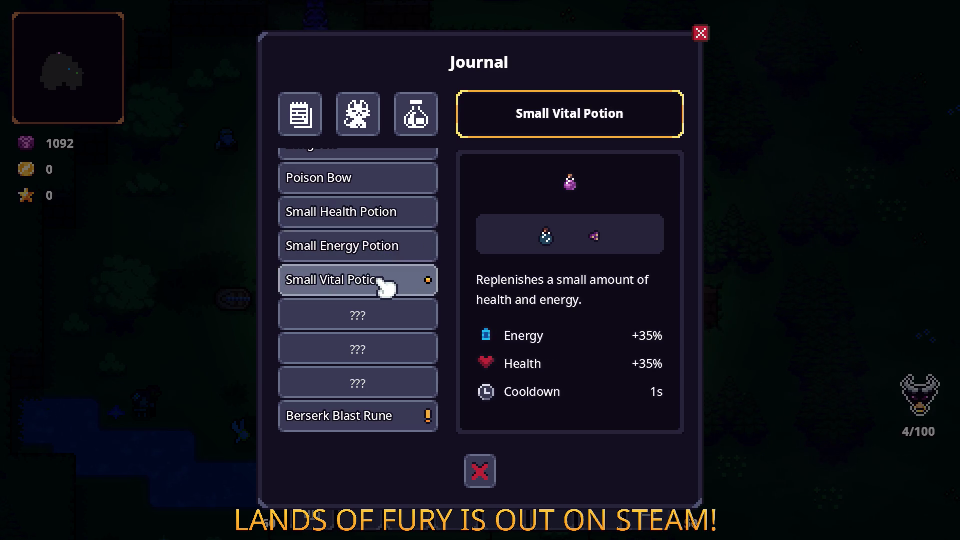
- Close the Journal and quit the game back to the Godot editor
left_click(487, 475)
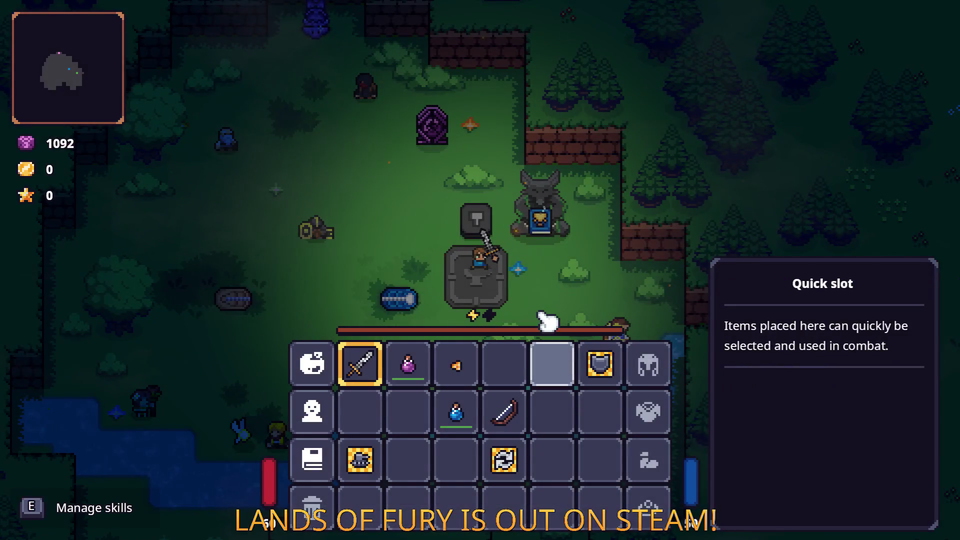
key("Escape")
left_click(508, 484)
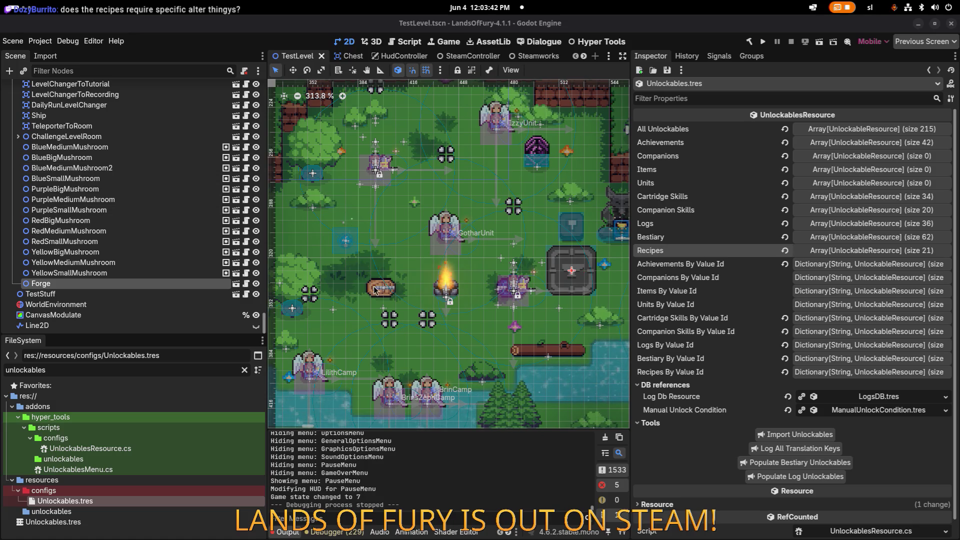
- Pan and zoom the level view to centre the Forge
scroll(577, 279, "up", 5)
left_click_drag(576, 279, 433, 259)
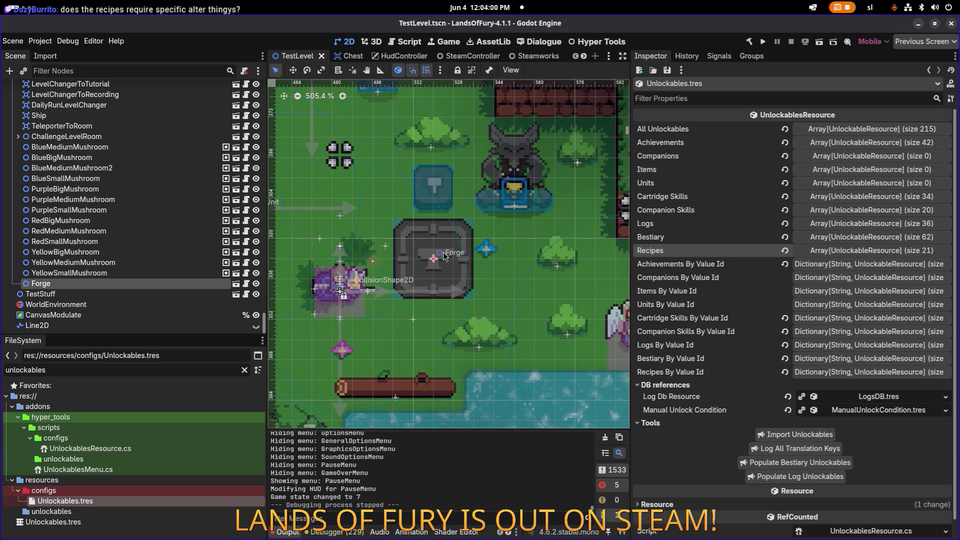
scroll(444, 256, "down", 8)
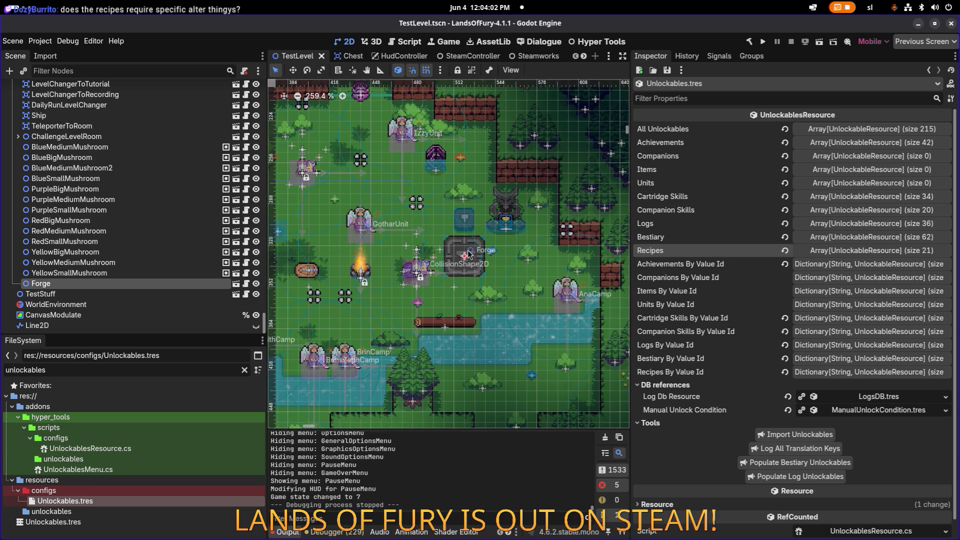
scroll(472, 258, "up", 10)
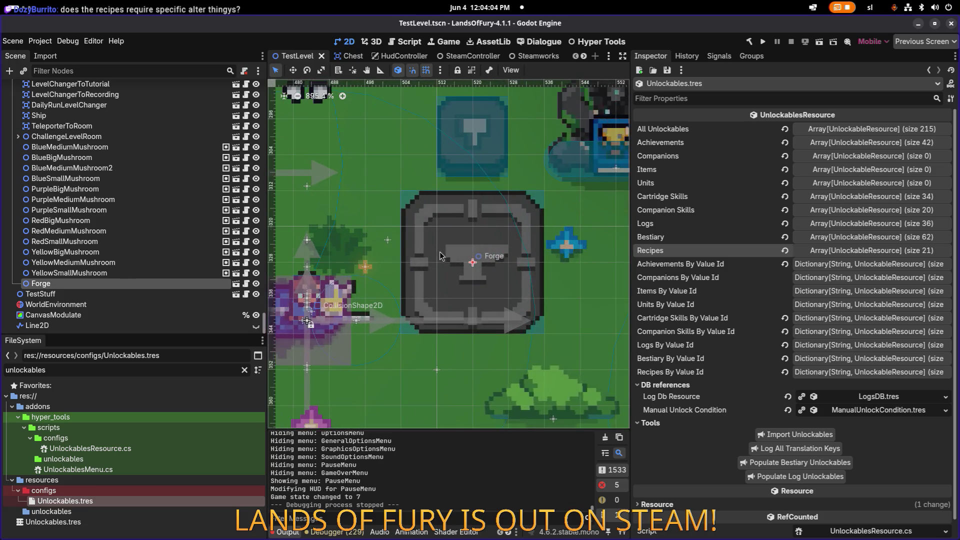
scroll(440, 255, "down", 9)
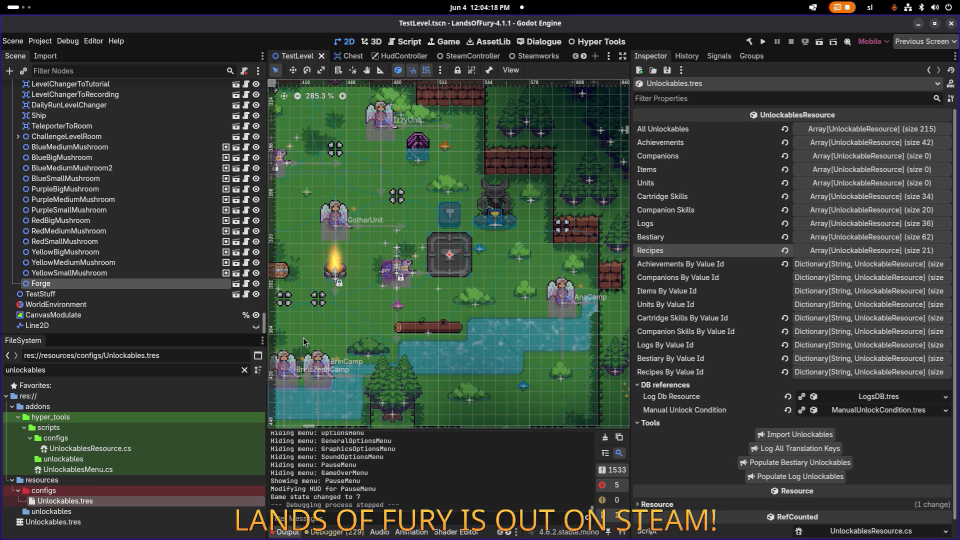
- Filter the FileSystem dock for 'potionrecip' and open SmallEnergyPotionRecipe.tres
left_click(134, 369)
key("ctrl+a")
type("potionrecip")
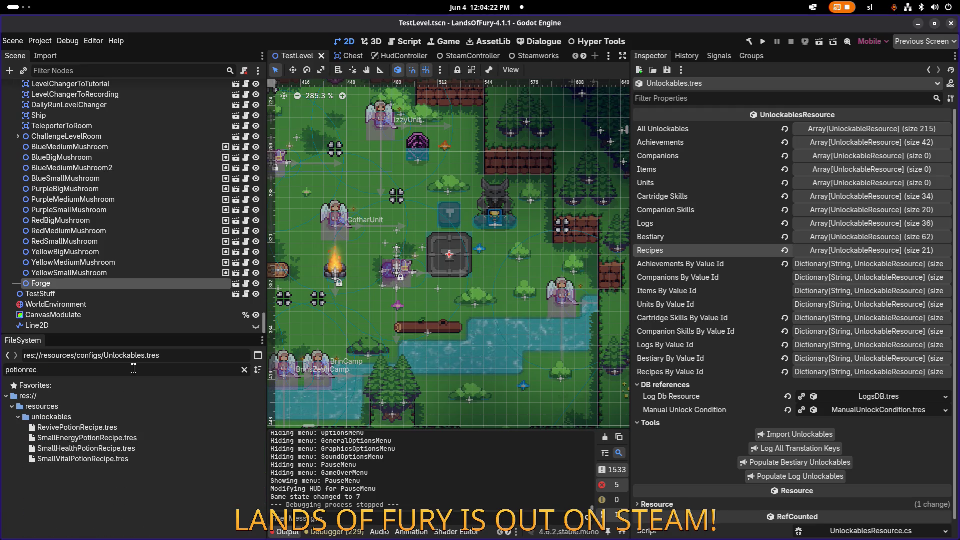
left_click(114, 439)
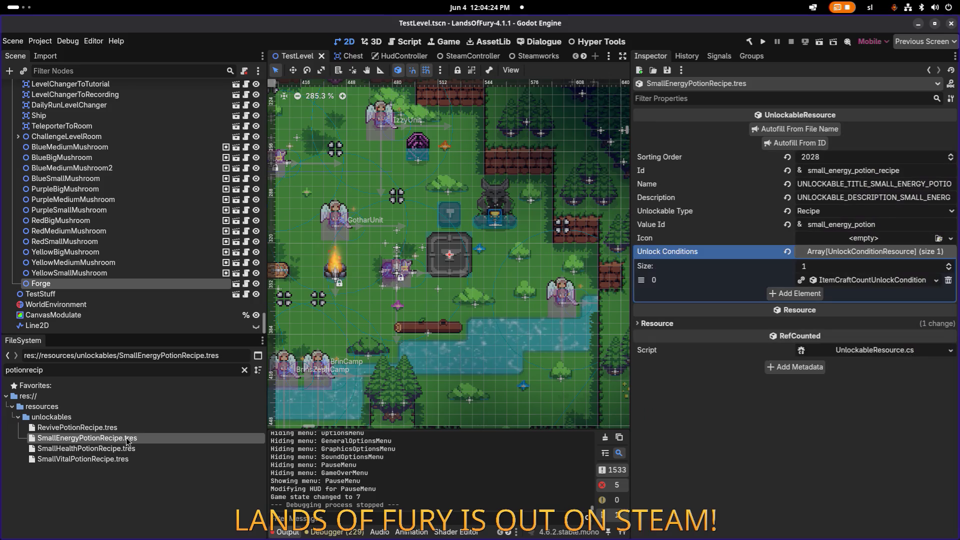
- Copy the recipe's Name key and switch to the Translations.csv spreadsheet
double_click(919, 184)
key("alt+Tab")
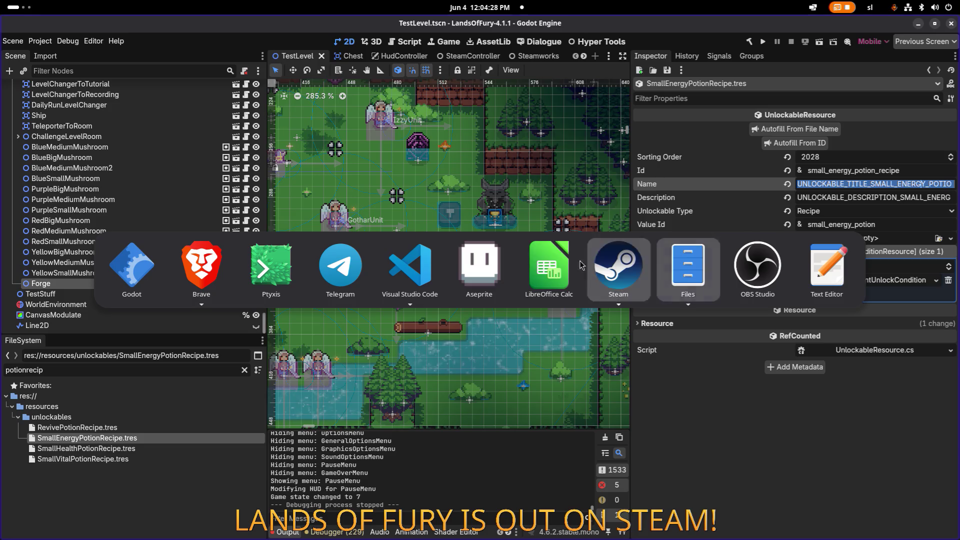
left_click(549, 265)
scroll(318, 309, "down", 14)
- Search for 'unl' and scroll down to the Revive Potion recipe rows
left_click(322, 305)
type("unlo")
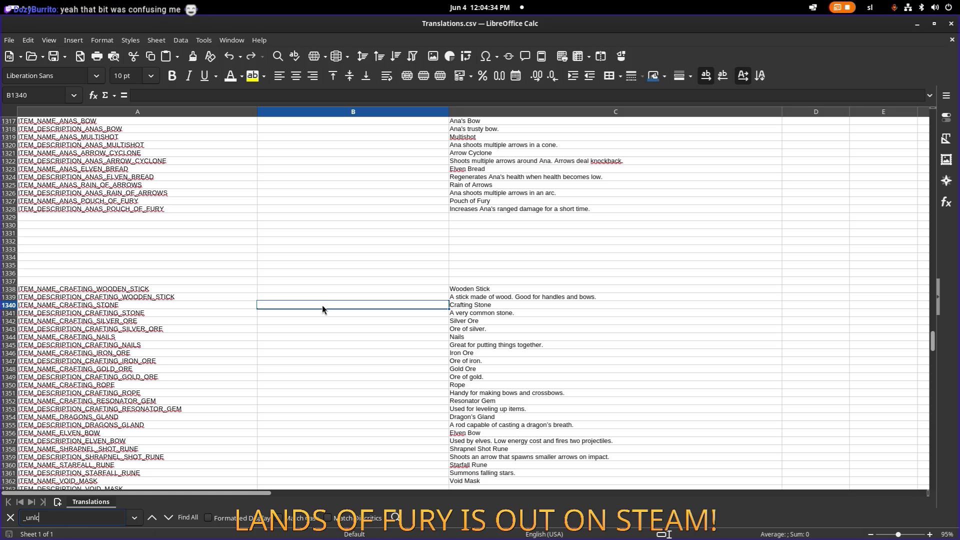
type("le")
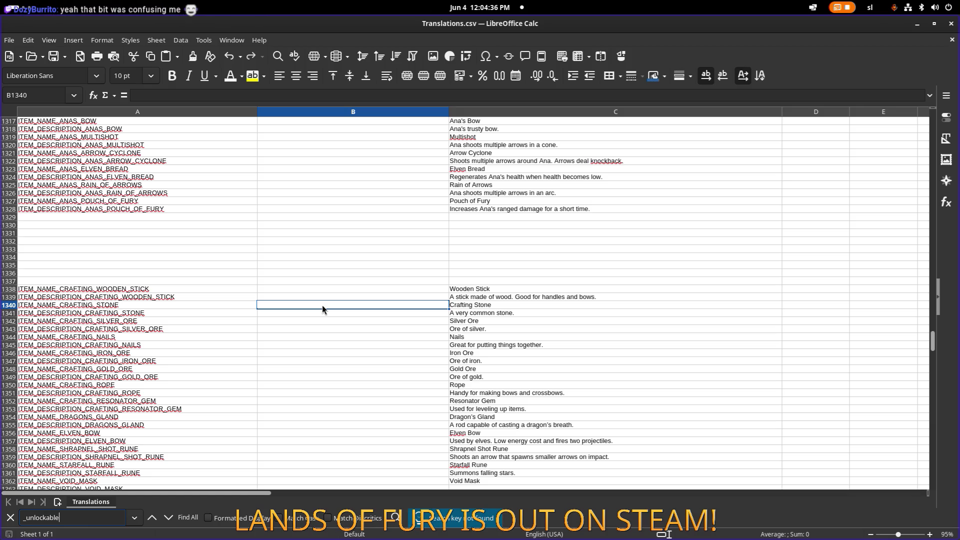
key("BackSpace")
key("BackSpace")
key("BackSpace")
key("BackSpace")
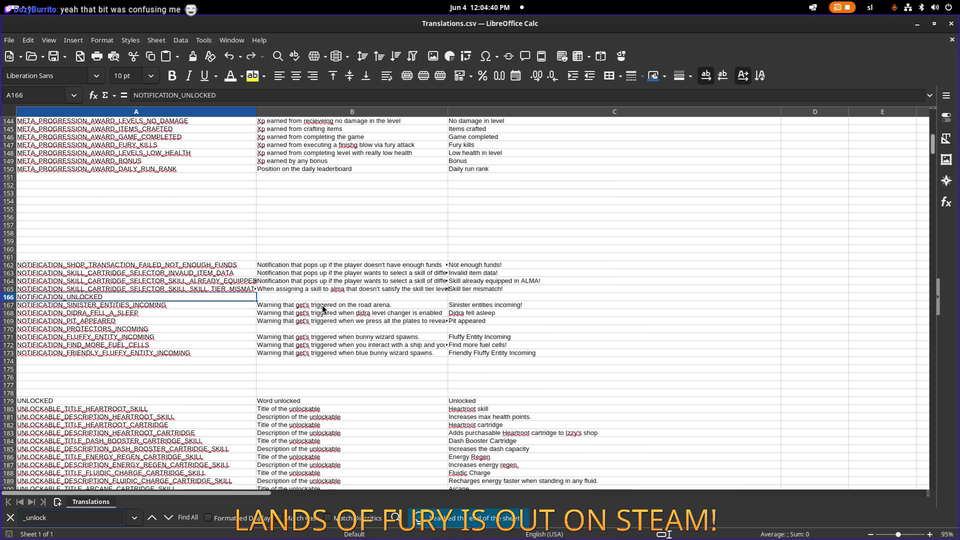
scroll(320, 305, "down", 17)
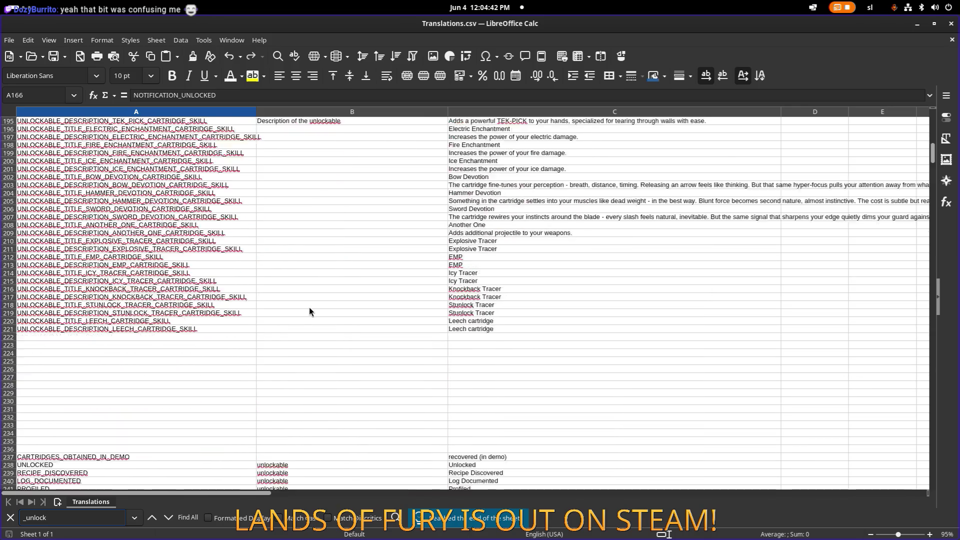
scroll(309, 308, "down", 6)
scroll(311, 310, "up", 4)
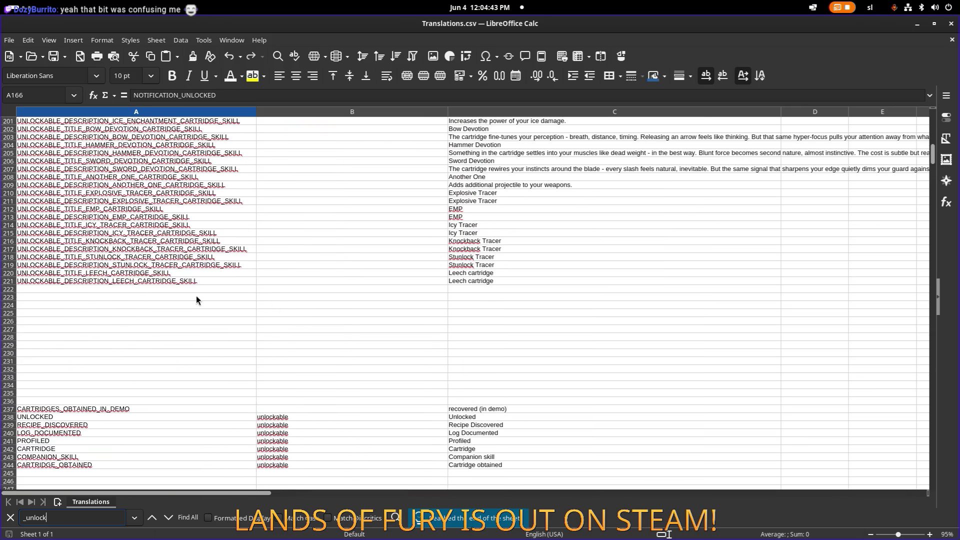
scroll(197, 300, "down", 20)
scroll(197, 300, "up", 2)
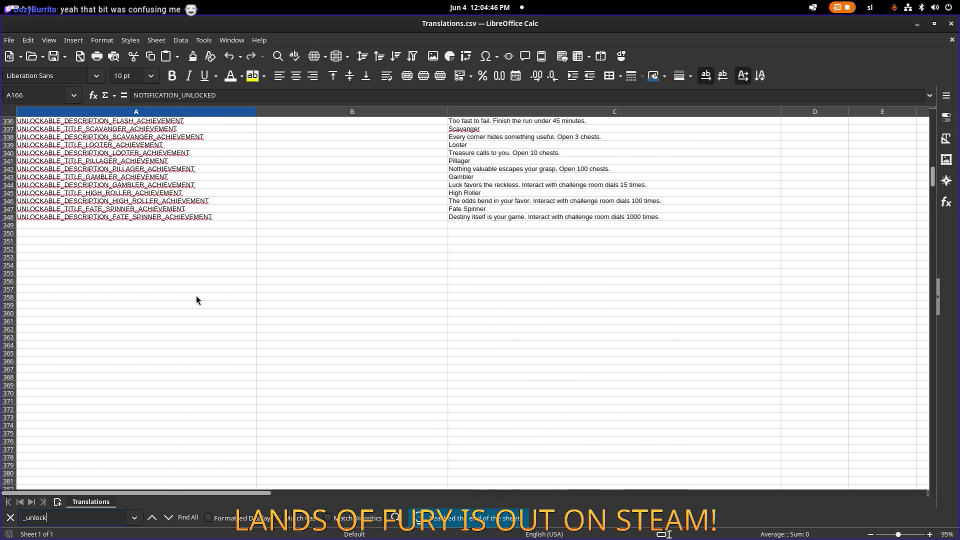
scroll(197, 239, "down", 20)
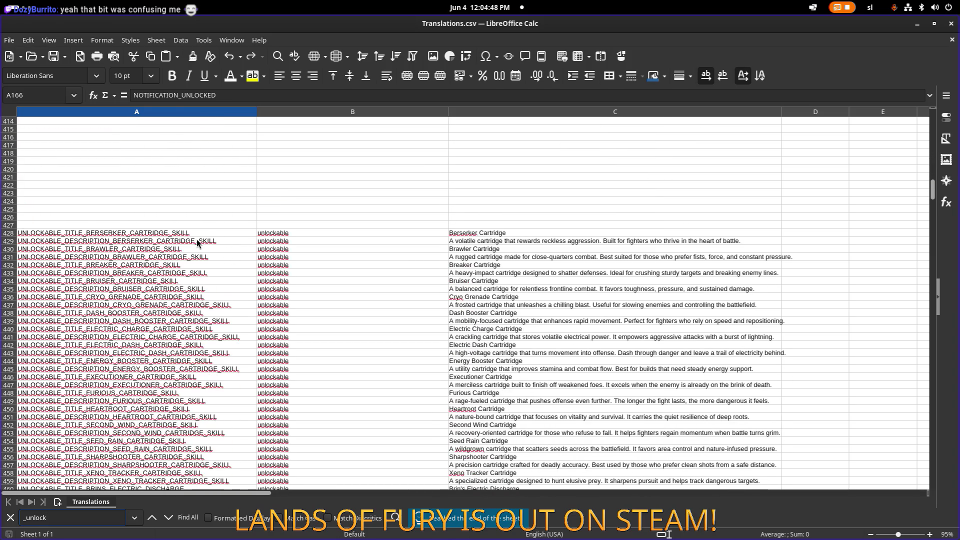
scroll(196, 243, "down", 15)
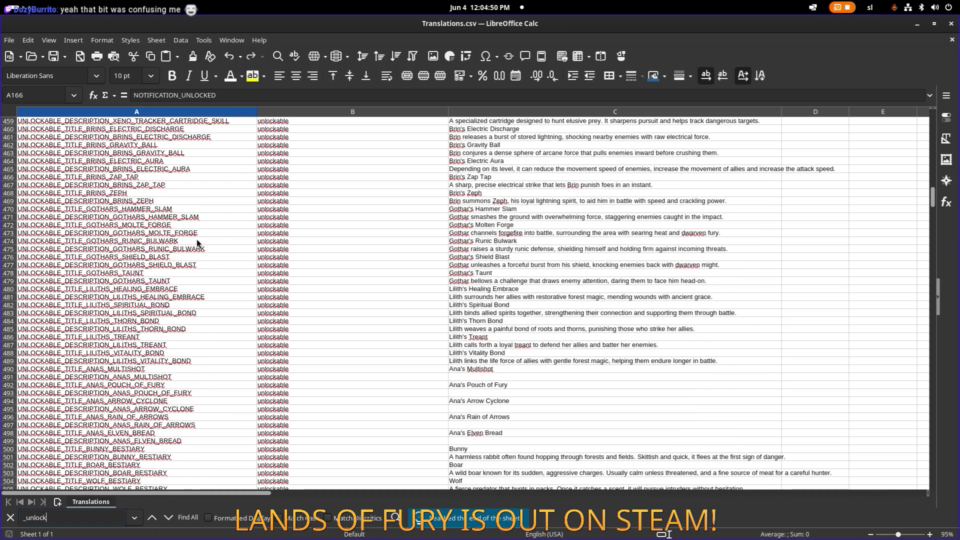
scroll(197, 243, "down", 20)
left_click(173, 264)
left_click(183, 256)
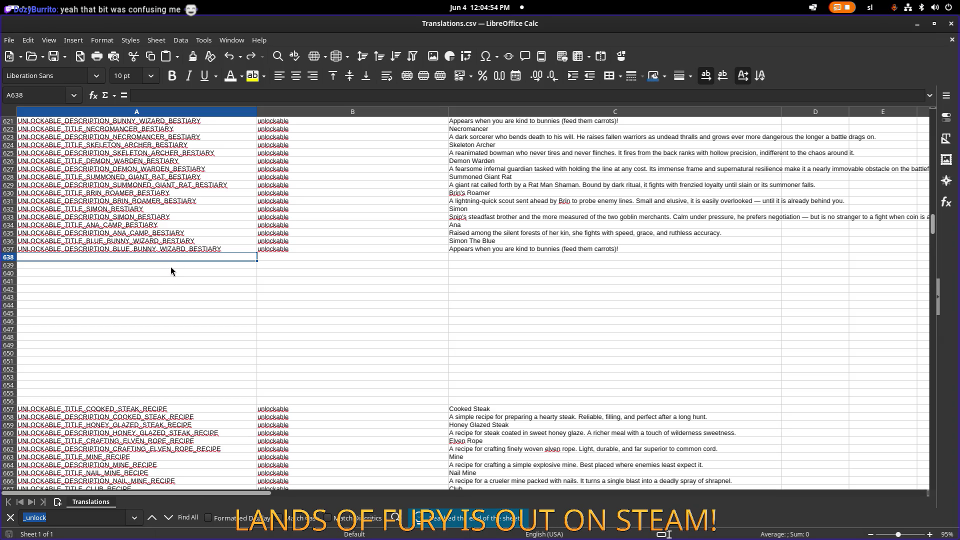
scroll(170, 268, "up", 20)
scroll(174, 266, "down", 20)
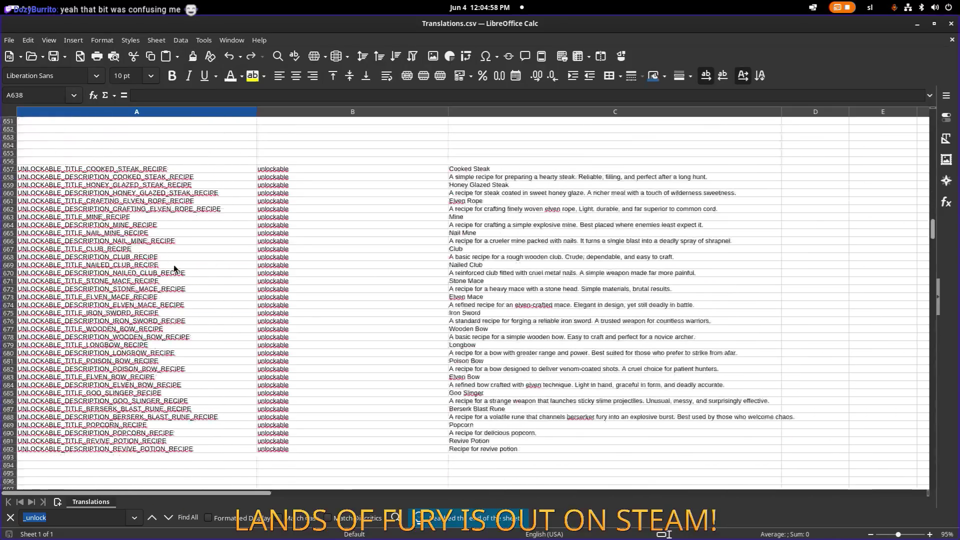
scroll(170, 273, "down", 7)
left_click(155, 290)
- Copy rows A691:C692 into A693, A695 and A697, then search for 'Small'
left_click(167, 274)
left_click_drag(167, 274, 488, 292)
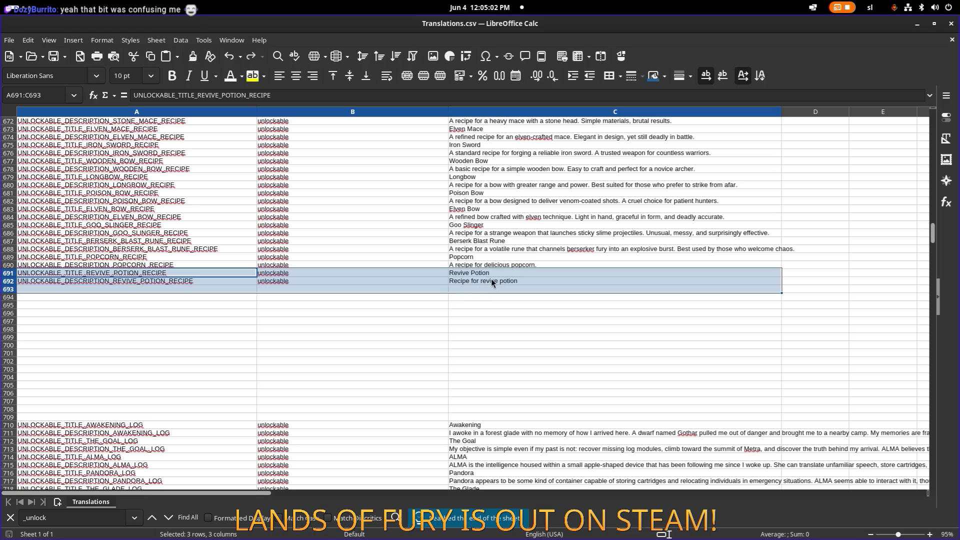
left_click(215, 320)
mouse_move(175, 275)
left_mouse_down()
mouse_move(504, 279)
mouse_move(490, 289)
left_mouse_up()
key("ctrl+c")
left_click(212, 290)
key("ctrl+v")
left_click(199, 306)
key("ctrl+v")
left_click(199, 323)
key("ctrl+v")
left_click(382, 323)
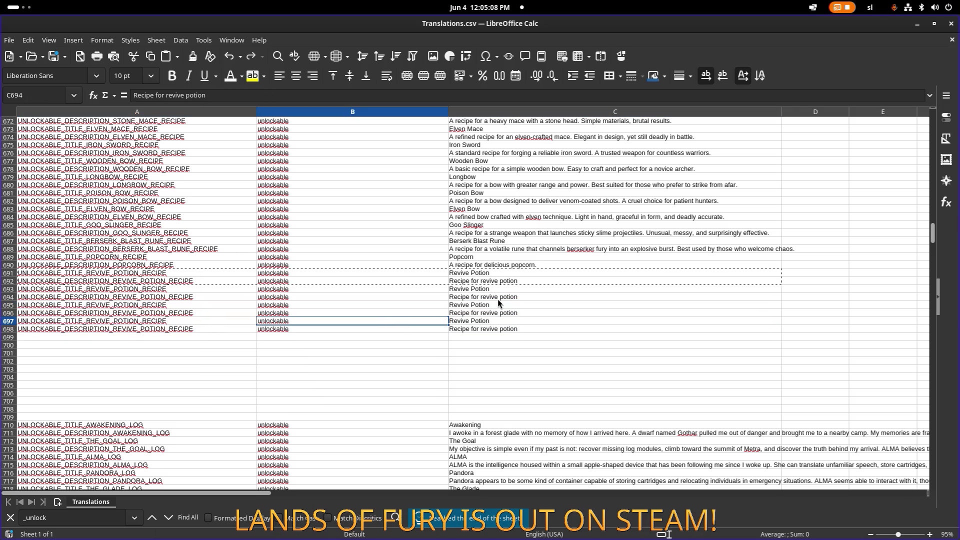
key("ctrl+f")
type("Sm")
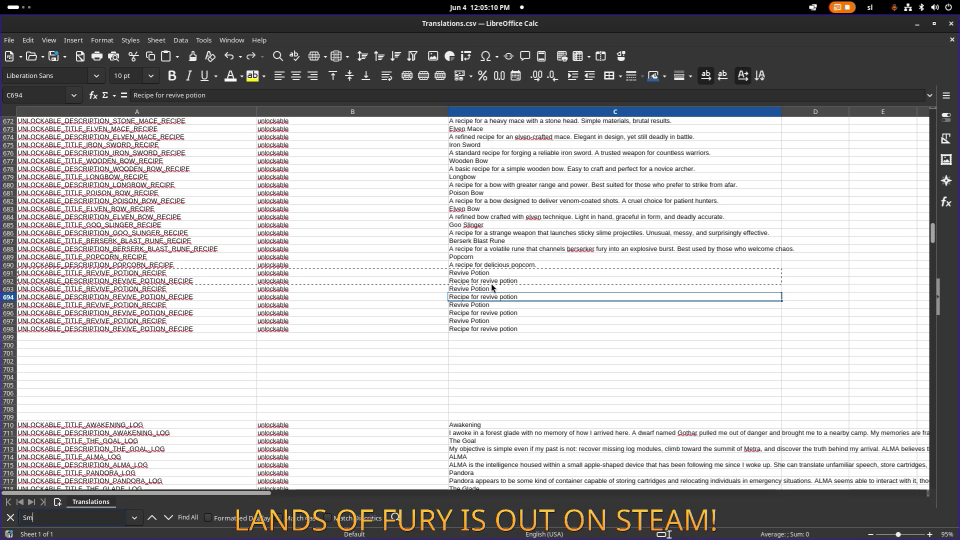
type("all")
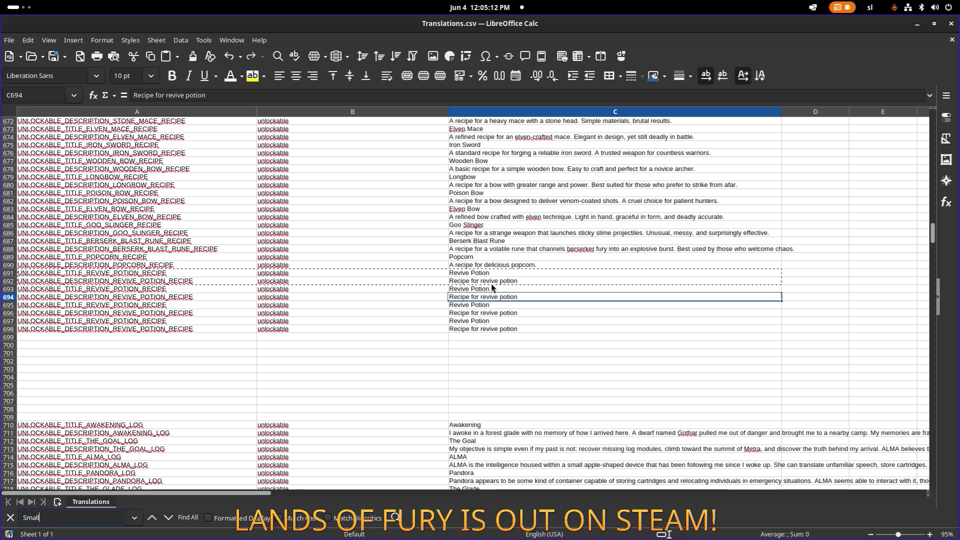
- Step through the 'Small' search matches to reach the Small Health Potion name
key("Return")
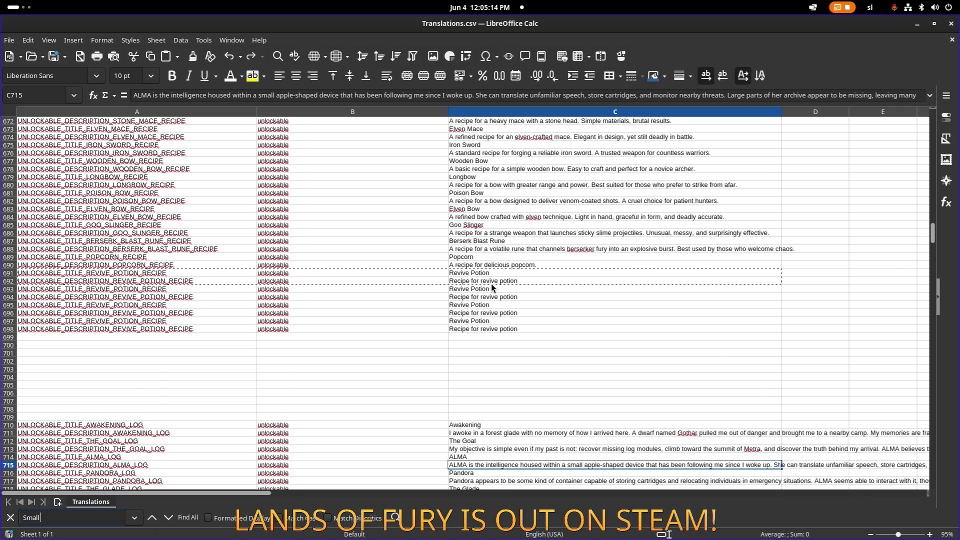
key("Return")
key("Return")
key("Return")
key("Return")
key("Return")
key("Return")
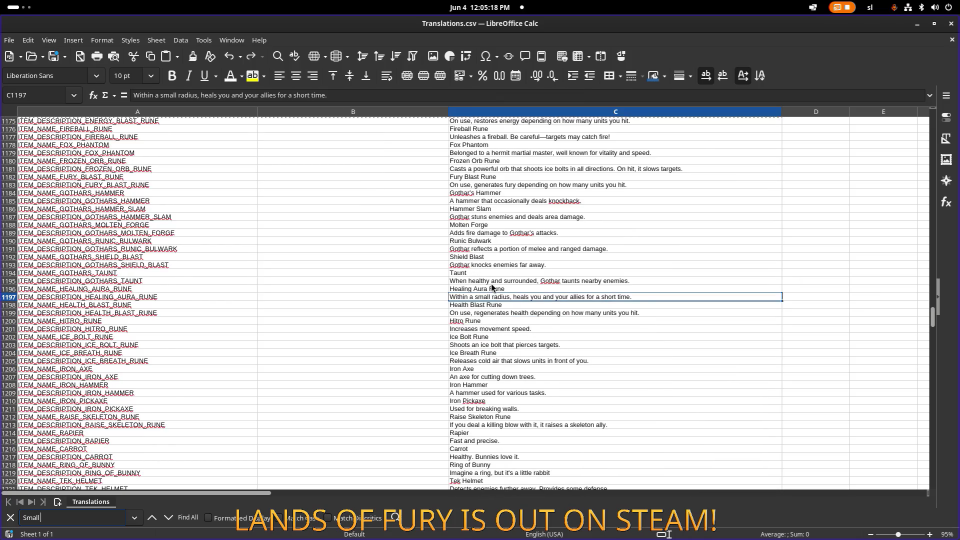
key("Return")
key("Return")
key("Return")
key("Return")
key("Return")
key("Return")
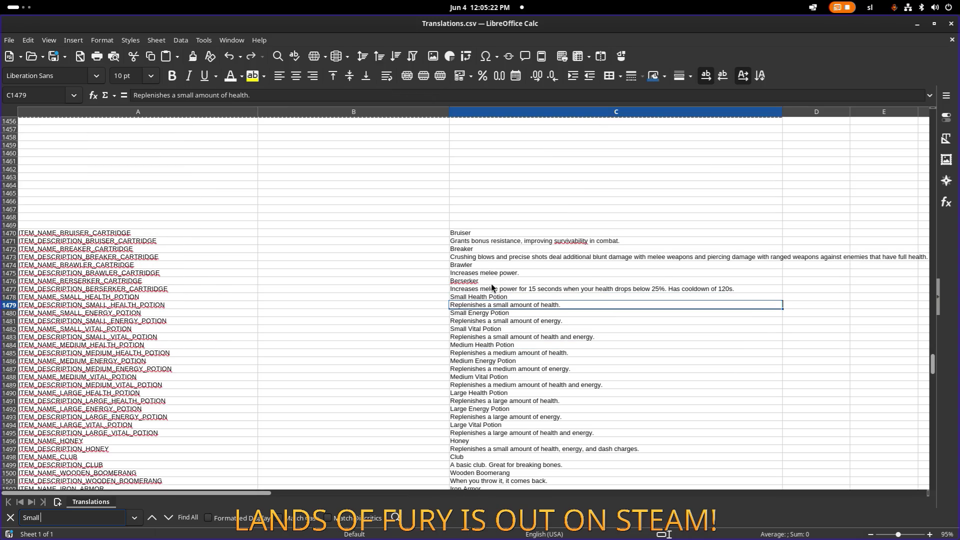
key("shift+Return")
- Rename Small Health Potion and Small Energy Potion to Health Potion and Energy Potion
double_click(462, 297)
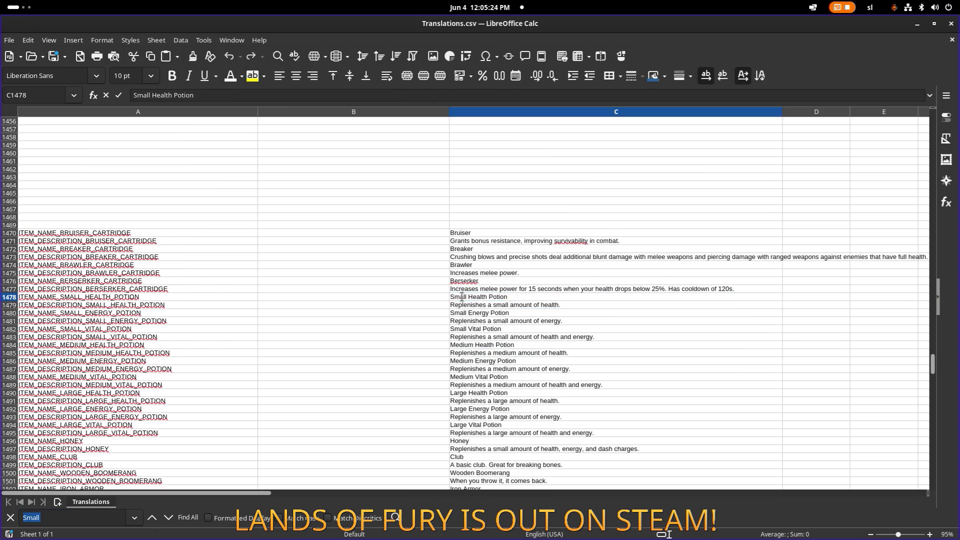
key("BackSpace")
key("BackSpace")
key("Delete")
key("Delete")
key("Delete")
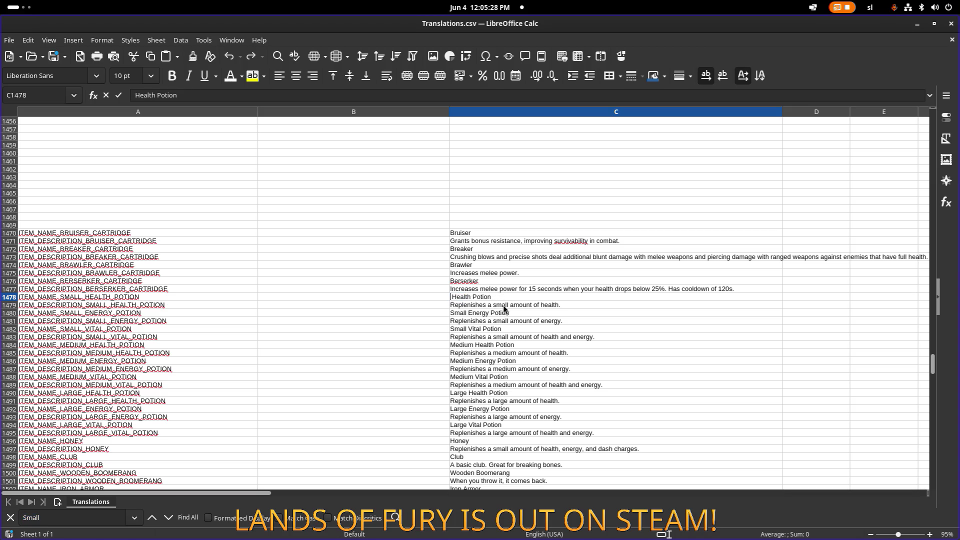
key("Return")
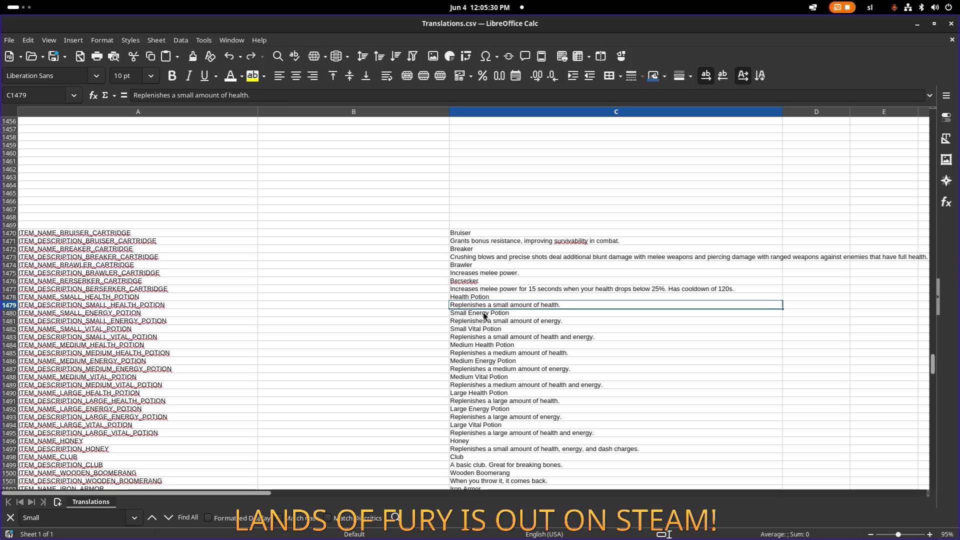
double_click(464, 314)
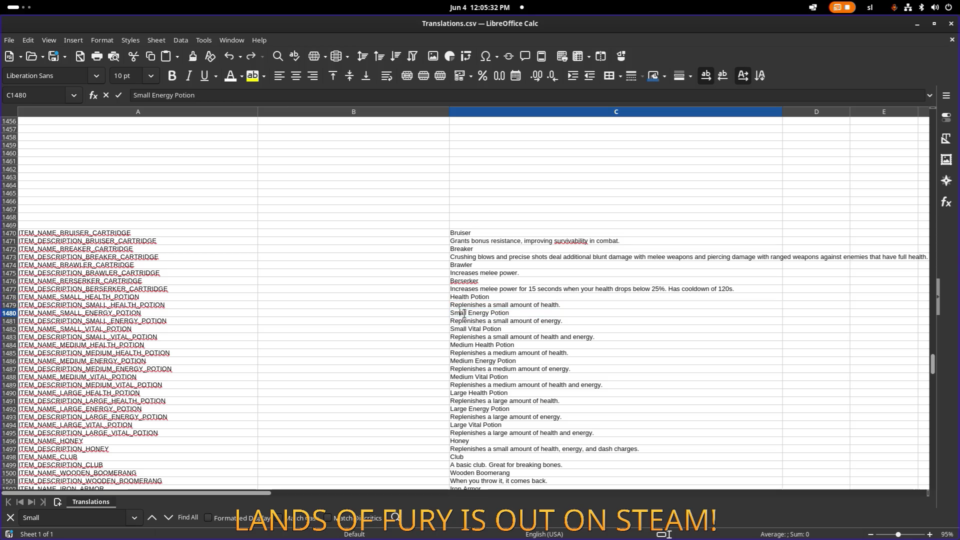
key("BackSpace")
key("BackSpace")
key("Delete")
key("Delete")
key("Delete")
key("Return")
- Rename Small Vital Potion to Vital Potion, recheck Energy Potion, and return to Godot
left_click(460, 331)
double_click(459, 331)
key("BackSpace")
key("BackSpace")
key("Delete")
key("Delete")
key("Delete")
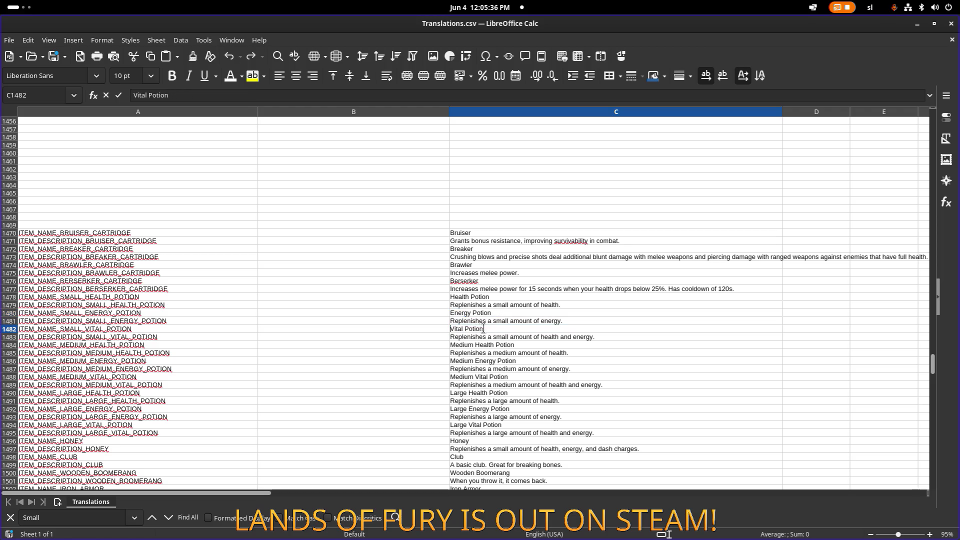
left_click(562, 313)
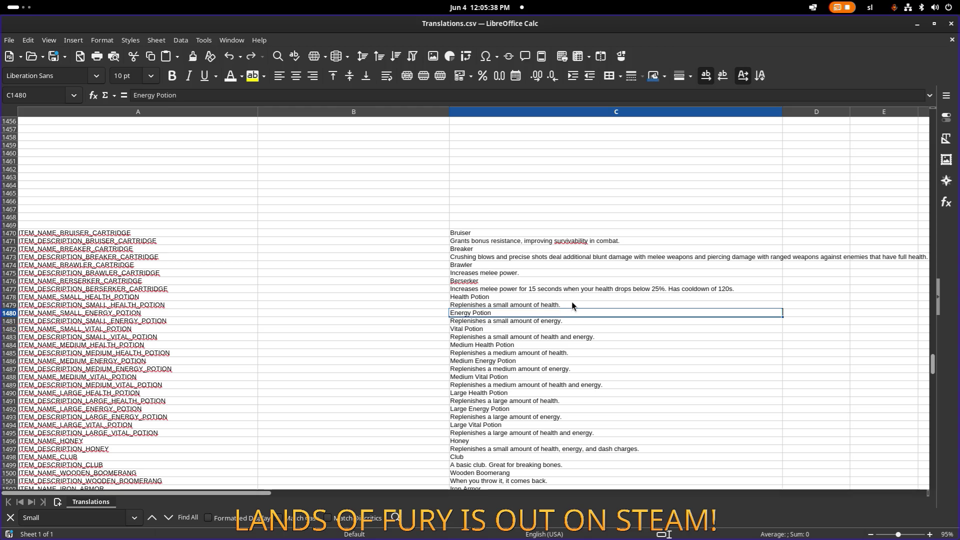
key("Up")
key("Up")
key("Up")
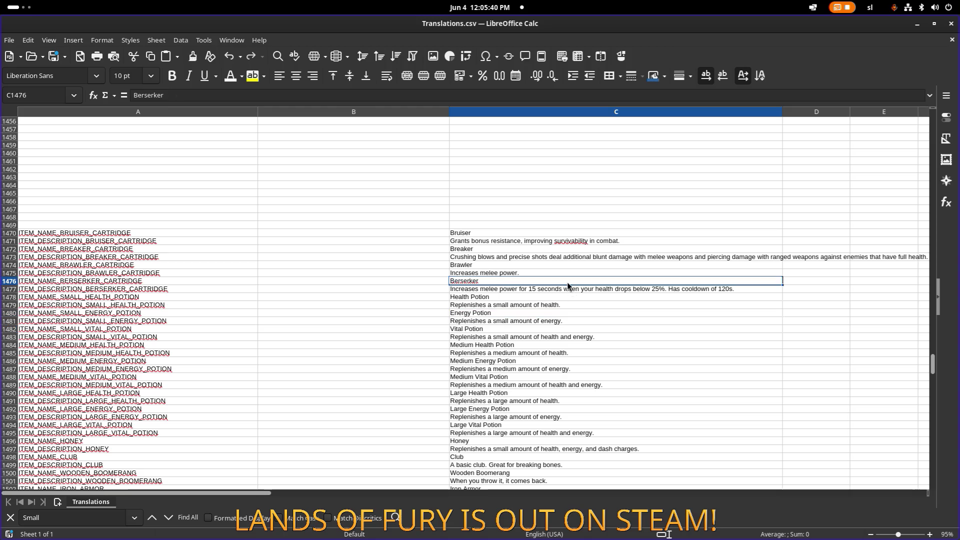
left_click(543, 313)
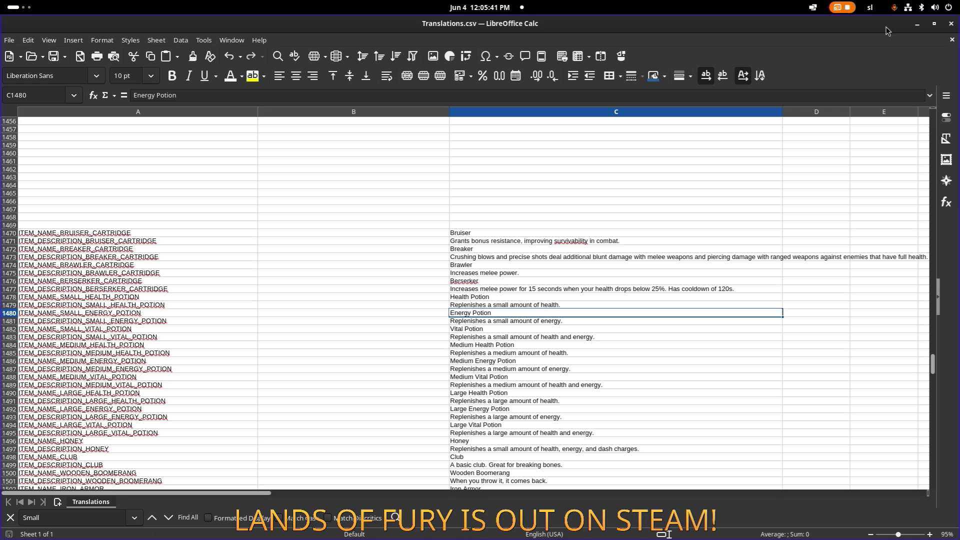
left_click(917, 24)
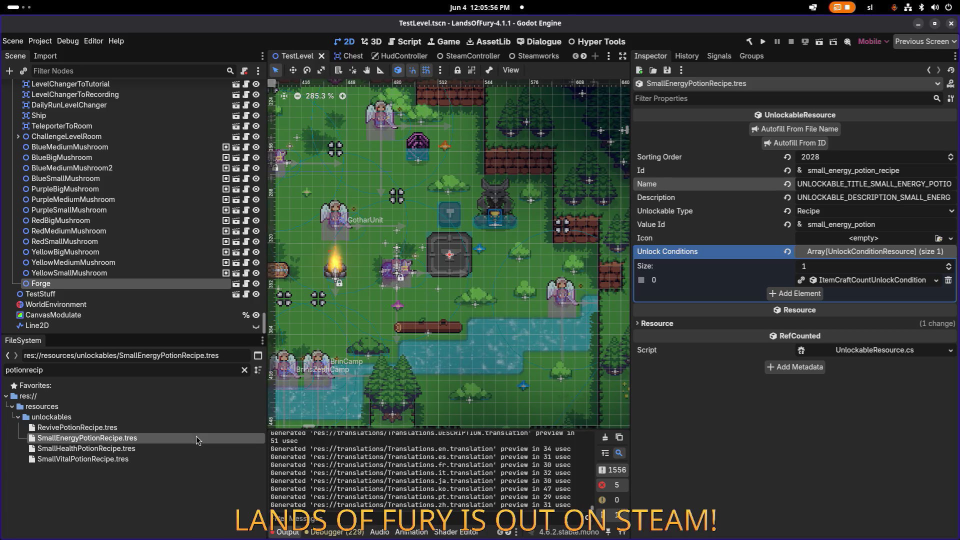
- Save TestLevel.tscn and bring Translations.csv in LibreOffice Calc back to the front
double_click(875, 184)
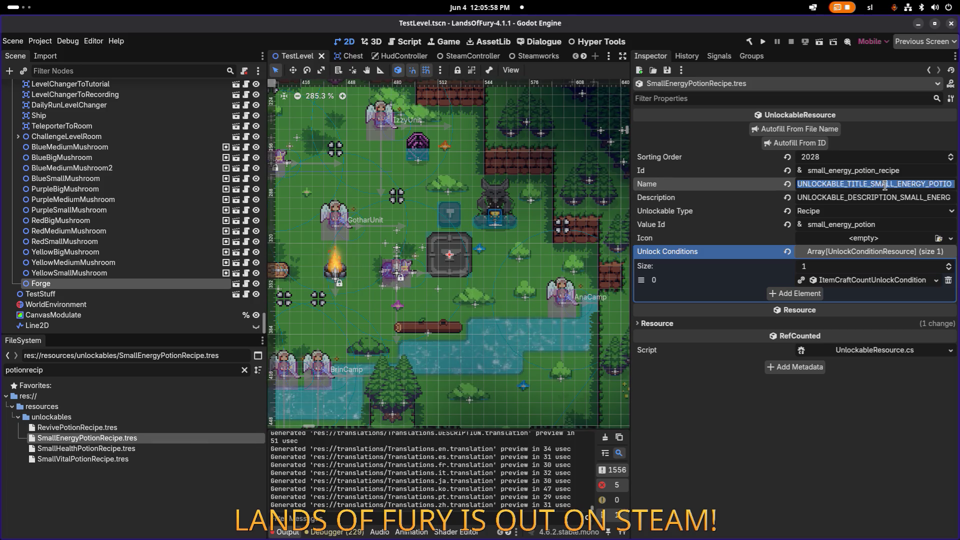
left_click(746, 426)
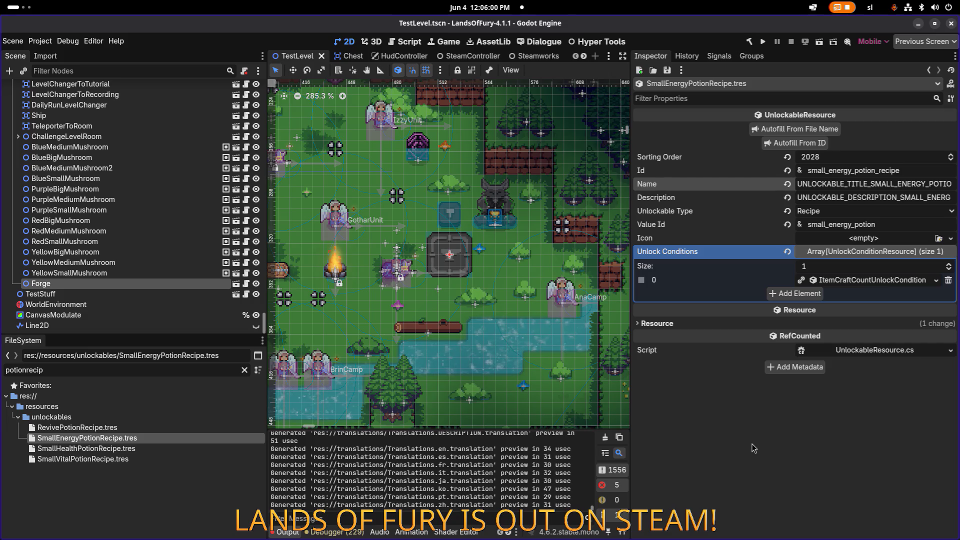
double_click(856, 185)
left_click(772, 424)
key("ctrl+s")
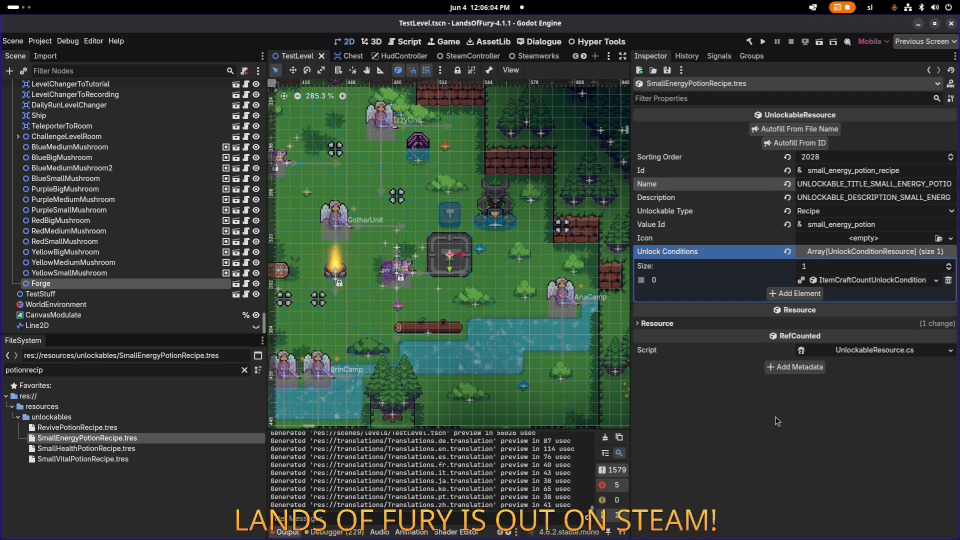
key("super")
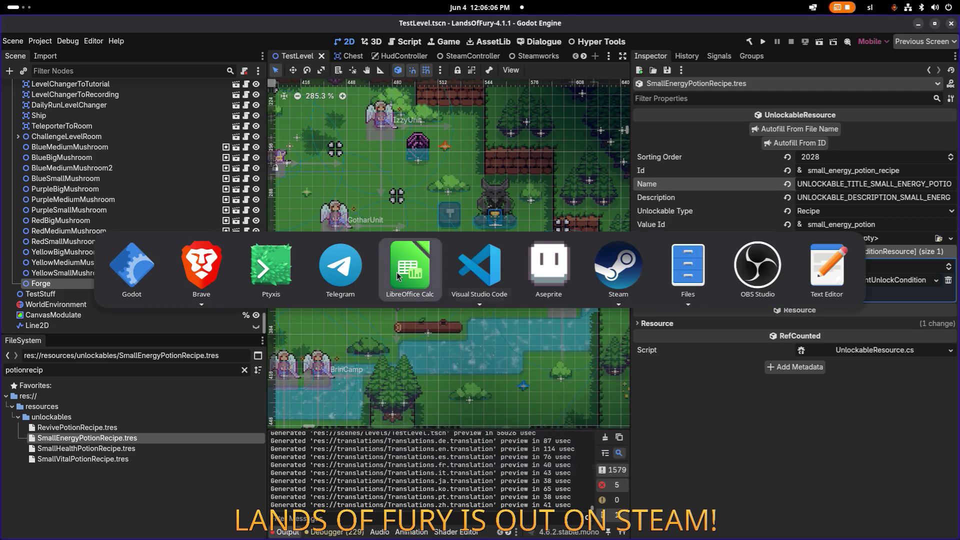
left_click(412, 270)
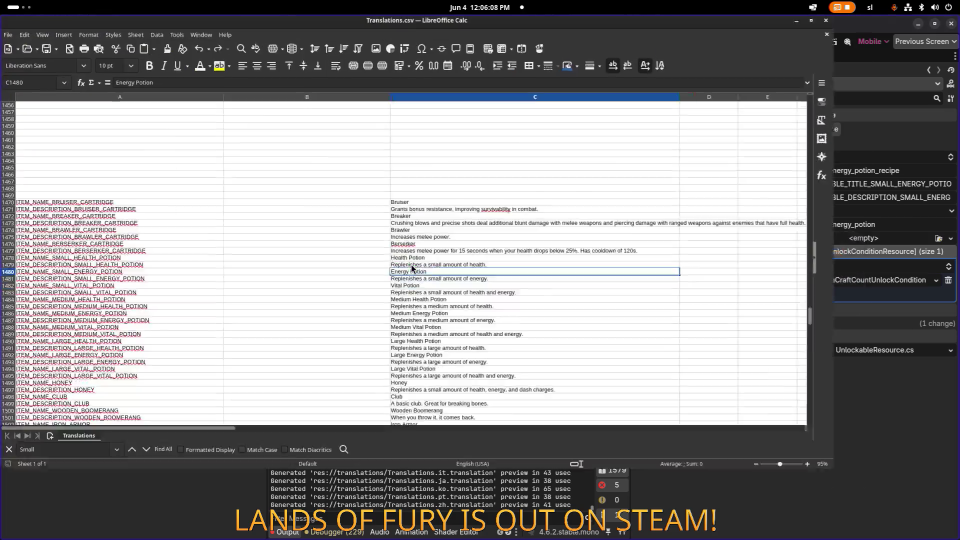
scroll(406, 287, "down", 9)
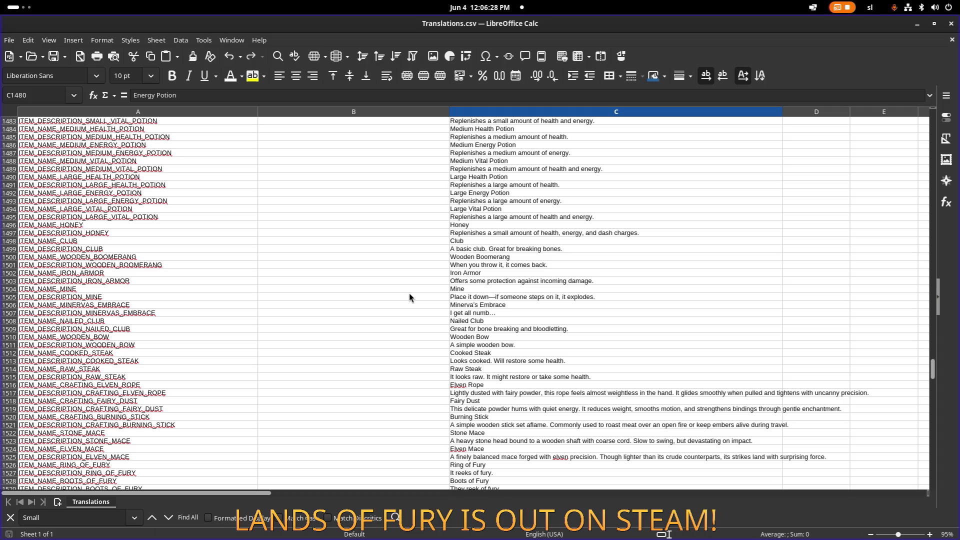
- Select the Minerva's Embrace name in the spreadsheet and browse the nearby rows
left_click(524, 306)
key("alt+Tab")
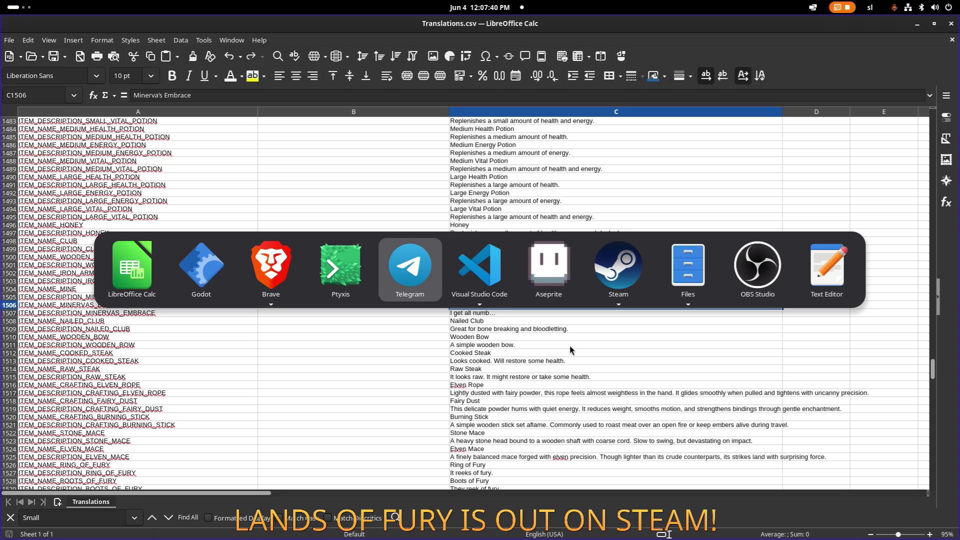
key("Escape")
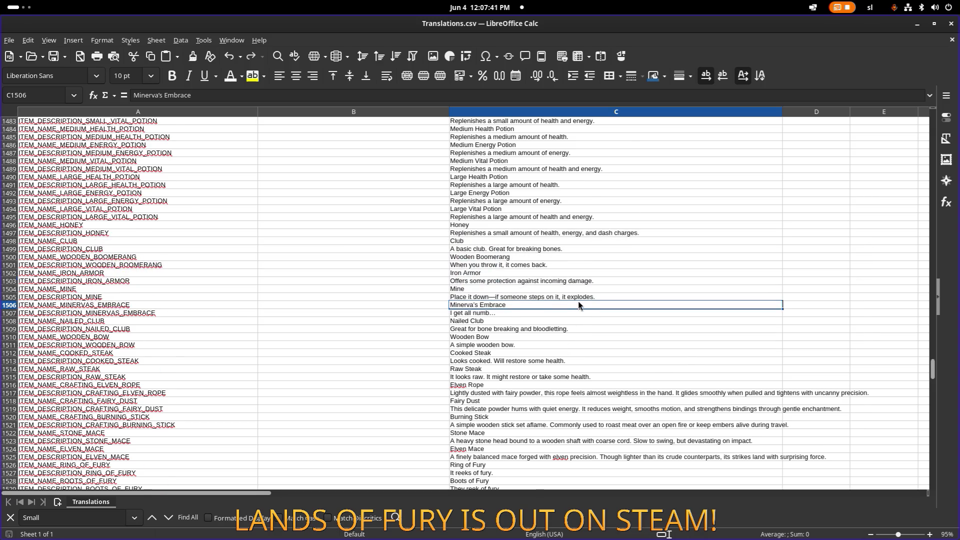
scroll(569, 347, "down", 3)
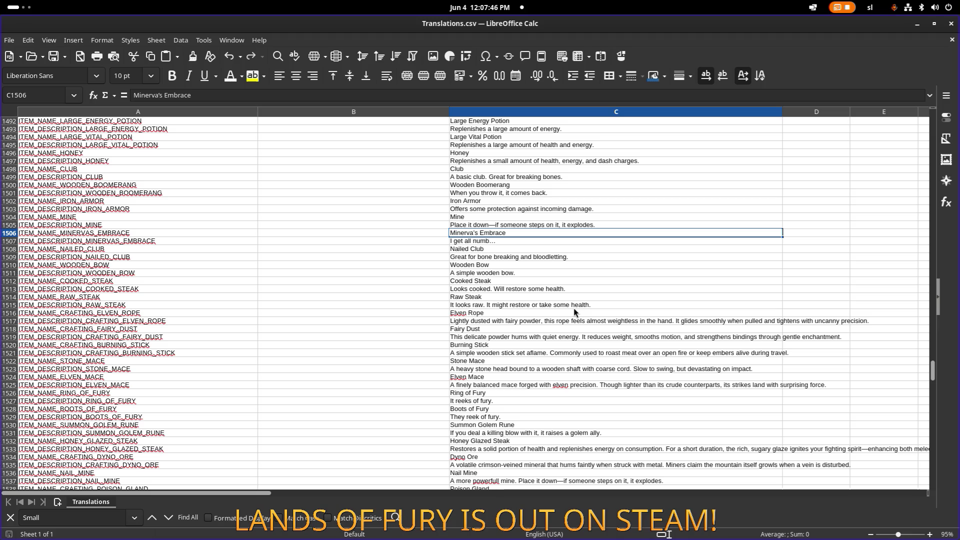
left_click(583, 218)
left_click(585, 234)
- Reopen SmallEnergyPotionRecipe in Godot, copy its title key, and switch to the spreadsheet
key("alt+Tab")
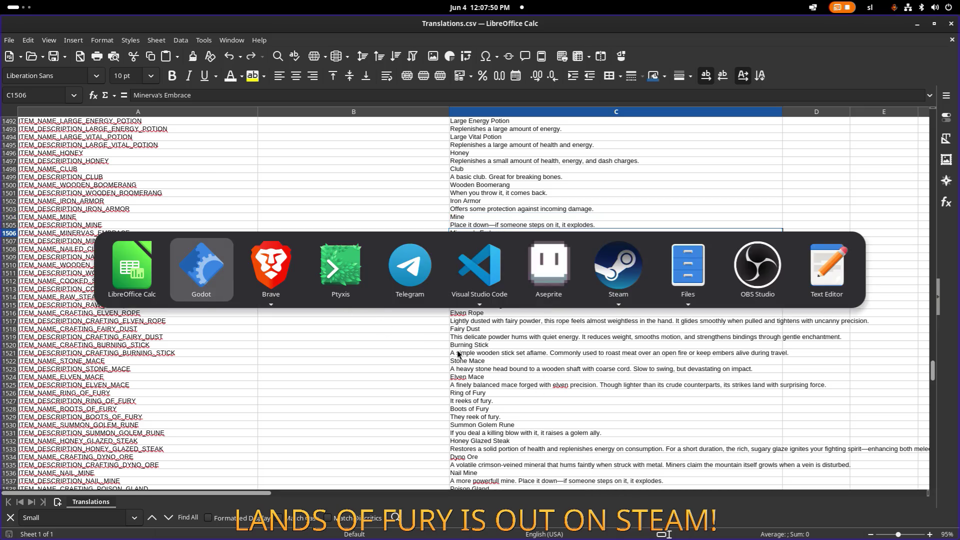
key("alt+shift+Tab")
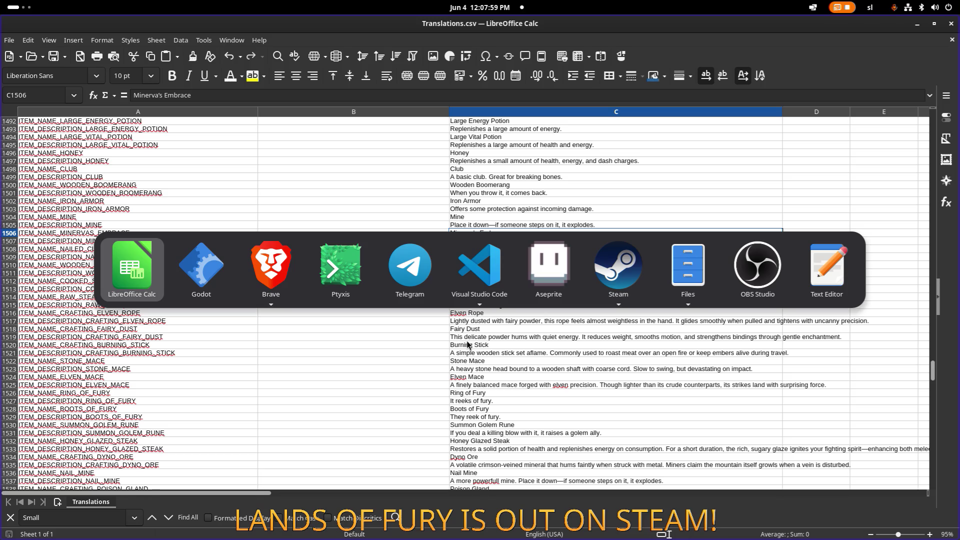
left_click(197, 265)
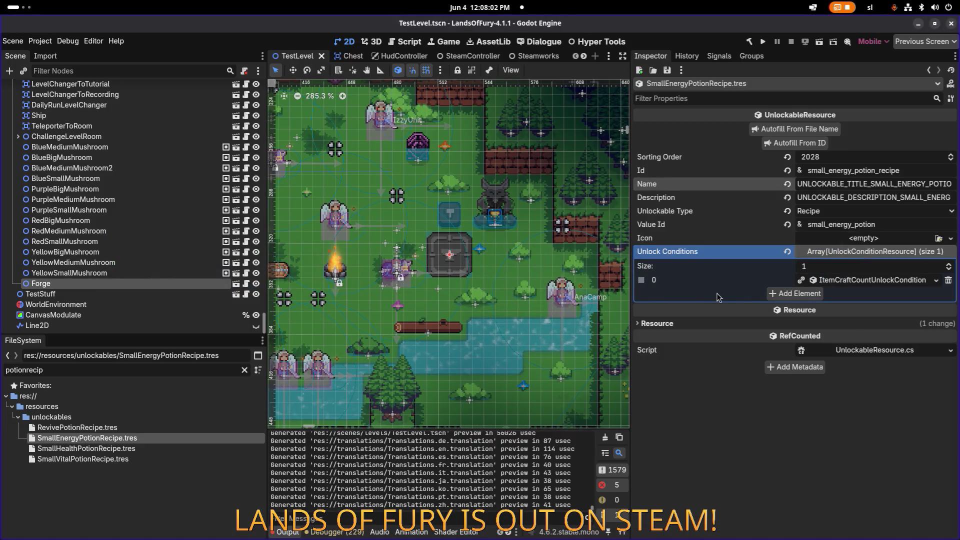
left_click(214, 429)
left_click(210, 438)
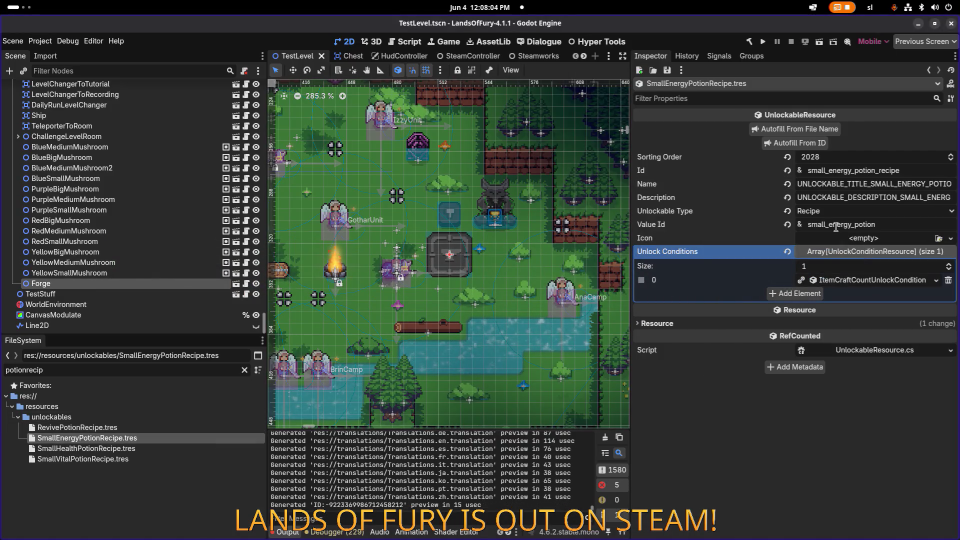
double_click(831, 184)
key("alt+Tab")
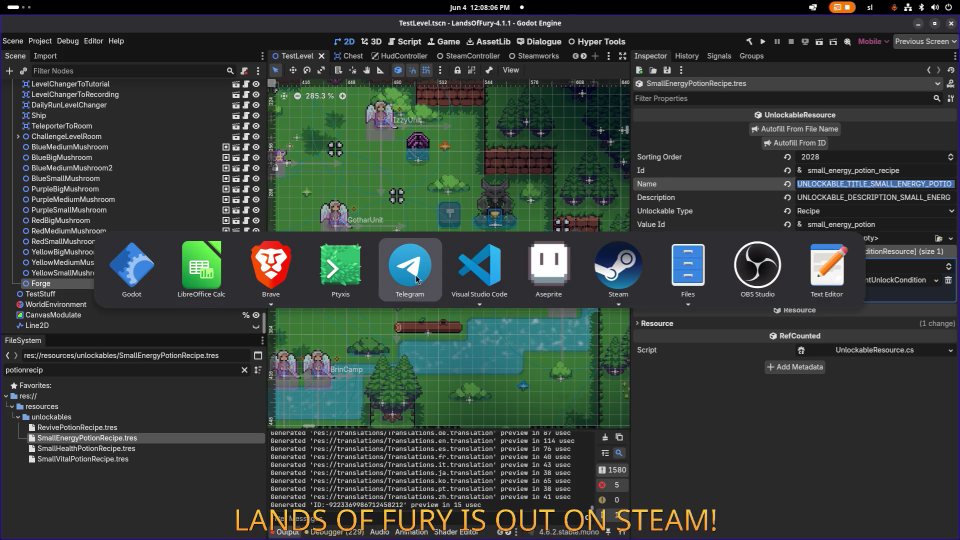
left_click(205, 268)
- Scroll to the unlockable recipe rows ending at row 698 and select empty cell A699
scroll(287, 356, "down", 13)
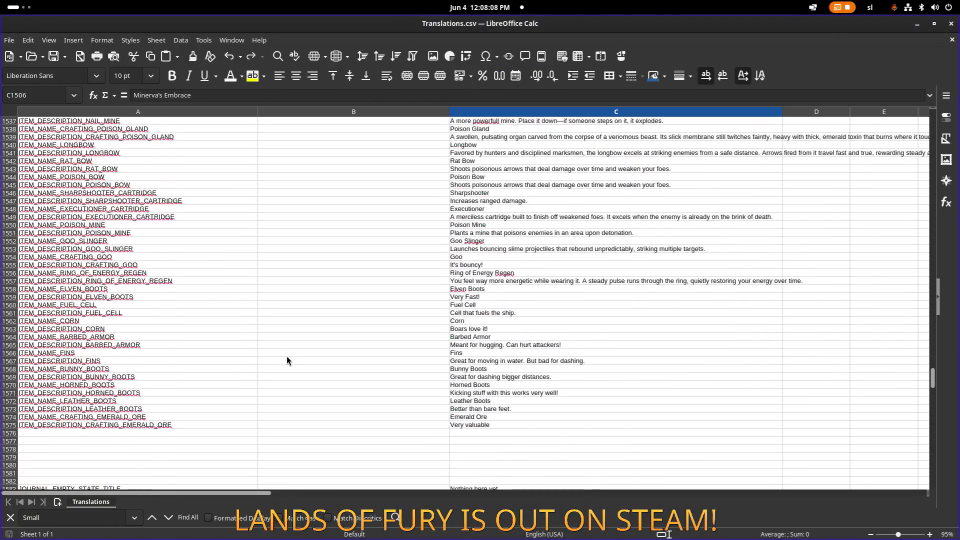
scroll(286, 356, "down", 8)
scroll(302, 347, "up", 10)
scroll(300, 343, "up", 20)
scroll(300, 346, "up", 20)
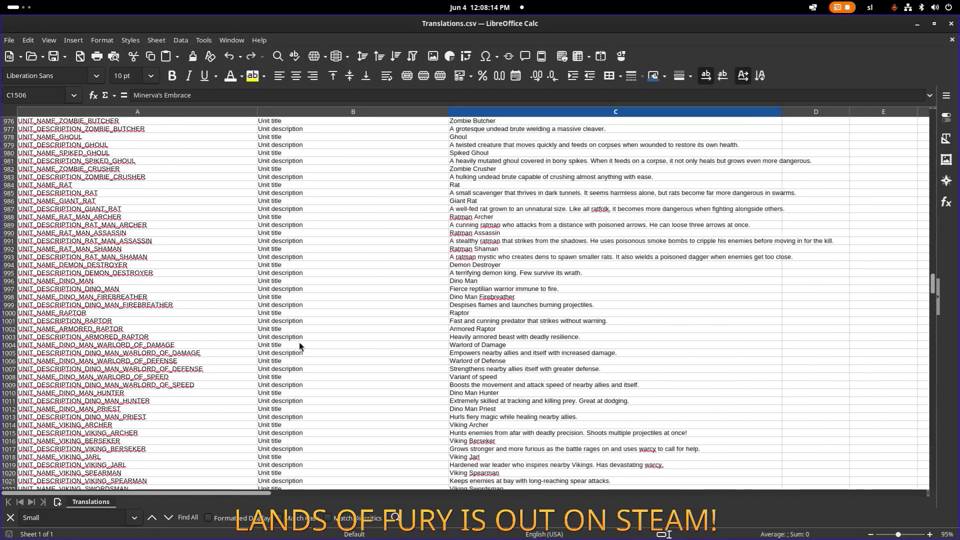
scroll(301, 344, "down", 20)
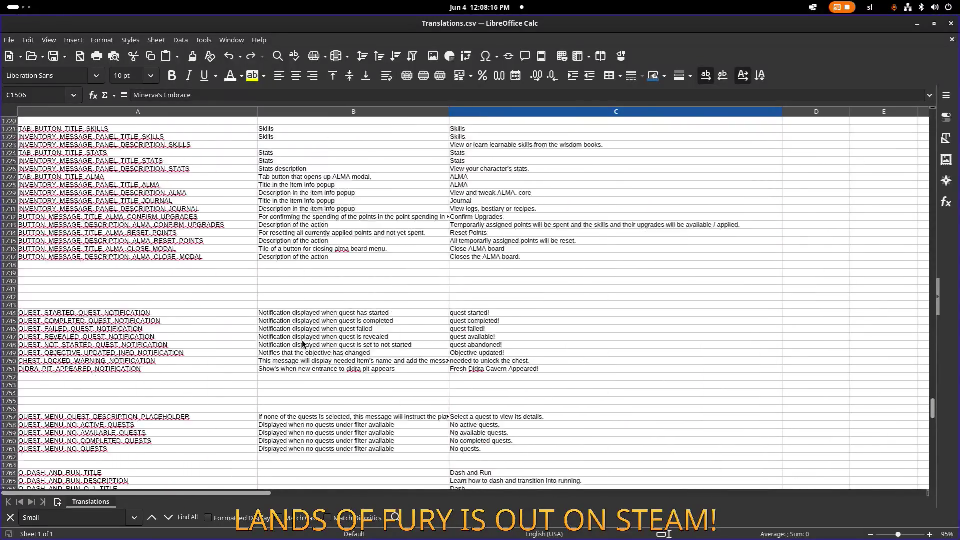
scroll(302, 344, "up", 17)
scroll(302, 341, "up", 20)
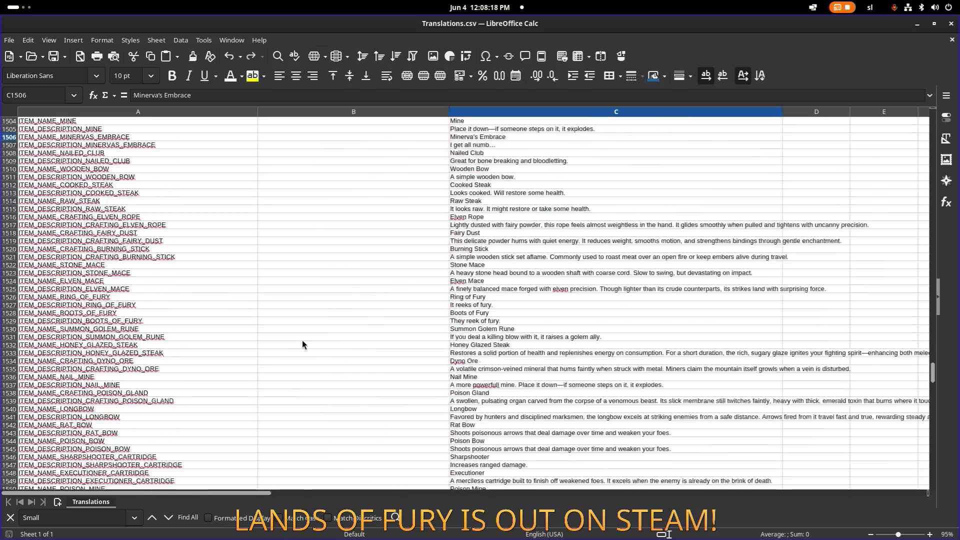
scroll(302, 344, "up", 20)
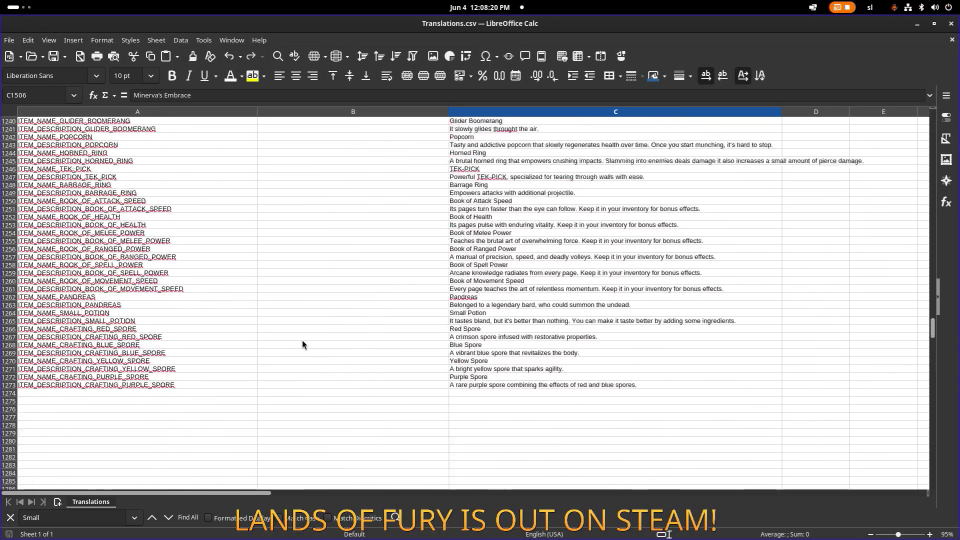
scroll(302, 344, "up", 20)
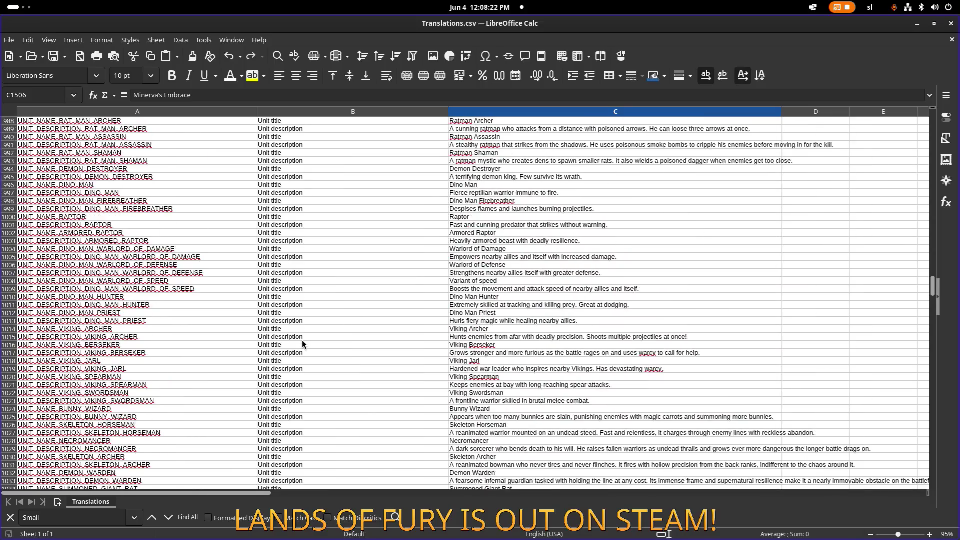
scroll(302, 344, "up", 20)
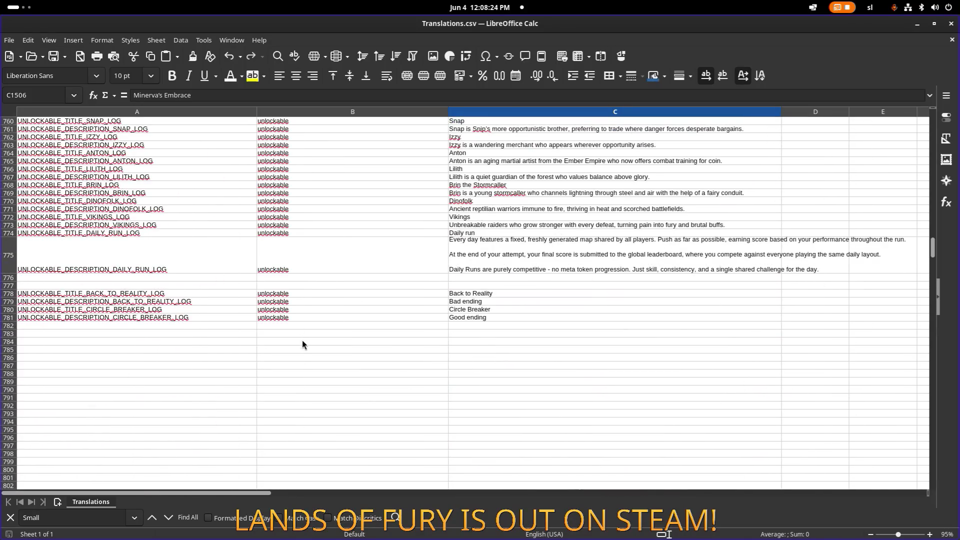
scroll(302, 344, "down", 1)
scroll(199, 325, "up", 20)
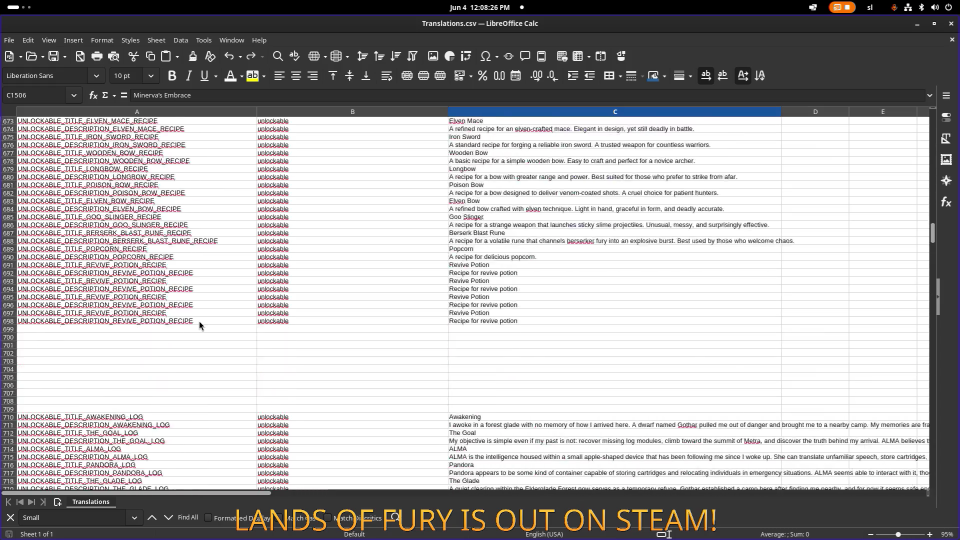
scroll(199, 323, "down", 5)
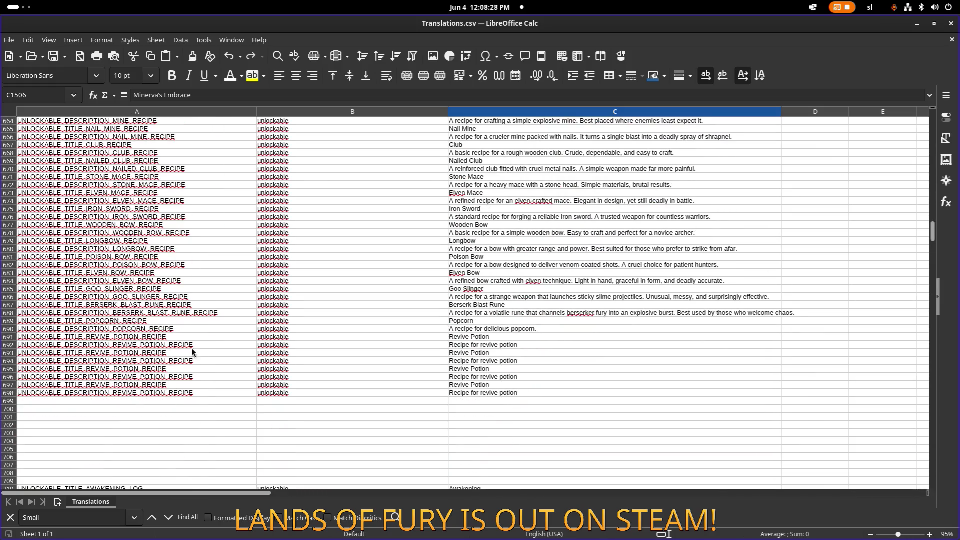
left_click(194, 402)
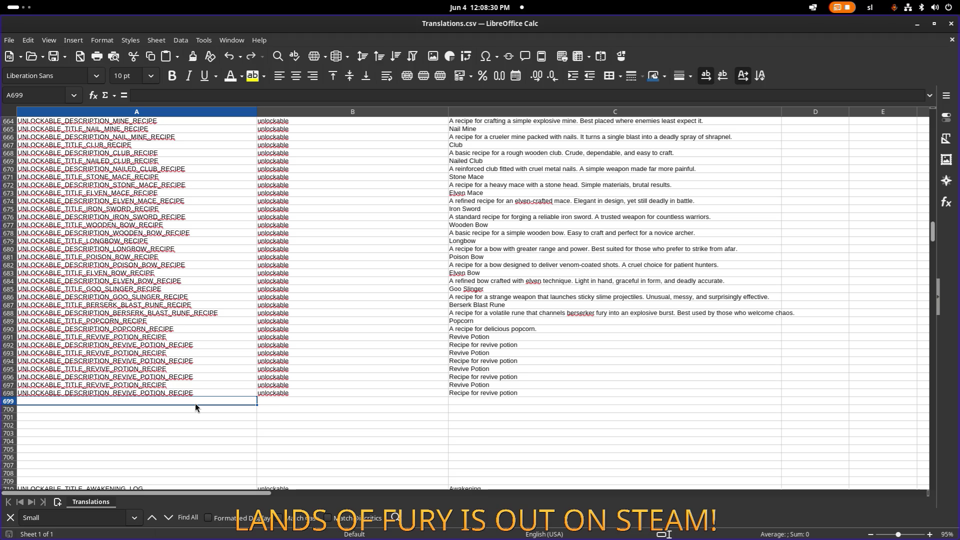
- Paste the title key into A699 and A700, changing A700's TITLE to DESCRIPTION
type("UNLOCKABLE_TITLE_SMALL_ENERGY_POTION_RECIPE")
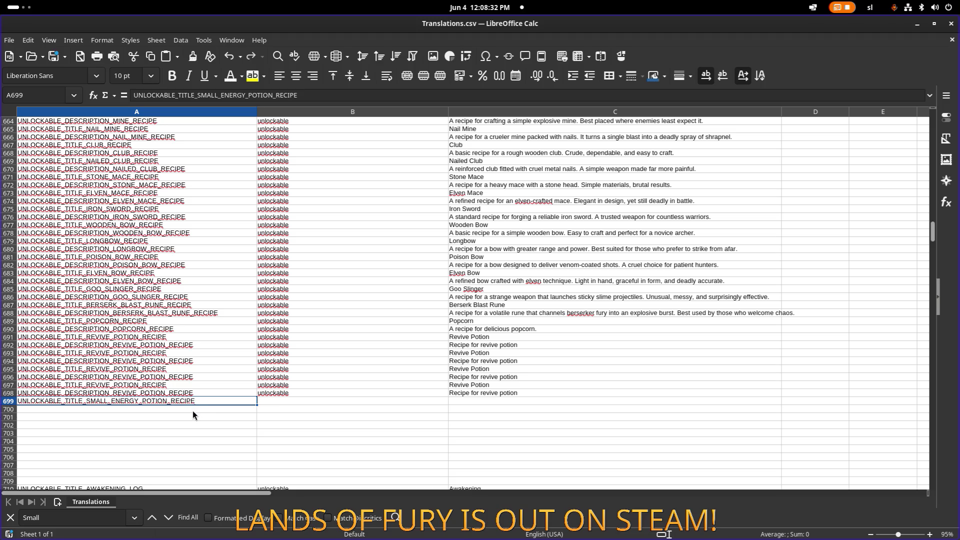
left_click(166, 411)
type("UNLOCKABLE_TITLE_SMALL_ENERGY_POTION_RECIPE")
double_click(70, 409)
double_click(74, 409)
type("DESCRIPTION")
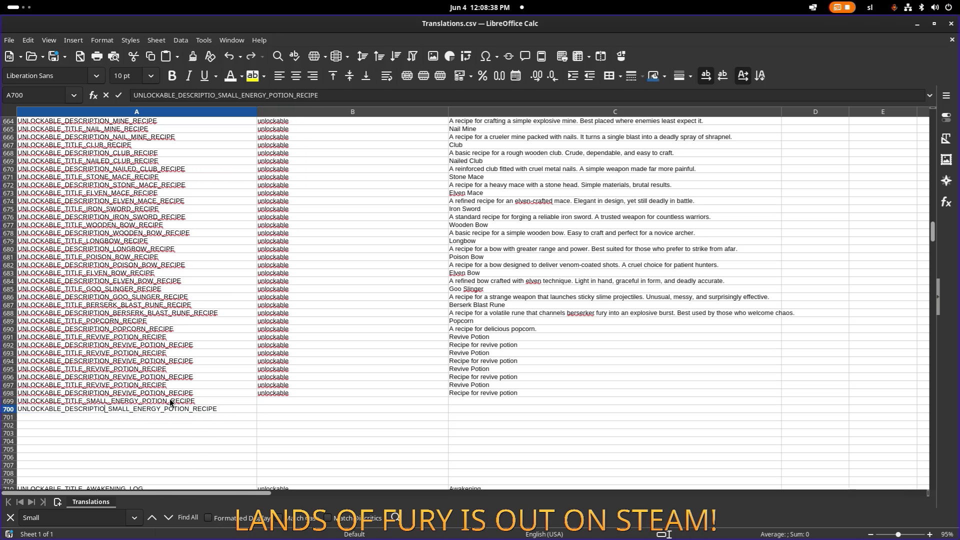
- Fill B699 and B700 with the 'unlockable' category copied from B698
left_click(275, 393)
key("ctrl+c")
left_click(280, 401)
key("ctrl+v")
left_click(287, 409)
key("ctrl+v")
- Copy the A699:B700 key rows into rows 701–702 and 703–704
left_click_drag(215, 402, 288, 413)
key("ctrl+c")
left_click(165, 417)
key("ctrl+v")
left_click(165, 434)
key("ctrl+v")
- Change ENERGY to HEALTH in the A701 title key and A702 description key
double_click(131, 417)
double_click(125, 417)
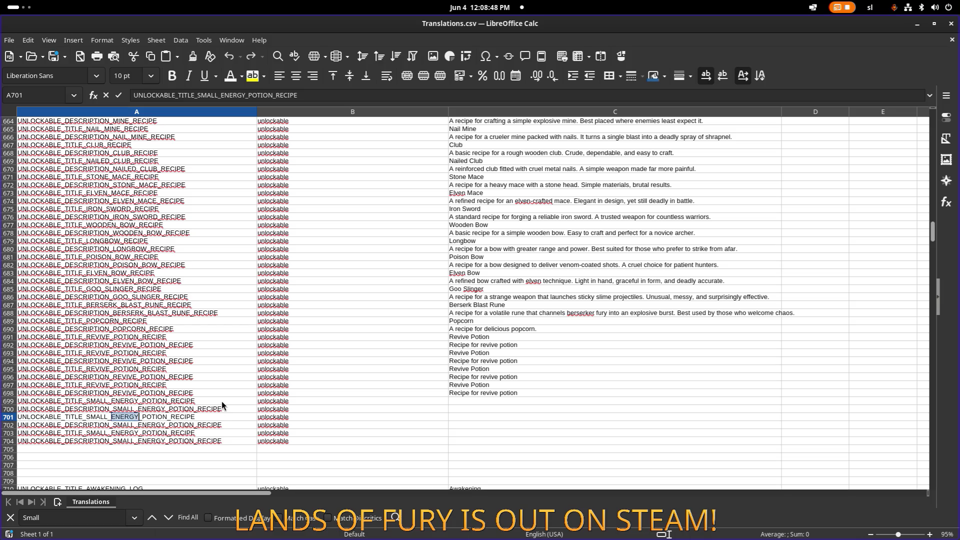
type("HEALTH")
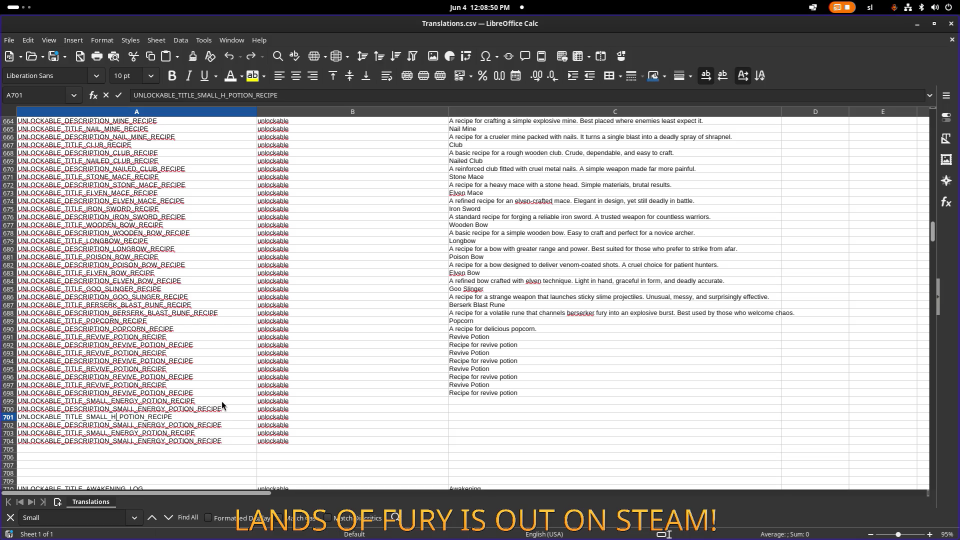
key("Return")
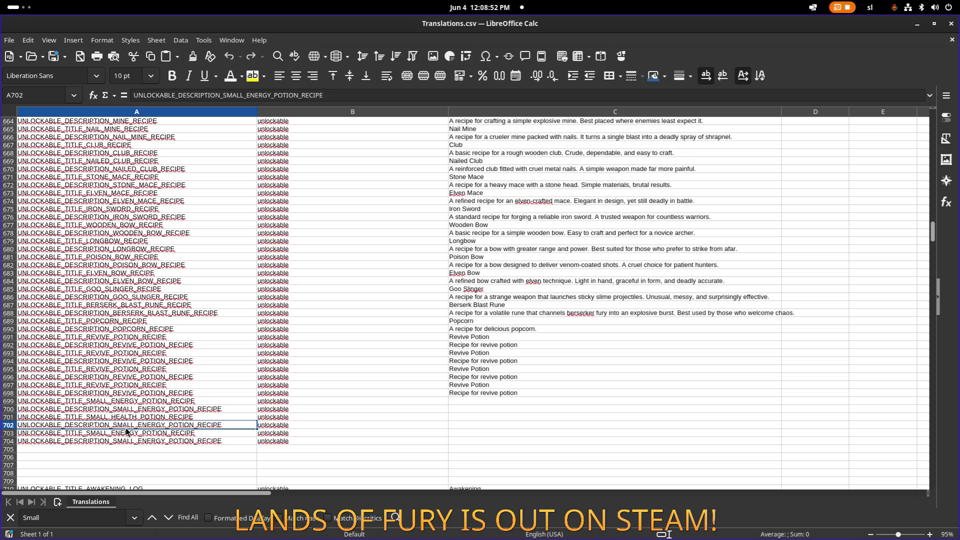
double_click(136, 433)
double_click(150, 425)
double_click(153, 426)
type("HEALTH")
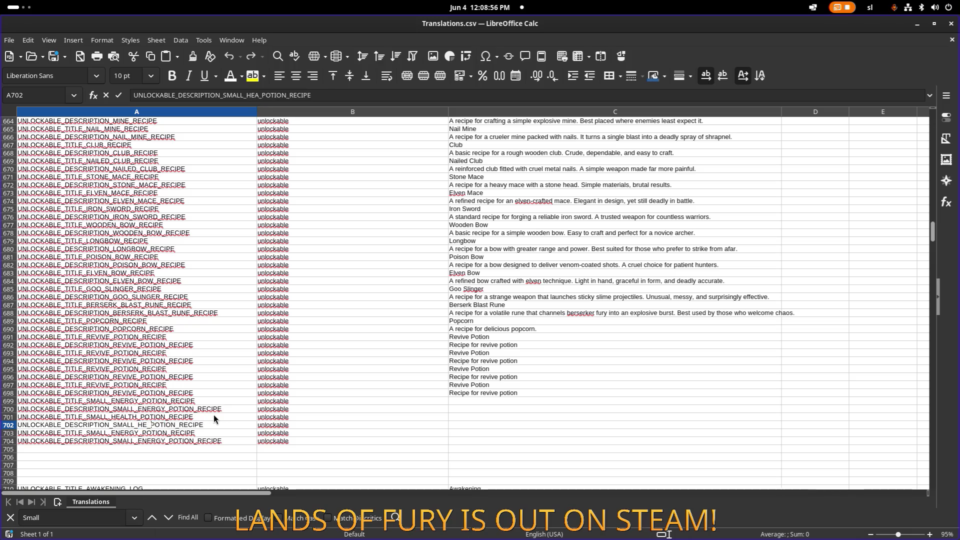
key("Return")
- Change ENERGY to VITAL in the A703 title key and start editing A704
double_click(142, 433)
double_click(142, 434)
type("VITAL")
key("Return")
double_click(129, 441)
double_click(129, 441)
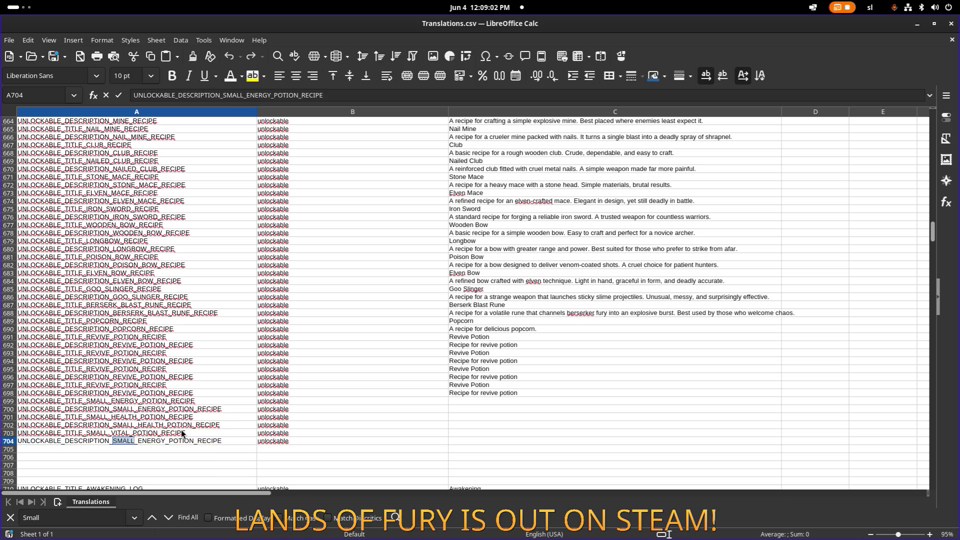
type("VITAL")
key("ctrl+z")
key("ctrl+shift+Right")
- Finish A704's VITAL key and enter 'Energy Potion' in C699
type("VITAL")
left_click(480, 401)
double_click(481, 402)
type("Energy Potion")
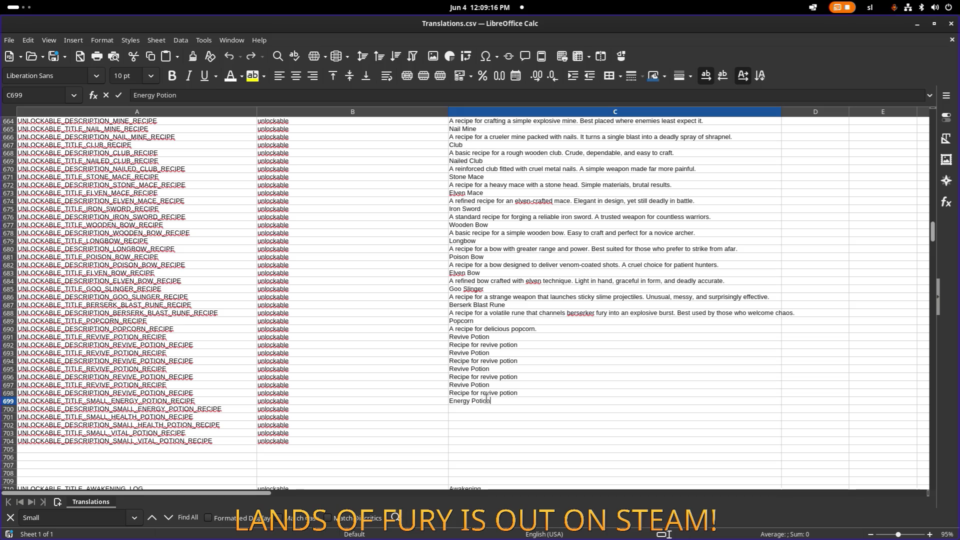
key("Return")
- Enter 'Recipe for energy potion' in C700 by adapting the suggested revive description
type("Recipe for revive potion")
double_click(491, 409)
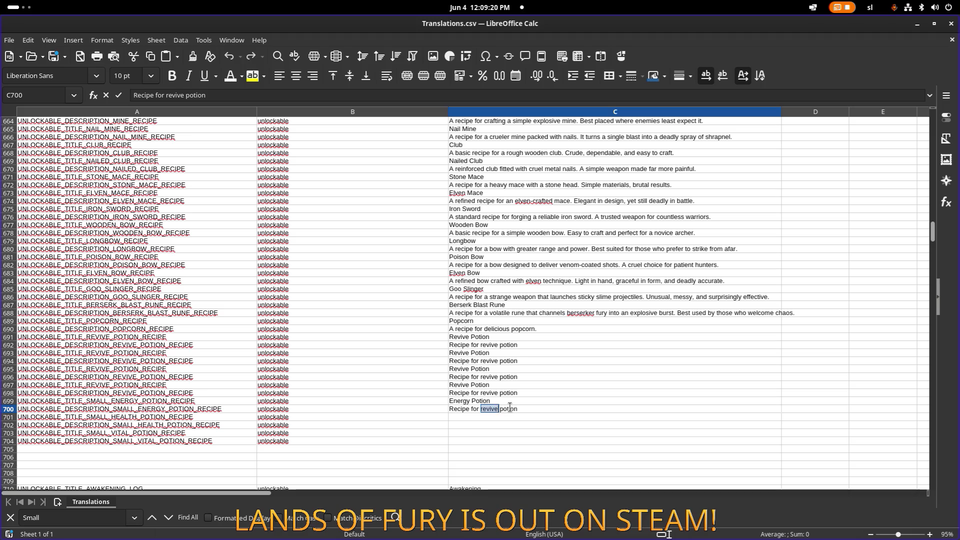
type("energy")
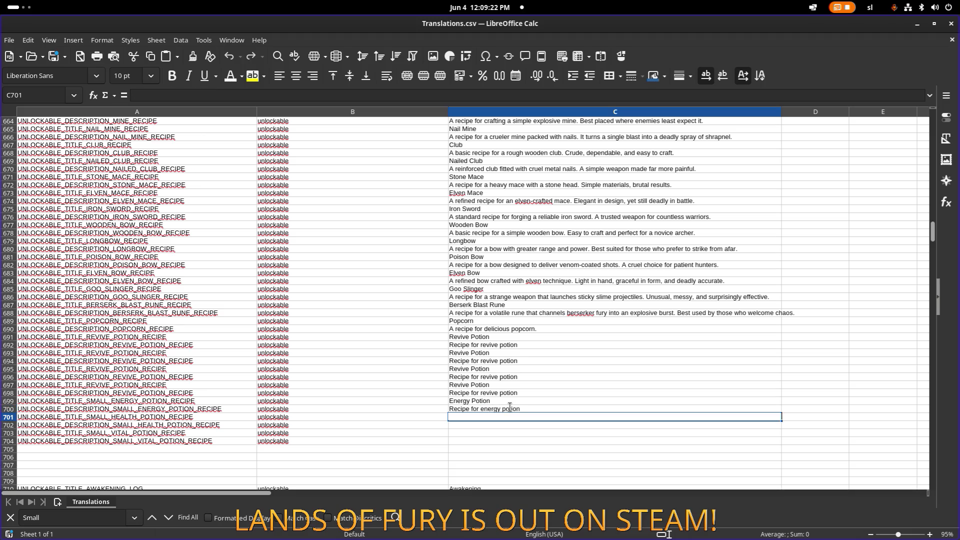
key("Up")
- Copy the energy potion texts from C699:C700 into C701:C702 and C703:C704
key("shift+Down")
key("ctrl+c")
key("Down")
key("Down")
key("ctrl+v")
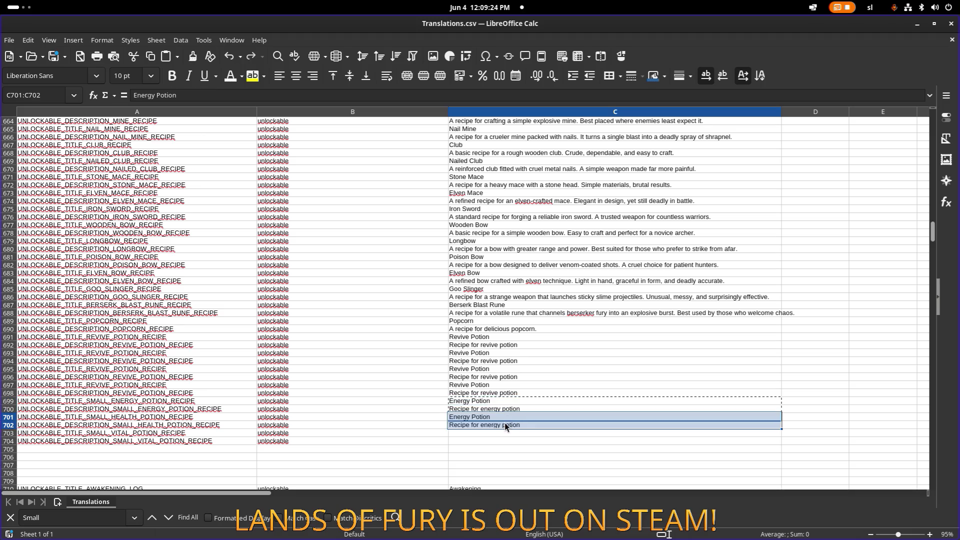
key("Down")
key("Down")
key("ctrl+v")
- Change C701 to 'Health Potion' and C702 to 'Recipe for health potion'
left_click(467, 418)
triple_click(466, 419)
left_click(499, 416)
key("ctrl+Left")
key("ctrl+shift+Right")
type("Health")
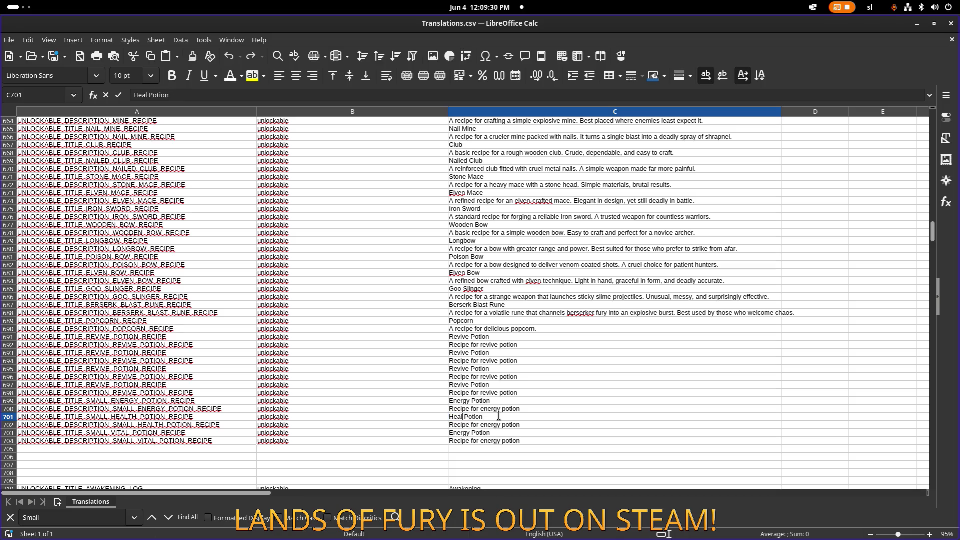
left_click(493, 428)
double_click(494, 427)
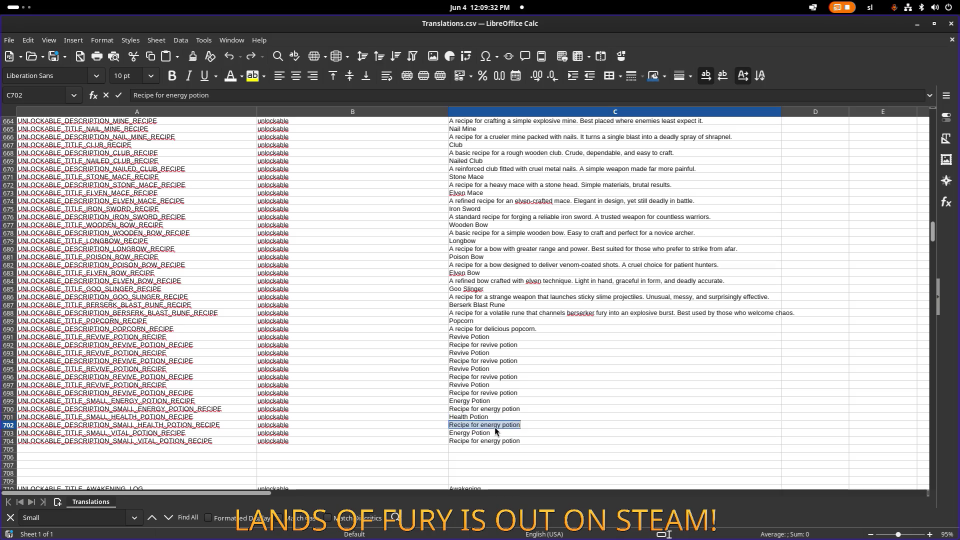
type("health")
key("Return")
- Change C703 to 'Health Potion' and C704 to the health recipe description, then return to Godot
key("F2")
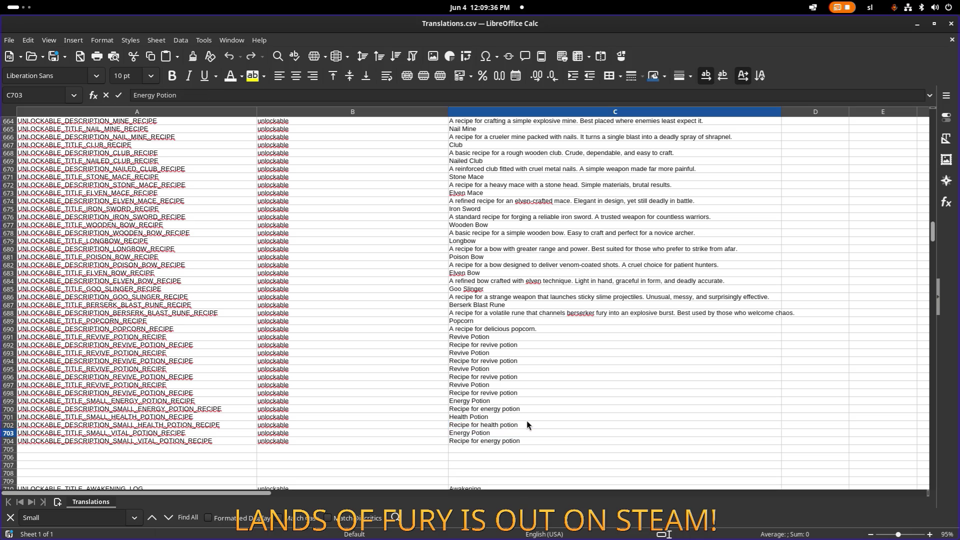
key("Home")
key("ctrl+shift+Right")
type("Health")
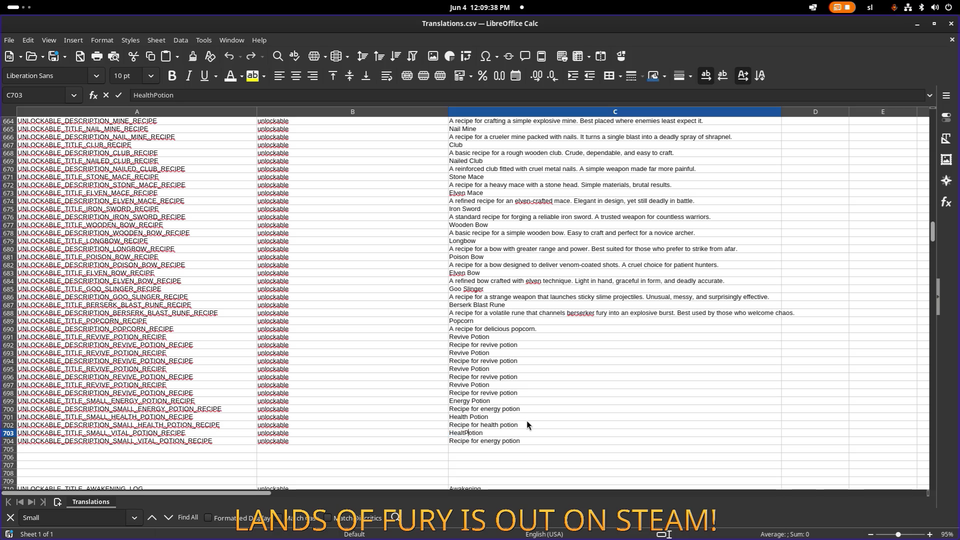
key("Return")
key("F2")
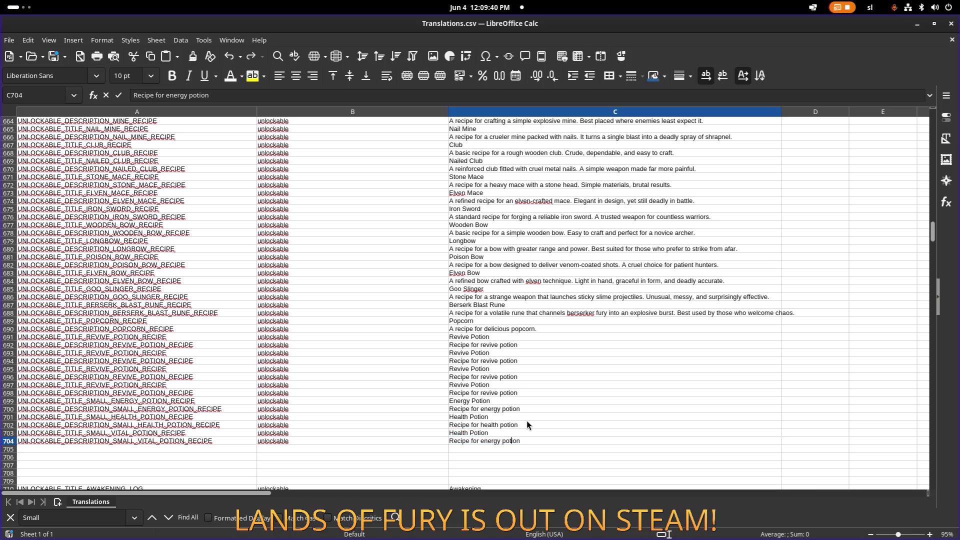
key("ctrl+Left")
key("Left")
key("ctrl+shift+Left")
type("health")
key("Return")
left_click(545, 362)
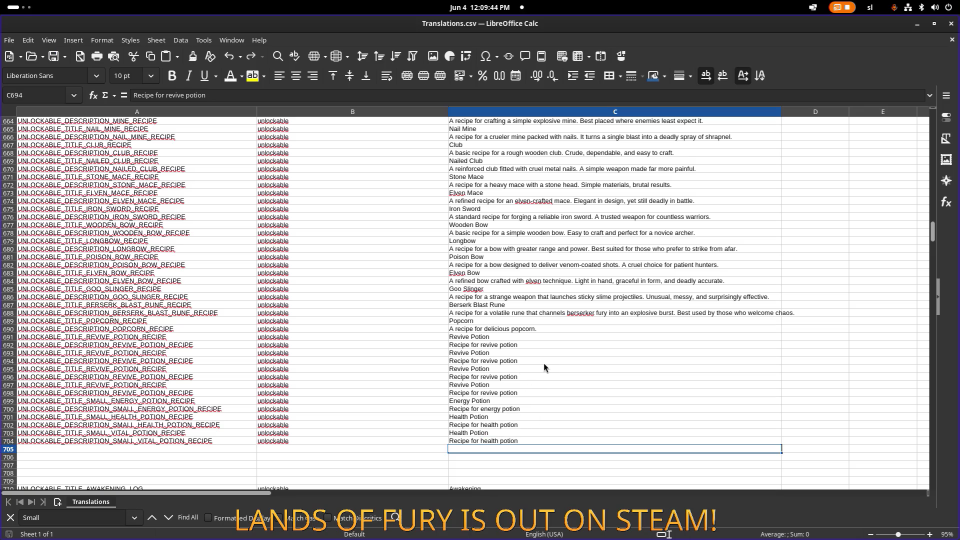
left_click(917, 24)
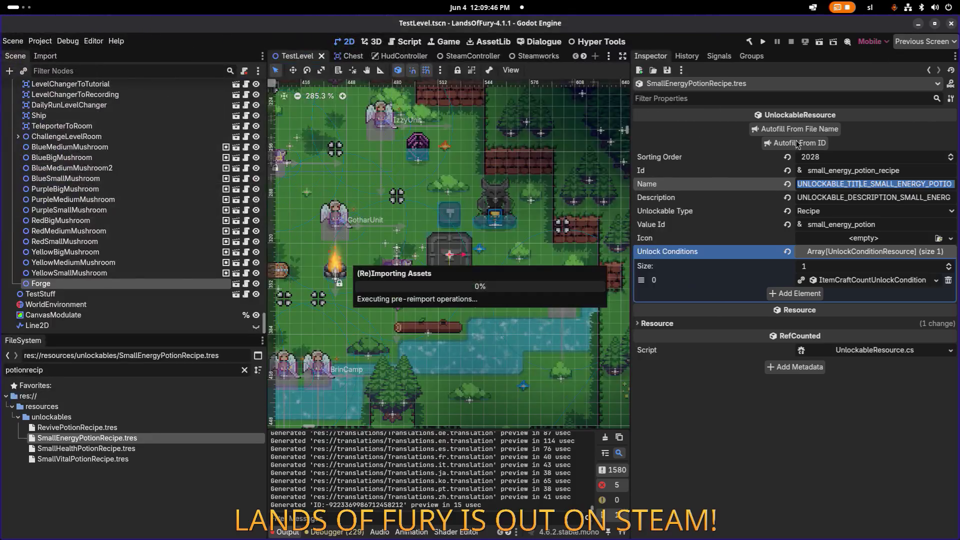
- Filter the FileSystem dock for 'potionrecip' and review SmallEnergyPotionRecipe.tres in the Inspector
left_click(743, 416)
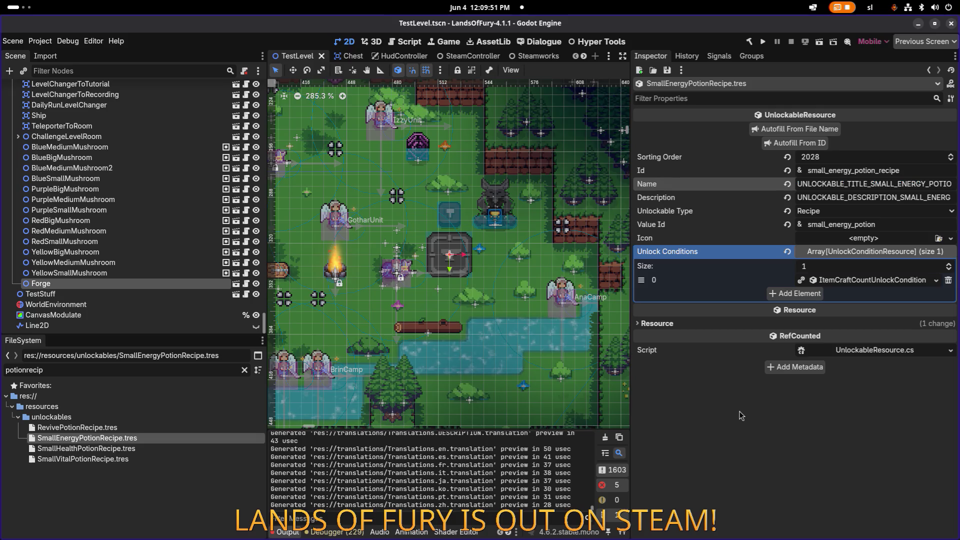
left_click(191, 368)
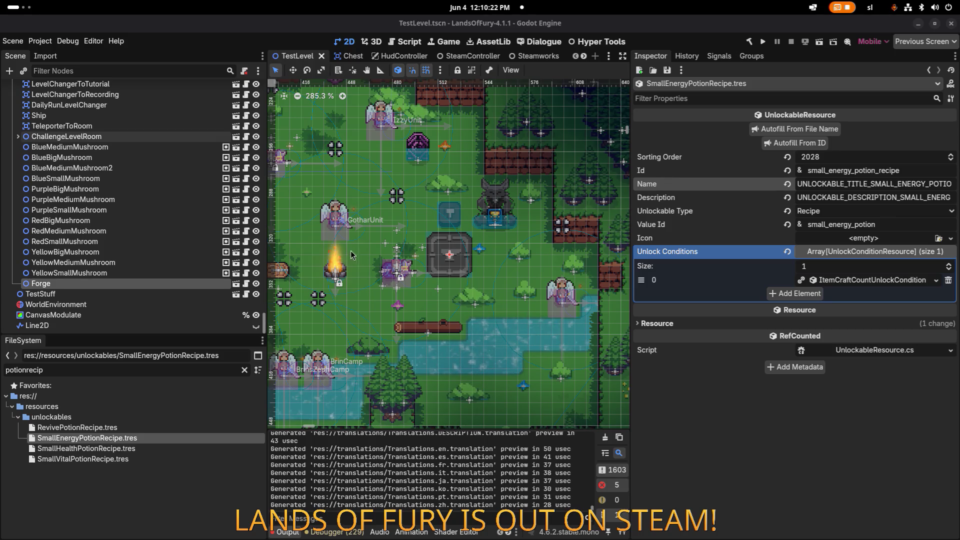
left_click(493, 41)
- Scroll down the asset library and briefly view, then close, the Godot .NET MCP details
left_click(733, 398)
scroll(582, 286, "down", 2)
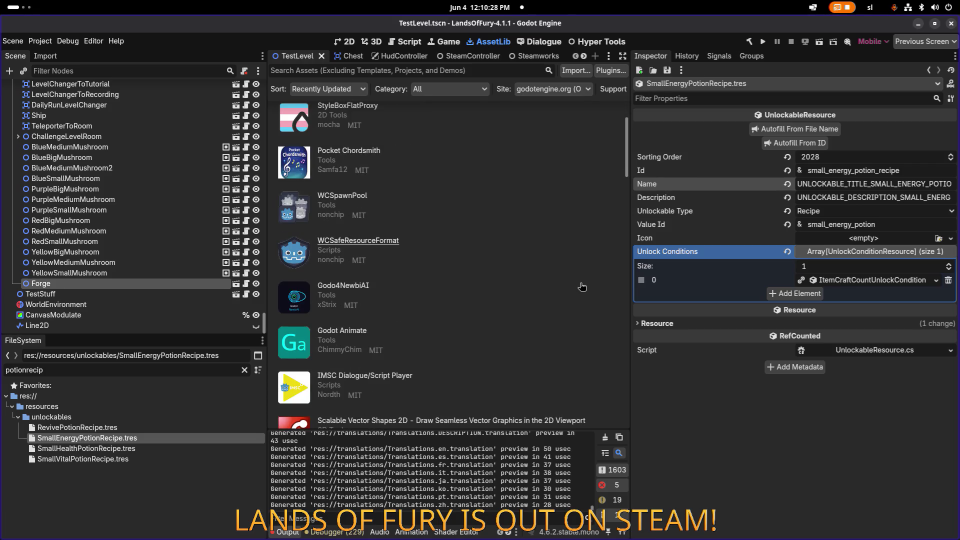
scroll(582, 286, "down", 5)
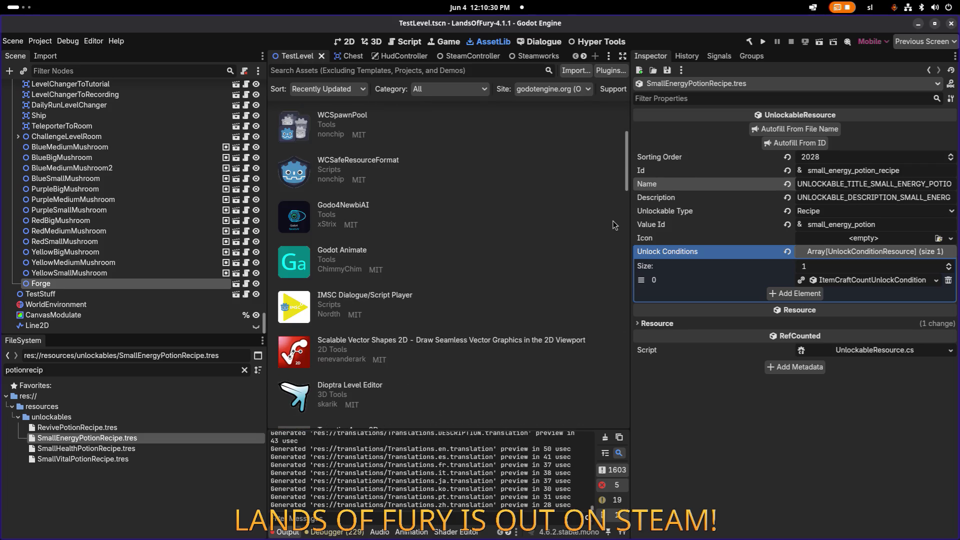
scroll(597, 229, "down", 2)
scroll(557, 232, "down", 4)
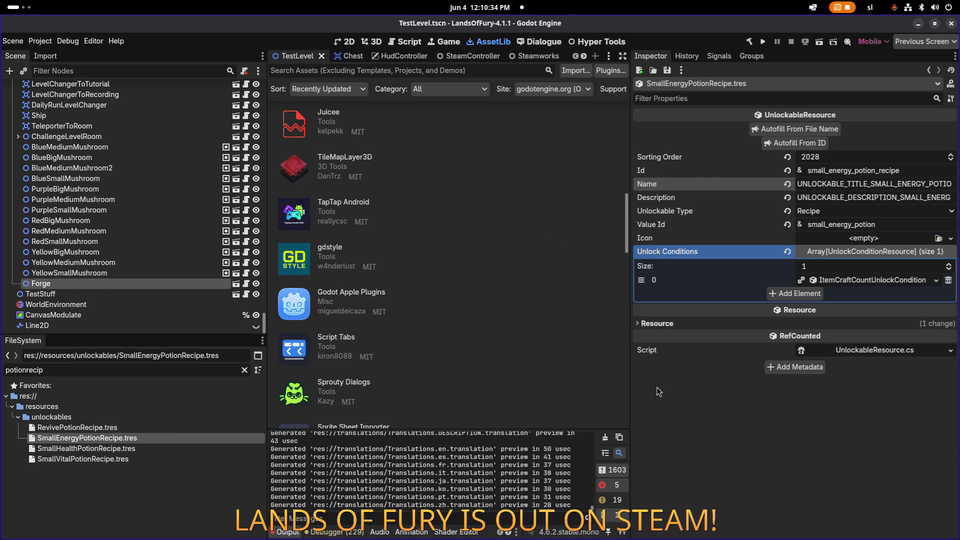
scroll(502, 322, "down", 3)
scroll(503, 321, "down", 3)
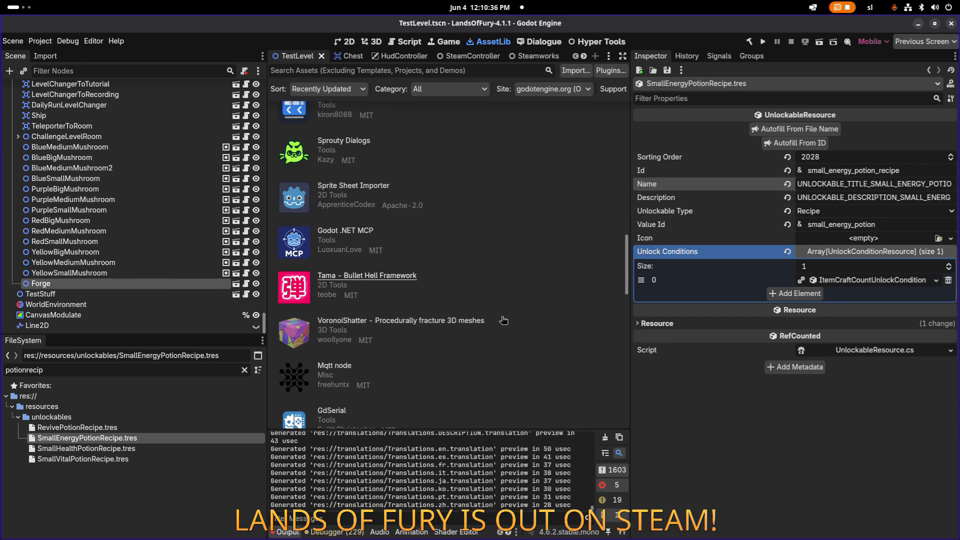
left_click(339, 232)
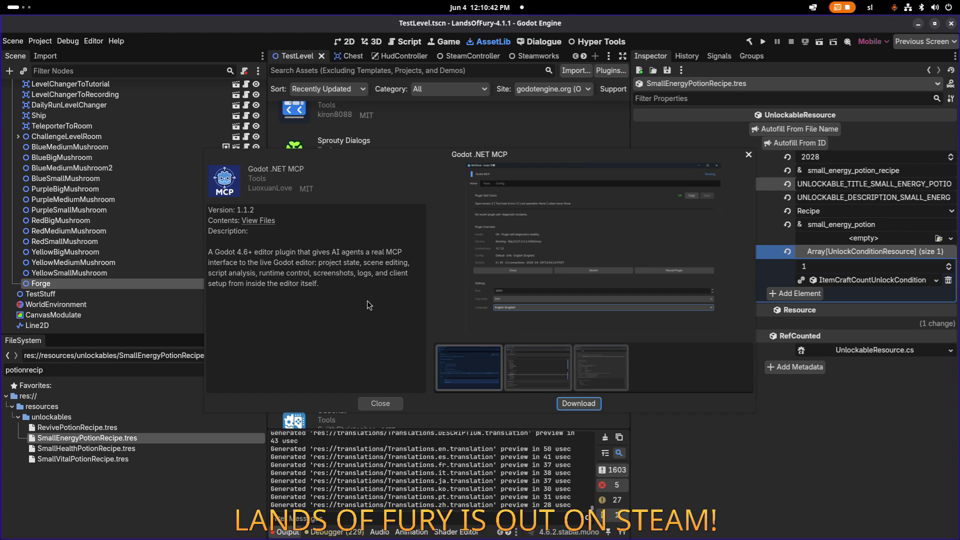
left_click(381, 403)
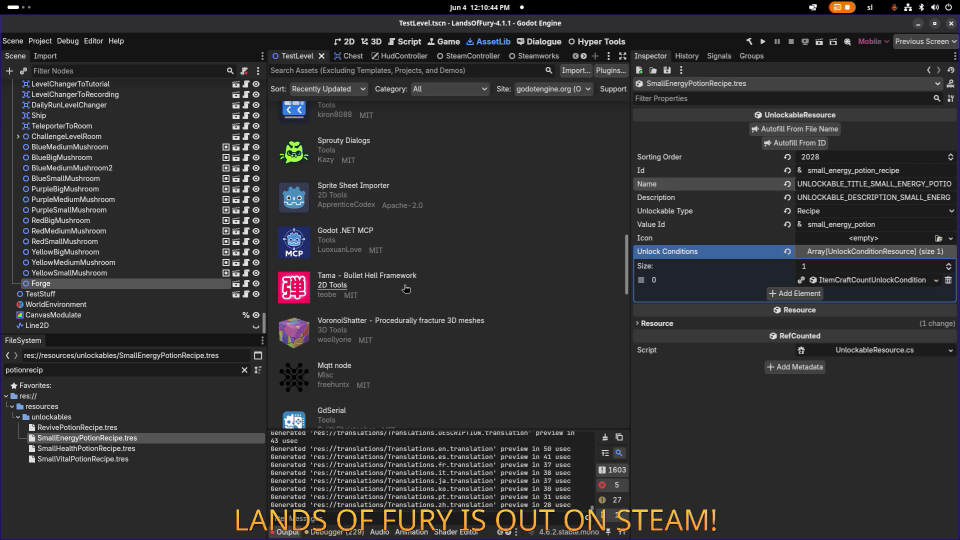
- Scroll further and open the Juice Shaders Lite asset details
scroll(405, 288, "down", 5)
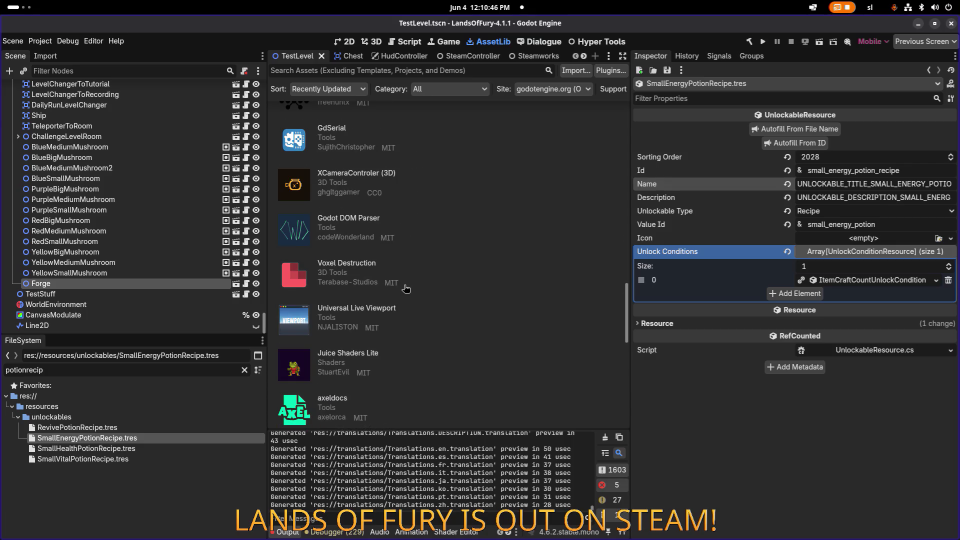
scroll(406, 288, "down", 3)
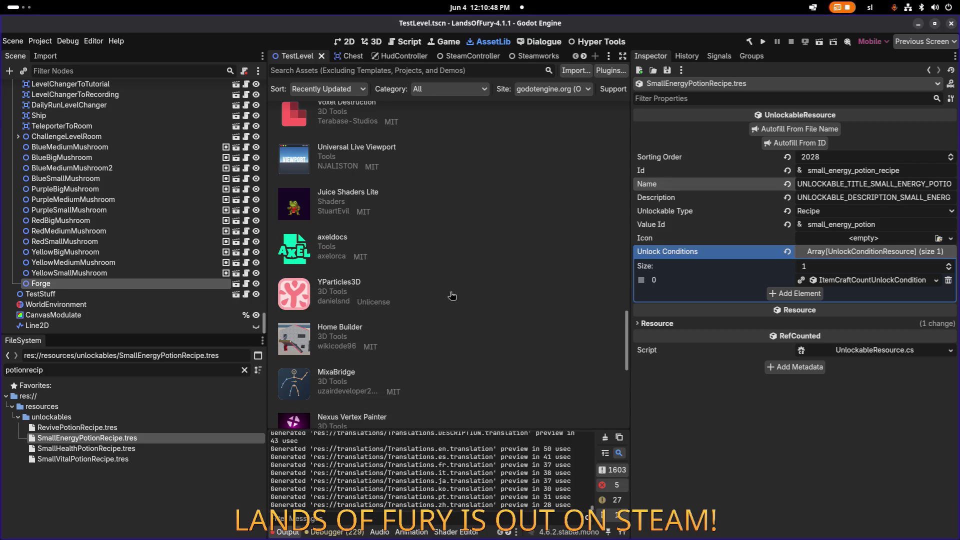
left_click(376, 194)
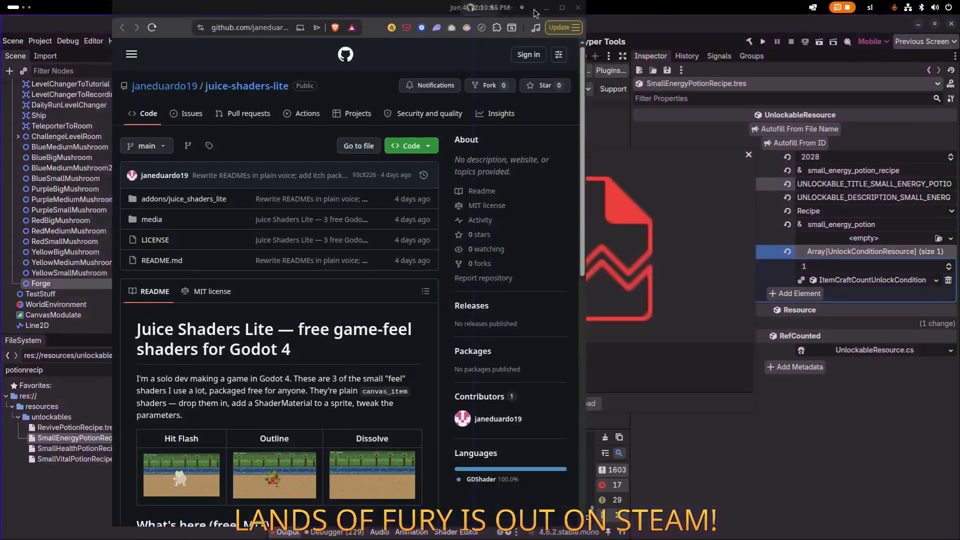
- Maximize the browser, read the juice-shaders-lite README, and try to star the repository
key("super+Up")
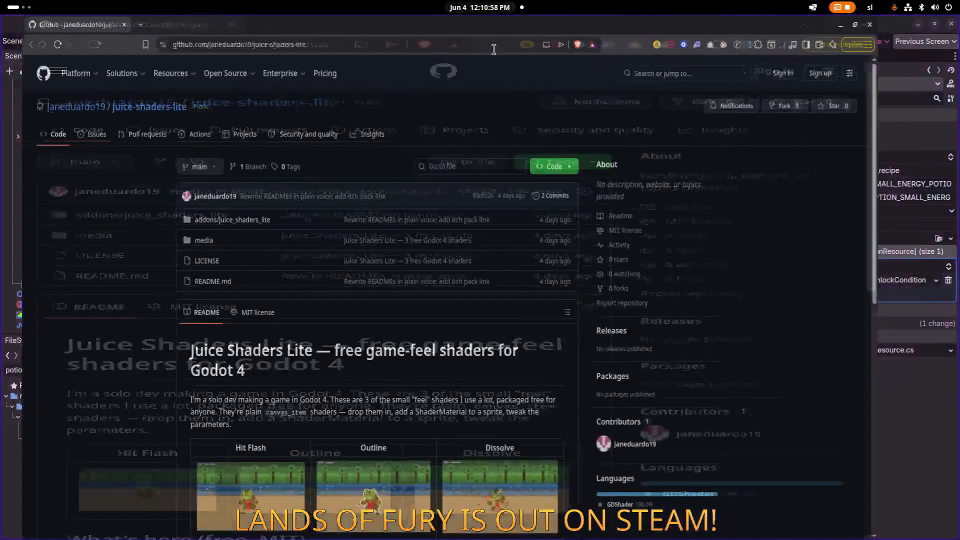
scroll(444, 253, "down", 4)
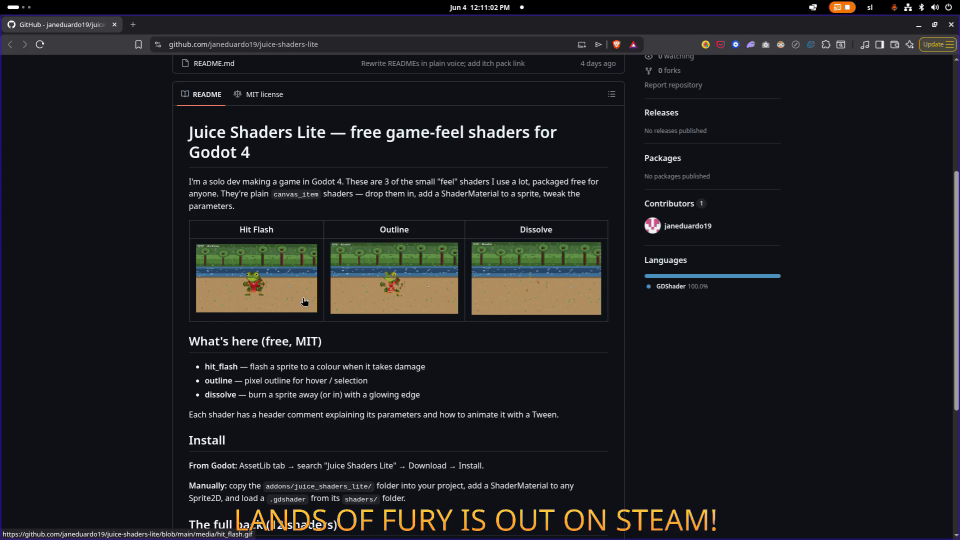
scroll(304, 301, "down", 5)
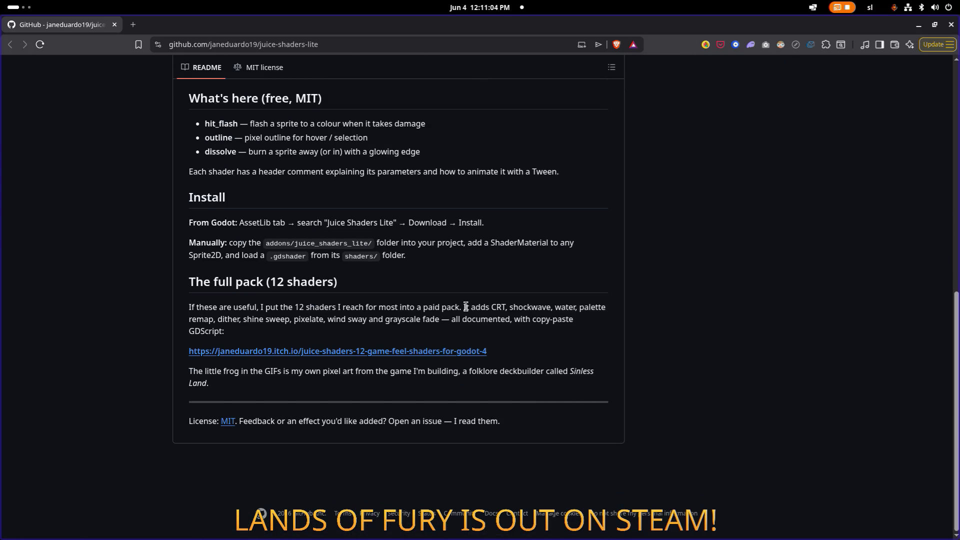
scroll(466, 307, "up", 15)
scroll(465, 306, "down", 4)
scroll(468, 308, "up", 4)
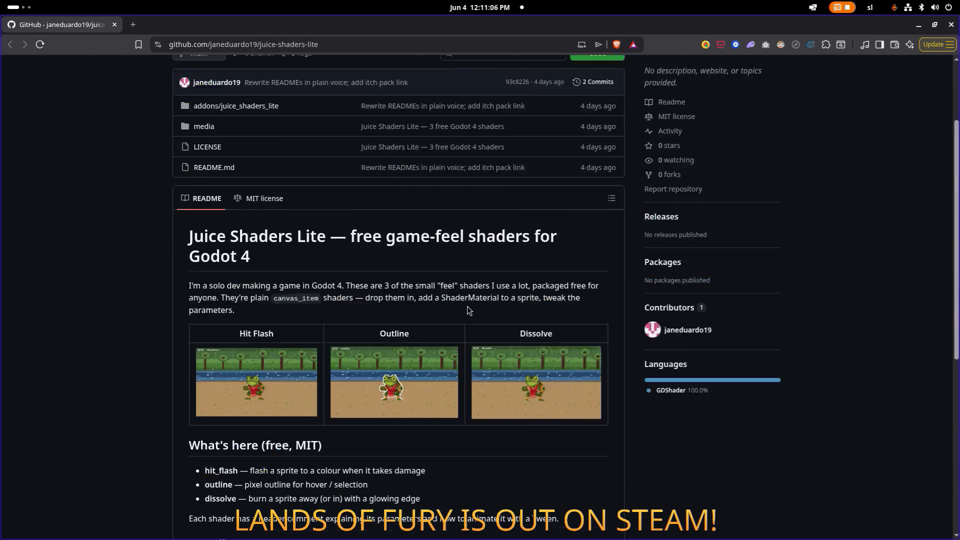
scroll(467, 306, "up", 3)
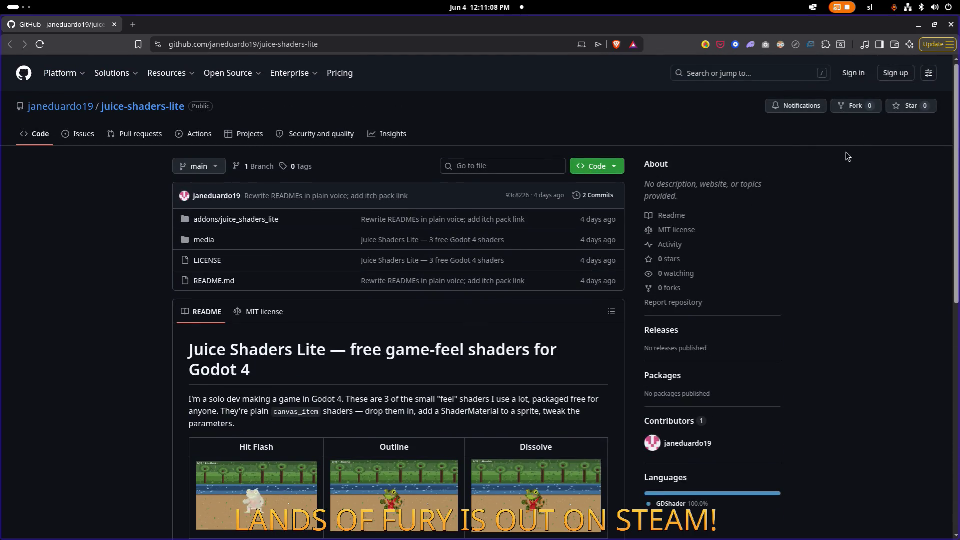
left_click(898, 107)
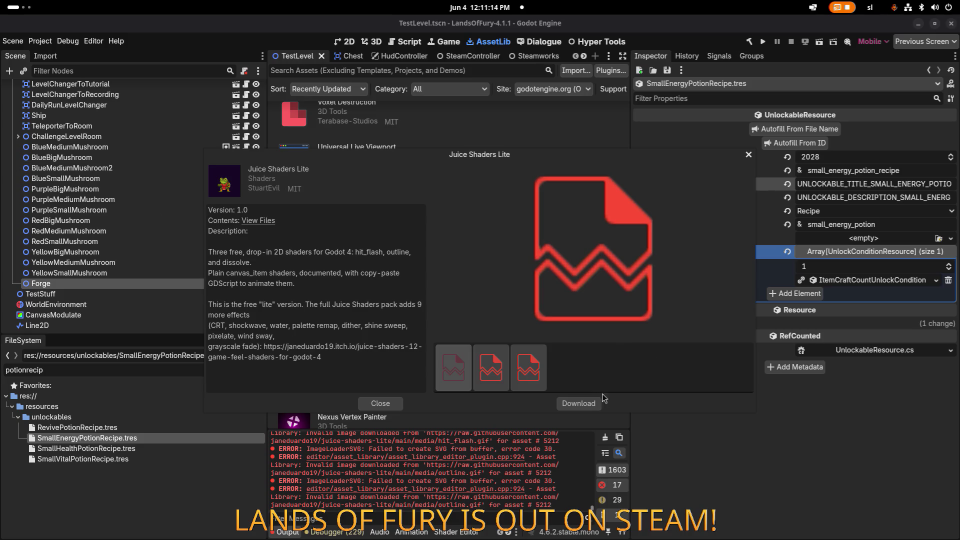
- Close the Juice Shaders Lite details, scroll the list, and filter files by 'mushroom'
left_click(381, 403)
scroll(485, 400, "down", 10)
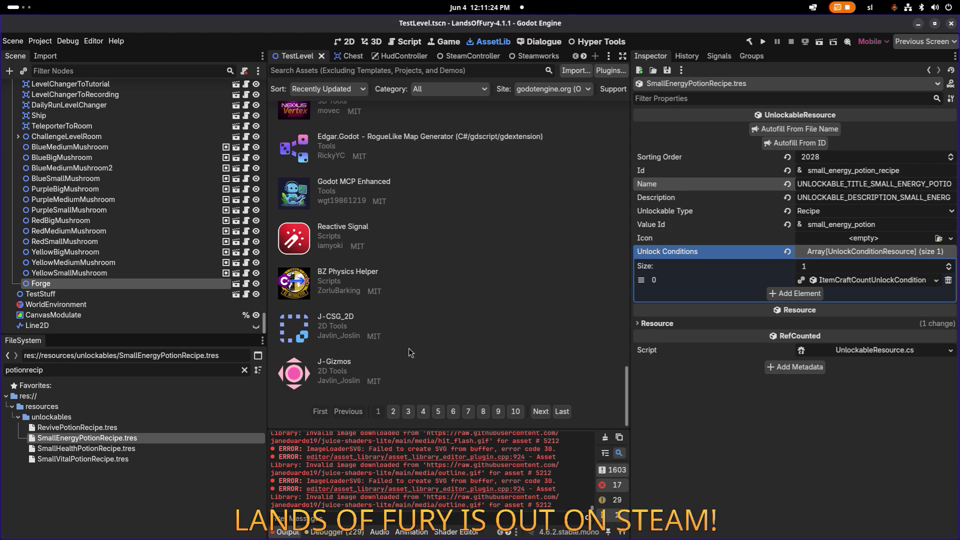
double_click(198, 371)
type("mushroom")
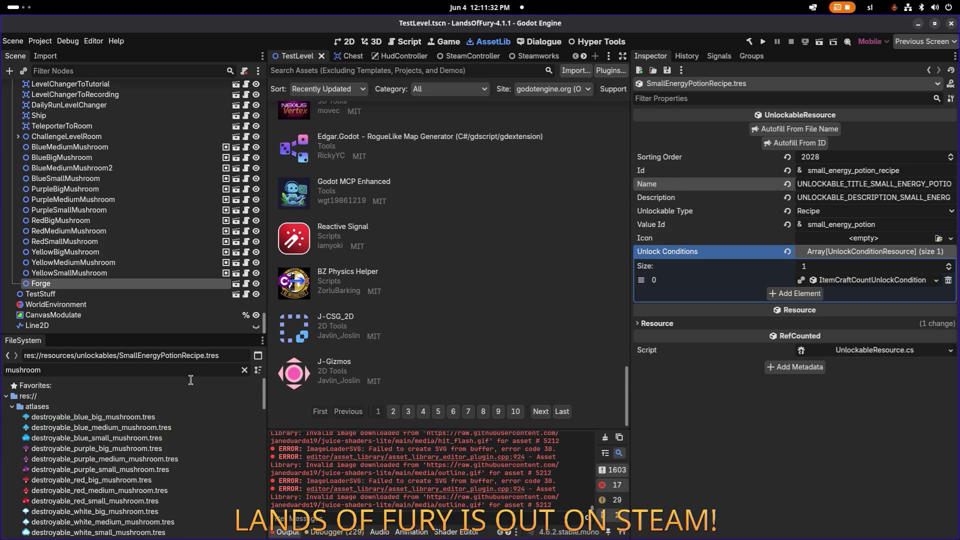
- Open BlueSmallMushroom.tscn from the mushroom results and select its LootDropComponent node
scroll(178, 412, "down", 10)
scroll(176, 410, "up", 5)
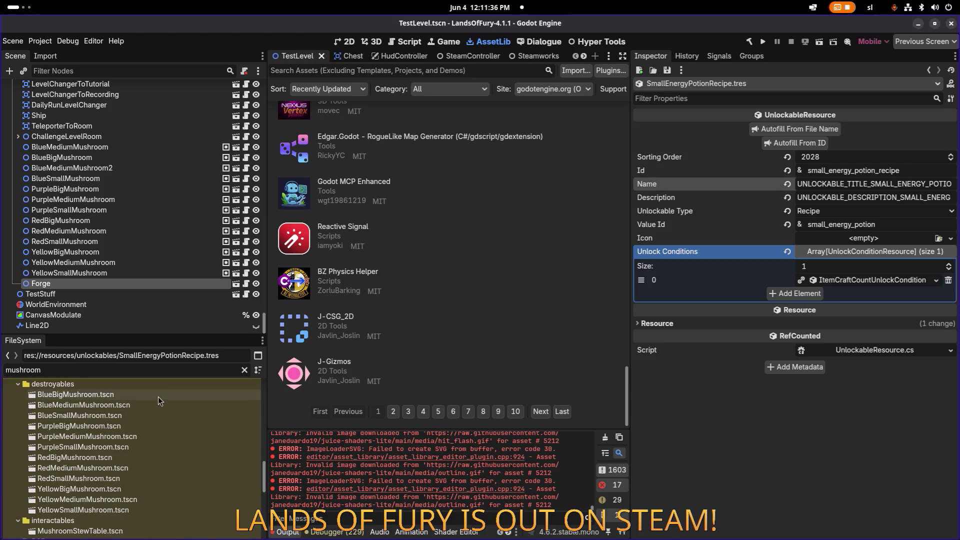
double_click(140, 416)
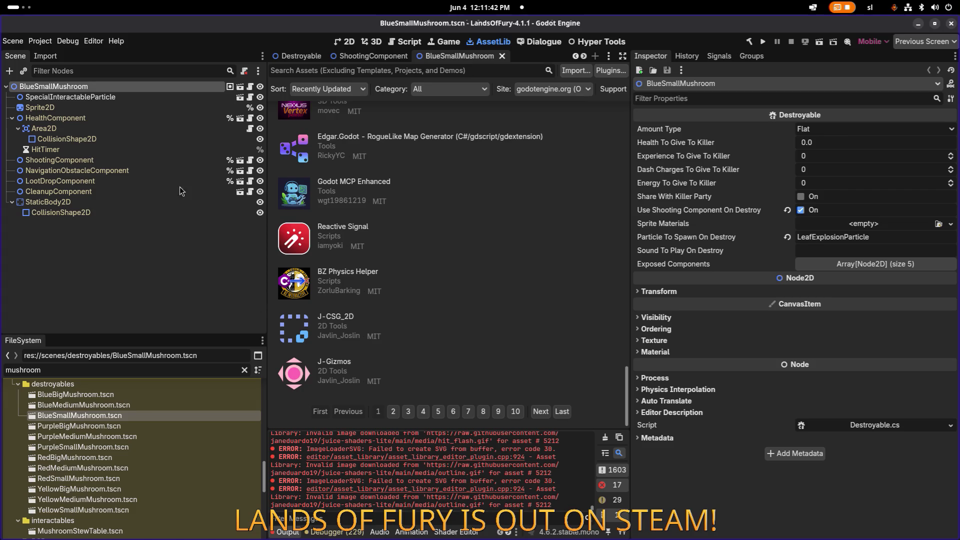
left_click(138, 180)
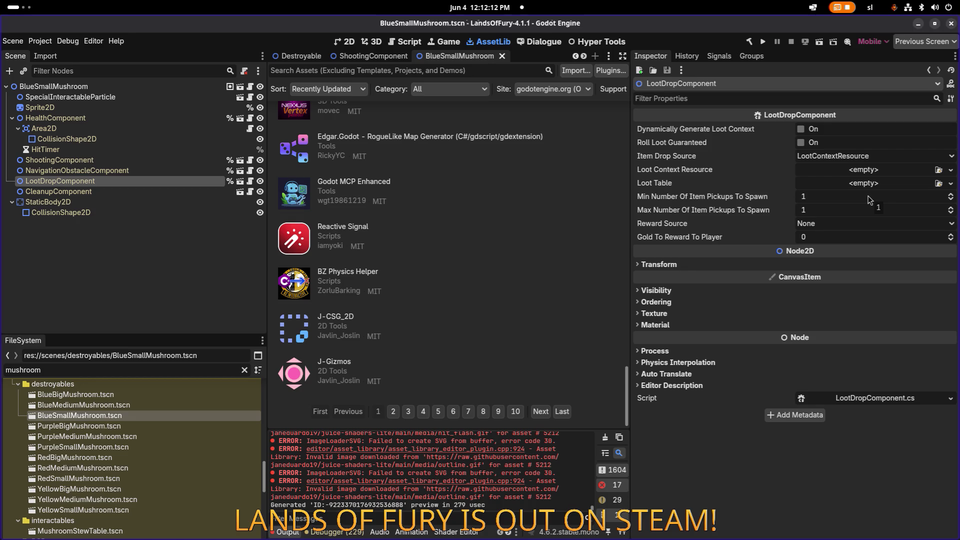
left_click(837, 224)
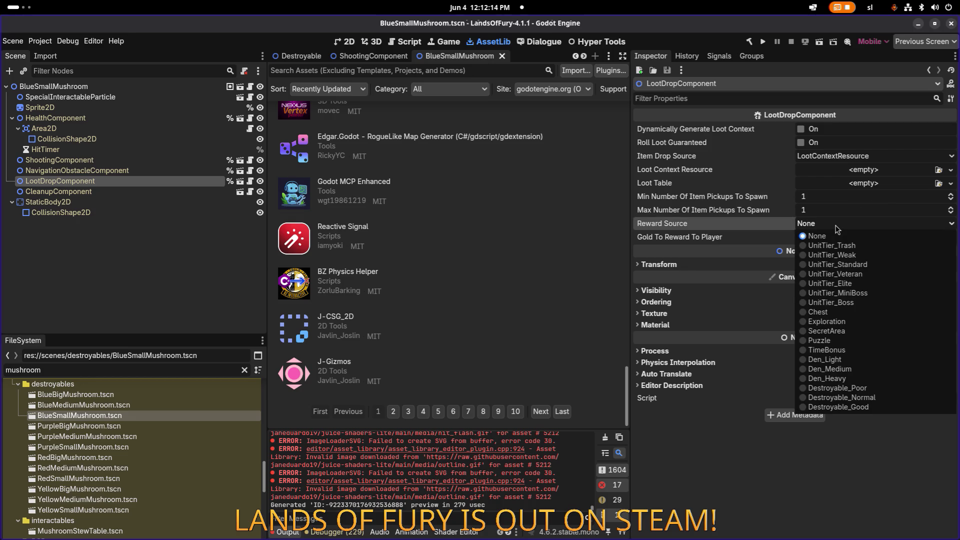
left_click(838, 229)
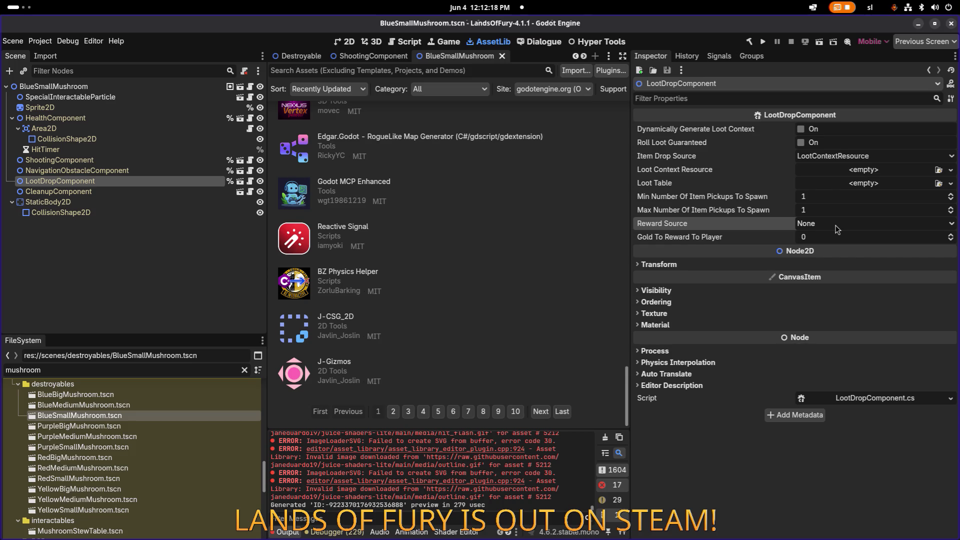
left_click(838, 225)
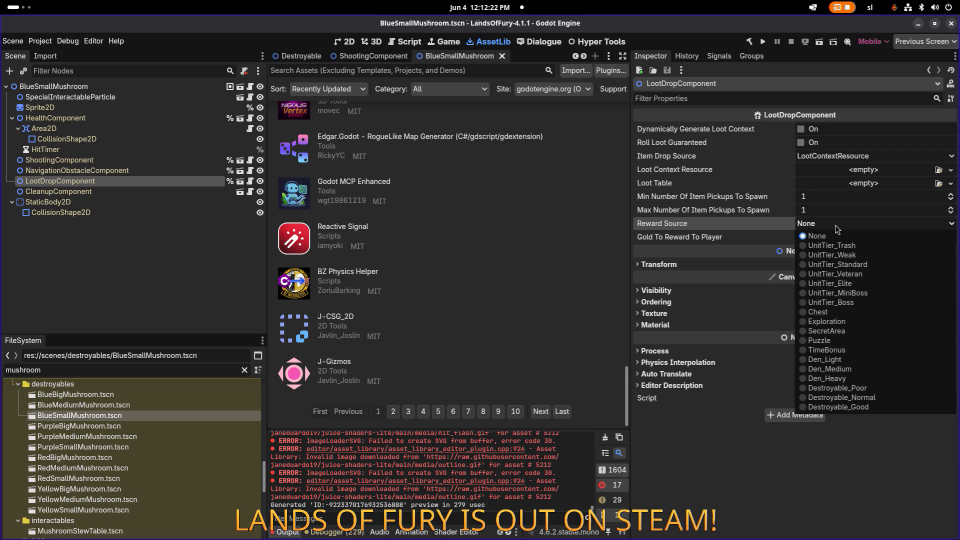
left_click(836, 226)
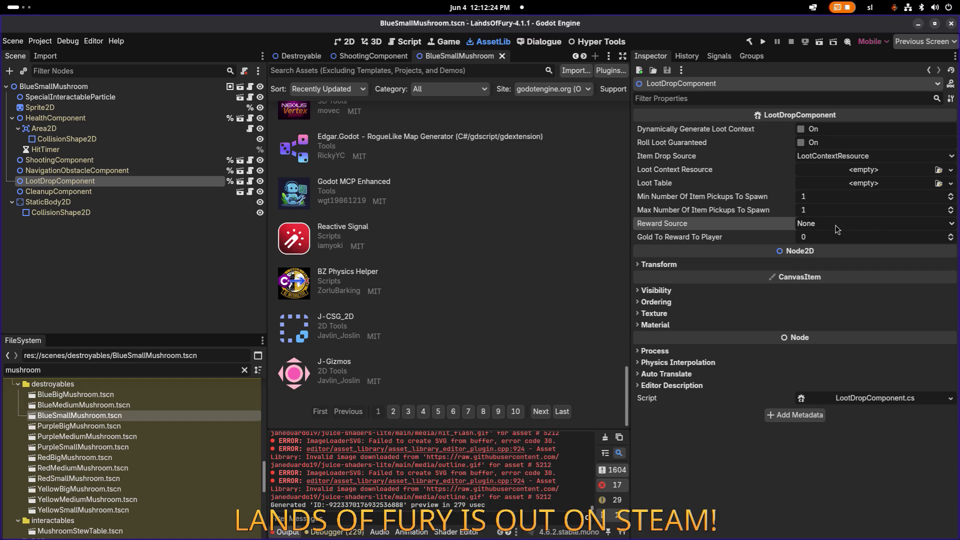
left_click(838, 226)
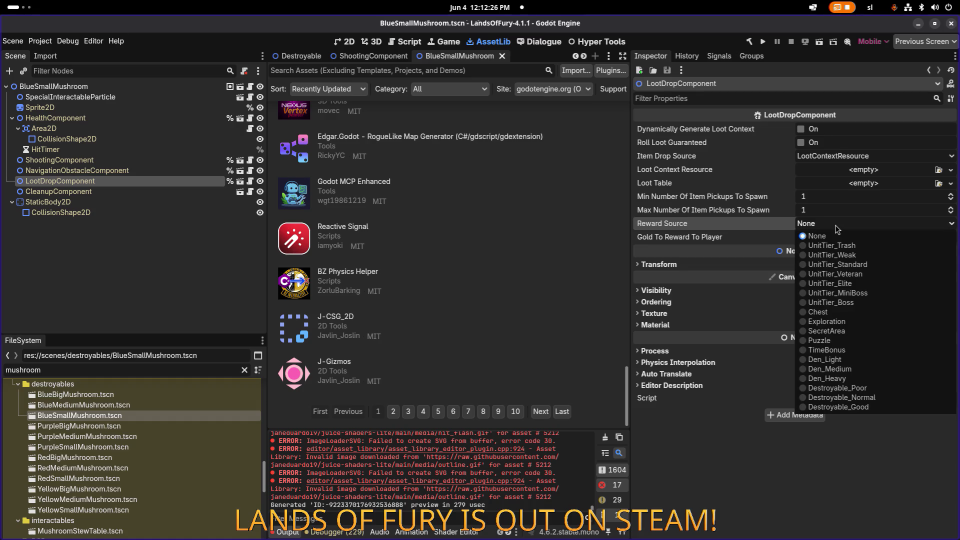
left_click(838, 226)
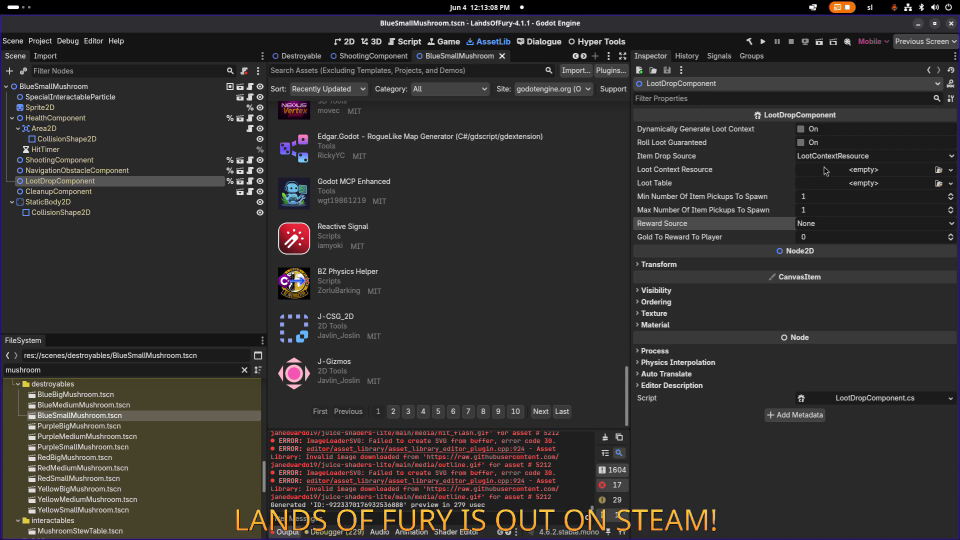
left_click(853, 185)
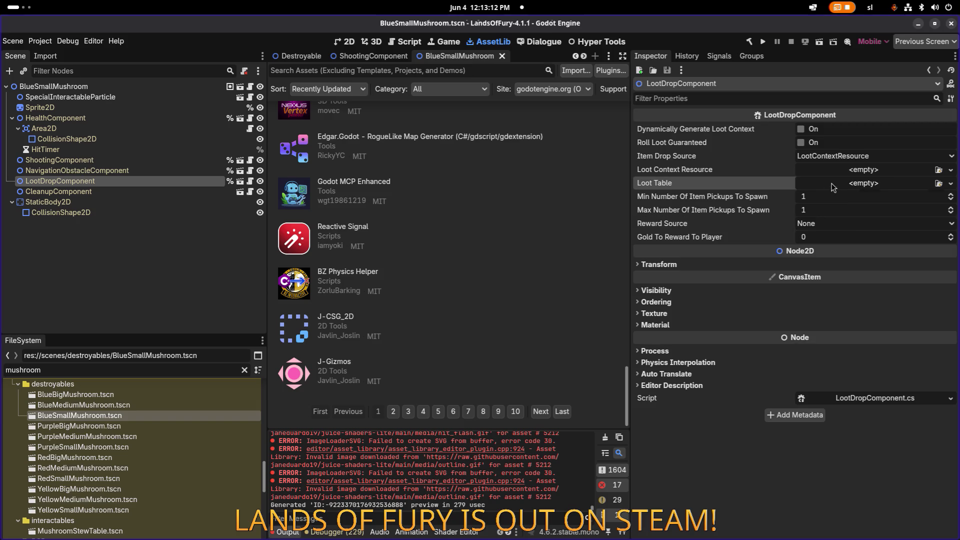
key("Escape")
key("alt+Tab")
- Close the InventorySystem.cs diff and open LootDropComponent.cs via Quick Open
left_click(480, 268)
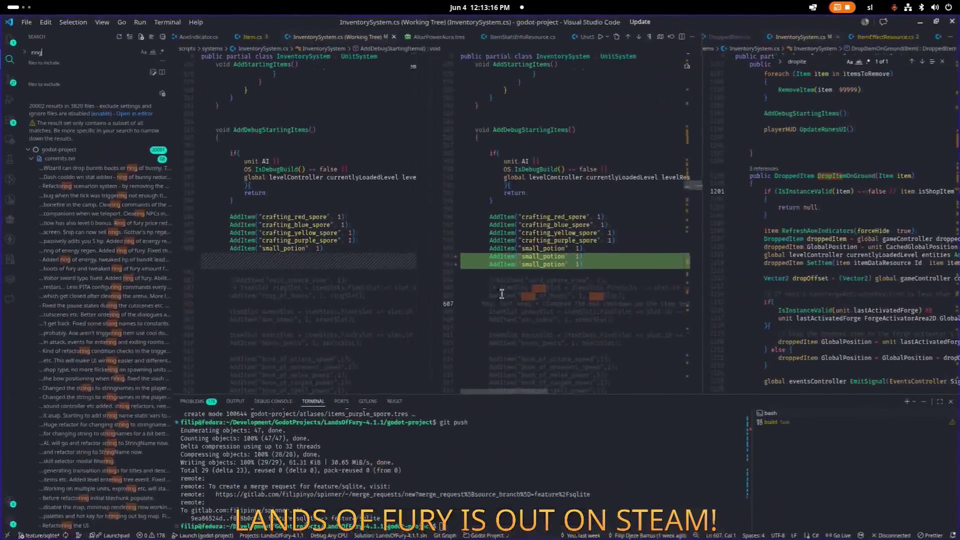
left_click(393, 37)
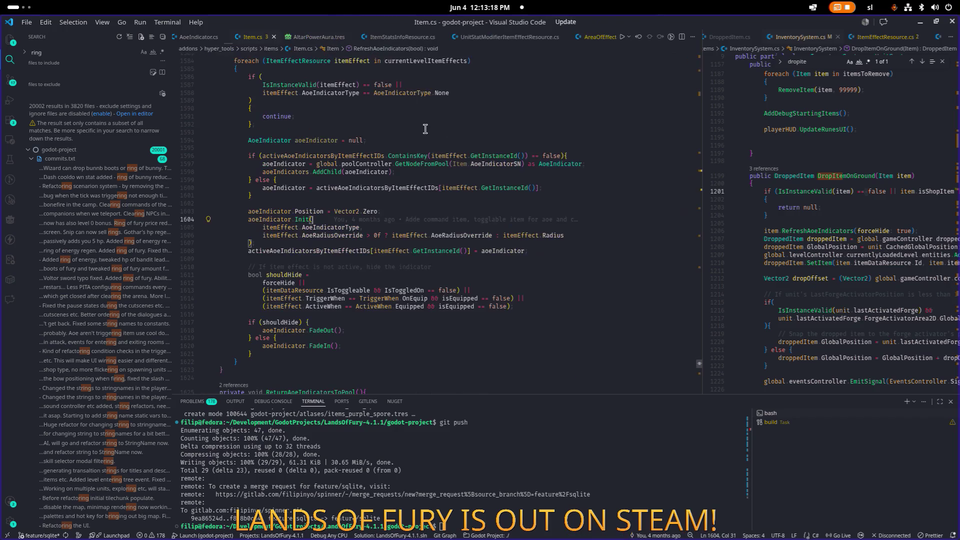
key("ctrl+p")
type("lootd")
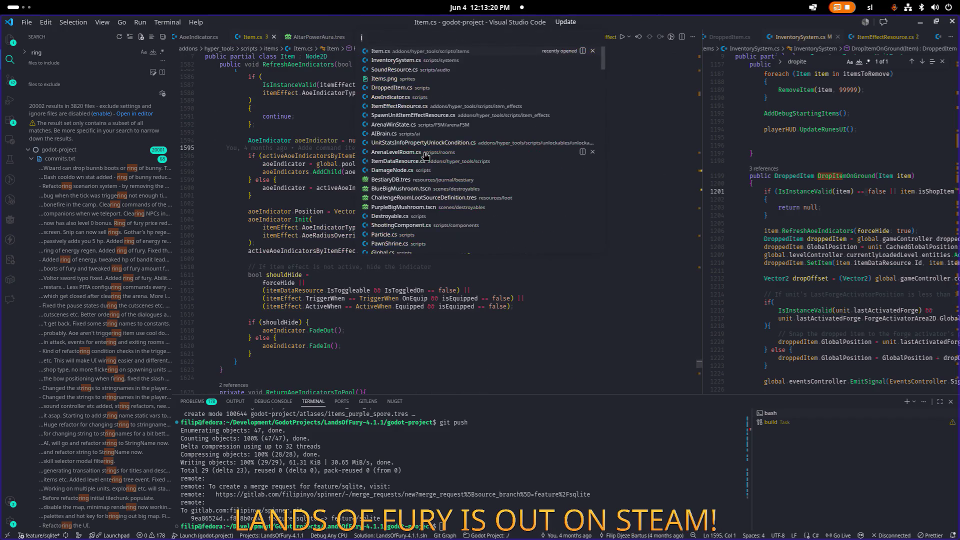
key("Return")
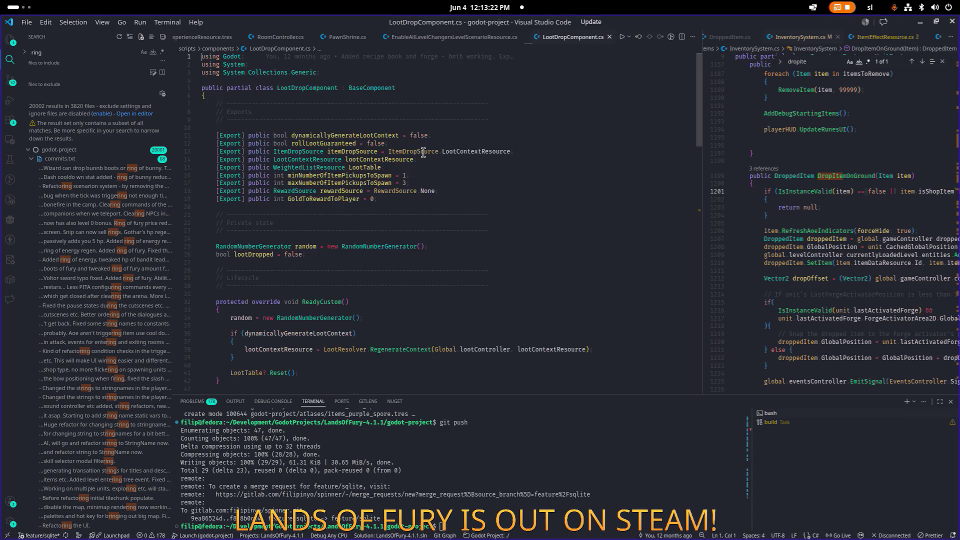
- Search the script for LootTable and step through its usages, including SpawnDroppedItem
key("ctrl+f")
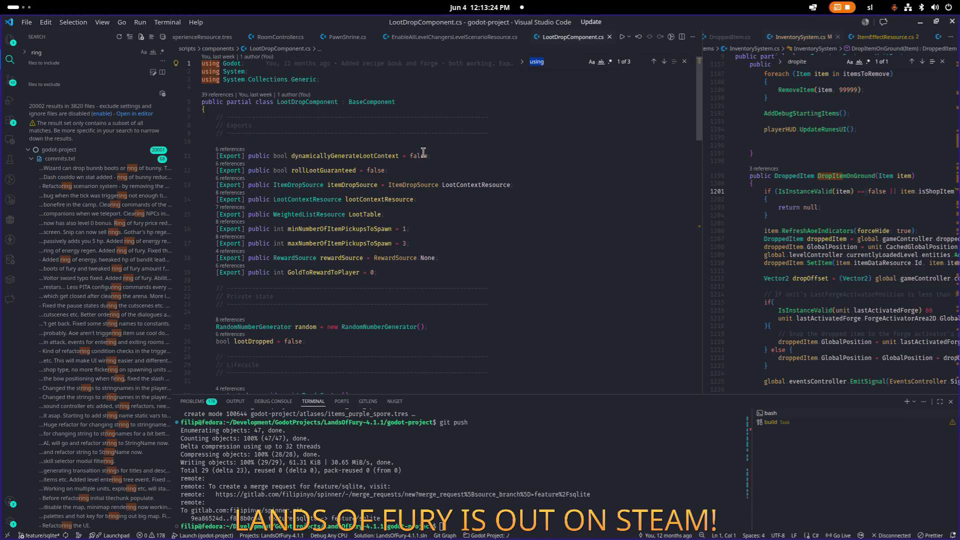
double_click(368, 214)
key("ctrl+f")
key("Return")
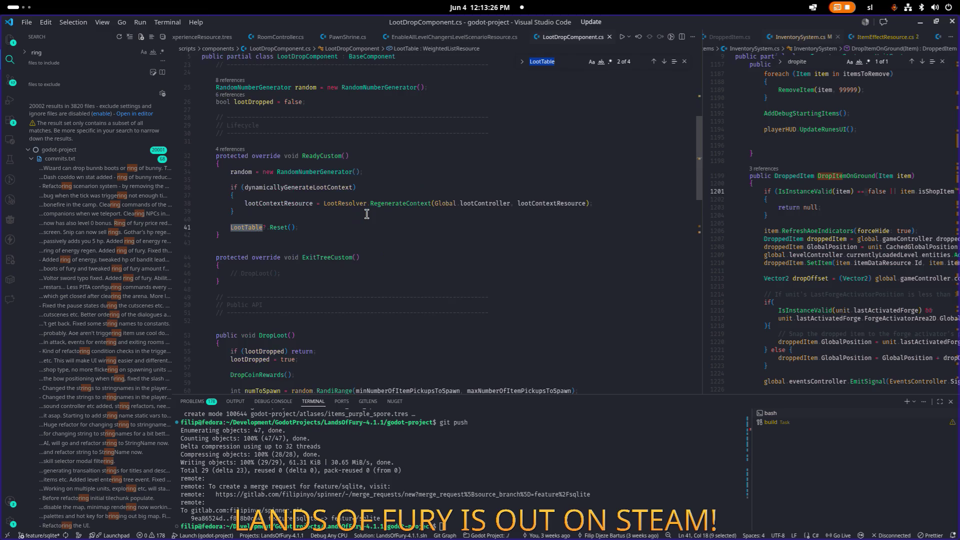
key("Return")
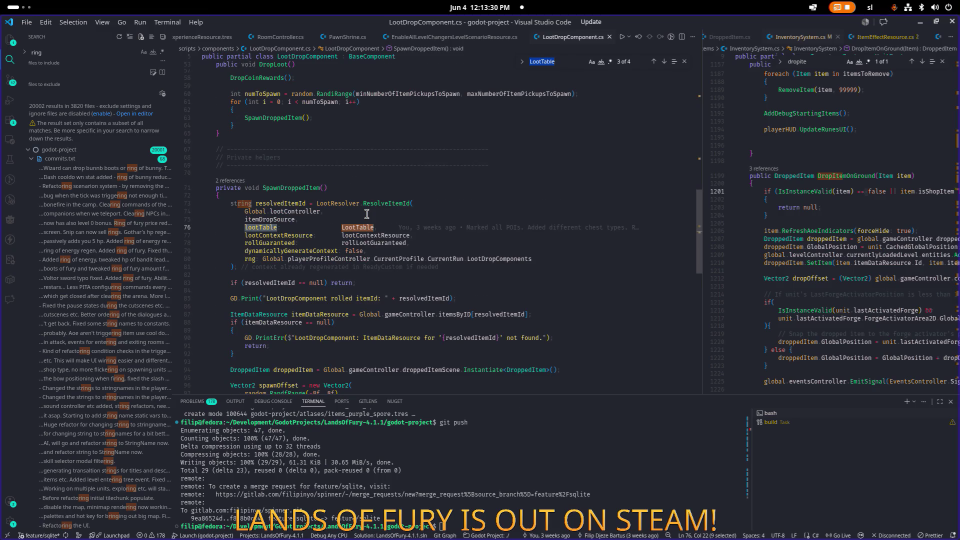
key("Return")
key("Return")
key("Return")
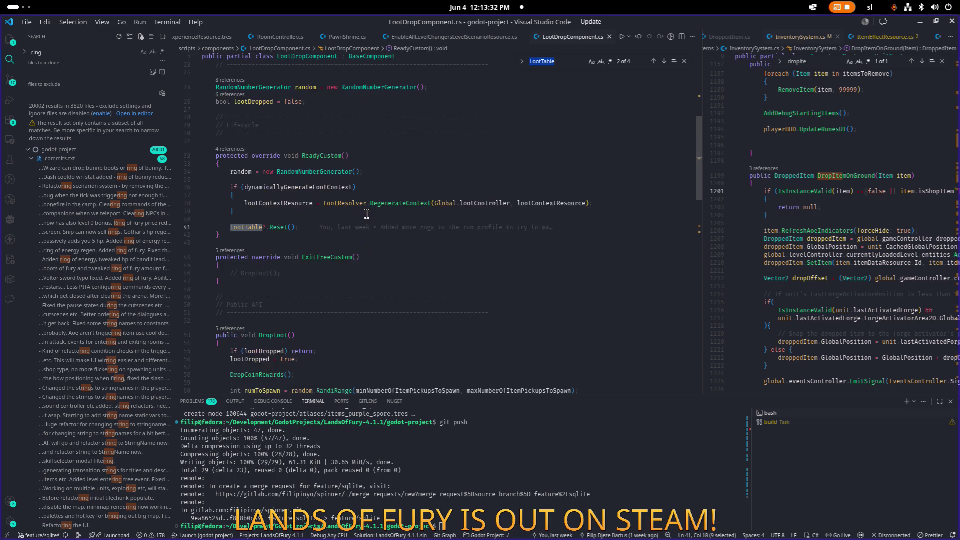
left_click(833, 178)
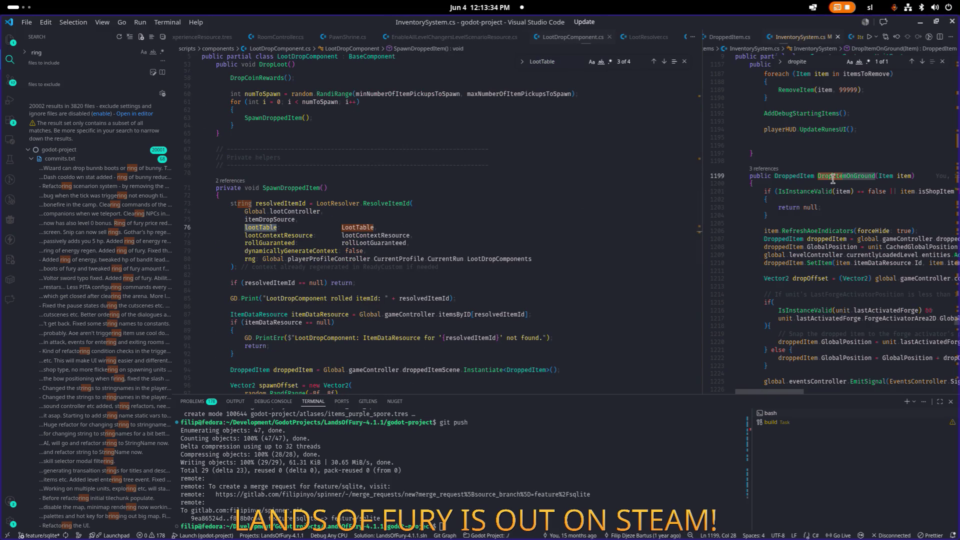
- Open LootResolver.cs in the right editor and search lootTable to reach the LocalLootTable case
key("ctrl+p")
type("LootResolver")
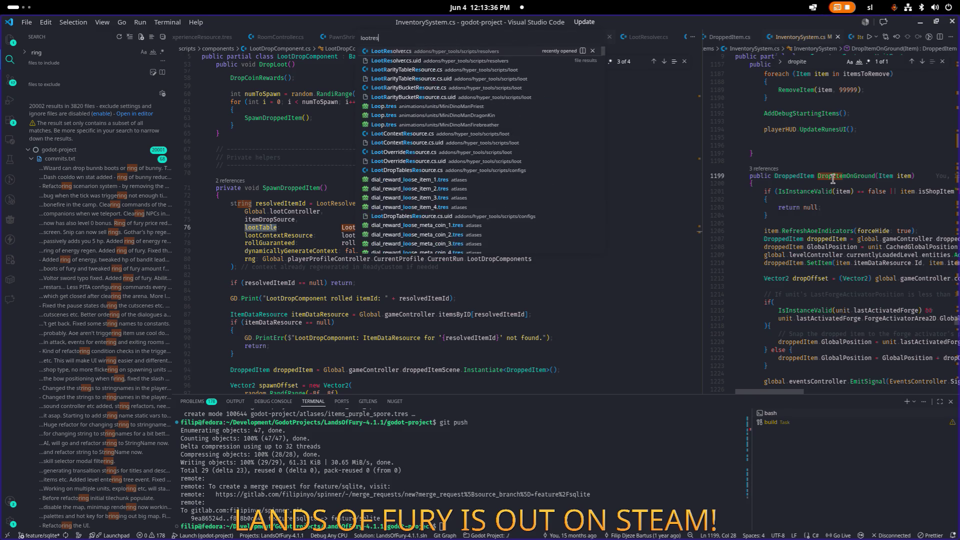
key("Return")
key("ctrl+f")
type("loote")
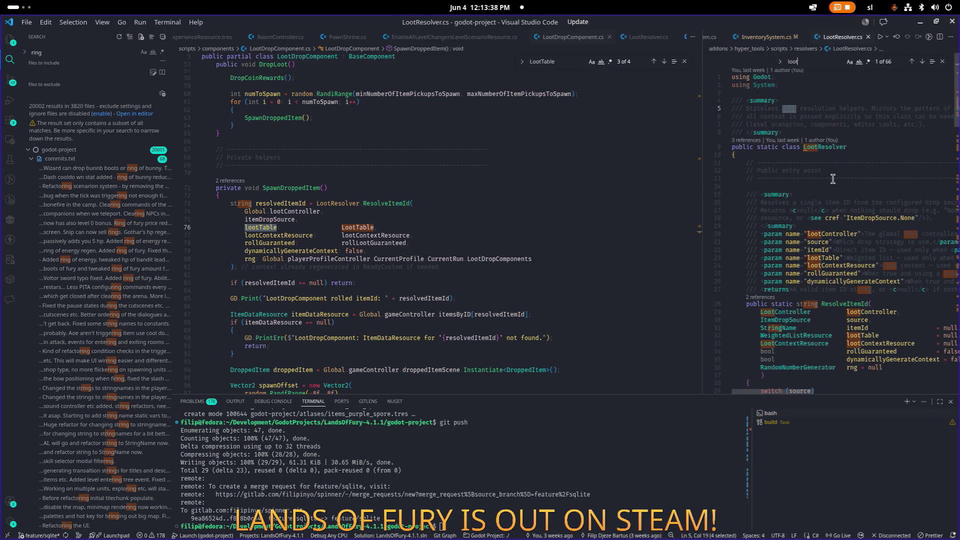
key("BackSpace")
type("tab")
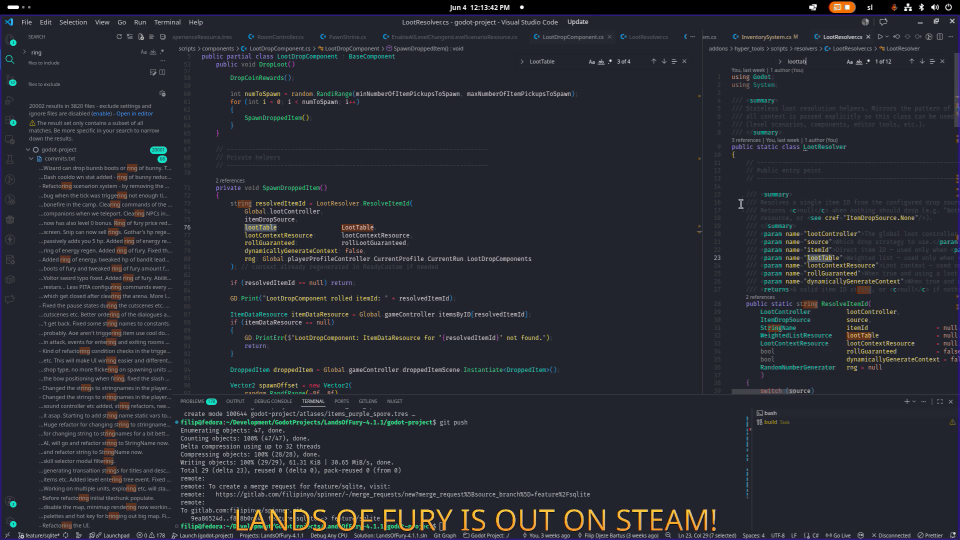
left_click_drag(703, 216, 577, 216)
double_click(701, 258)
key("ctrl+f")
key("Return")
key("Return")
key("Return")
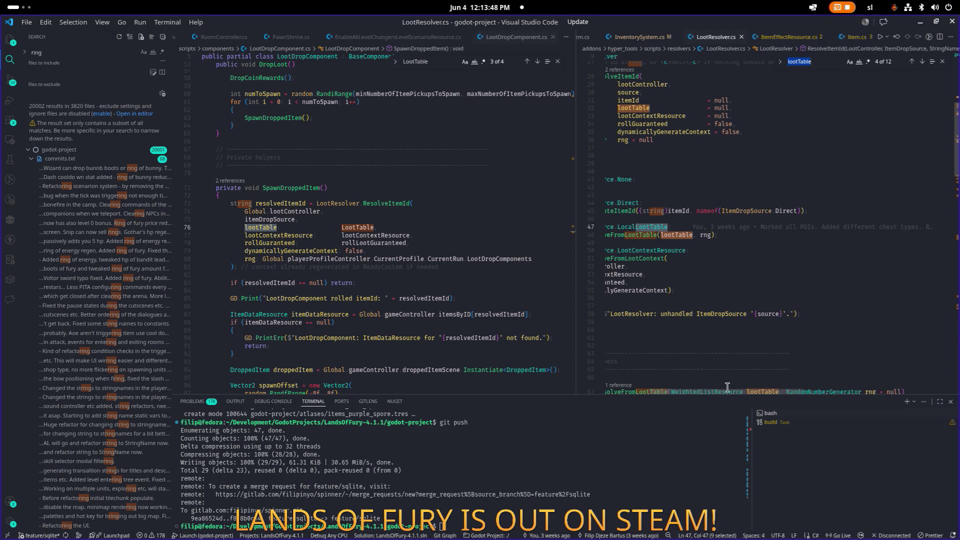
- Go to the ResolveFromLootTable and ValidateItemId definitions and highlight resolvedItemId usages
left_click_drag(728, 396, 678, 395)
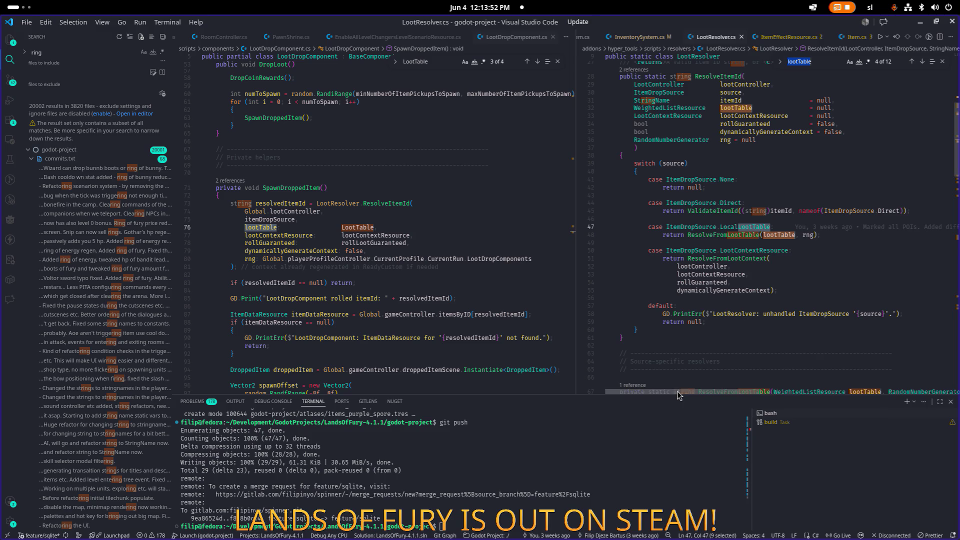
left_click(747, 235)
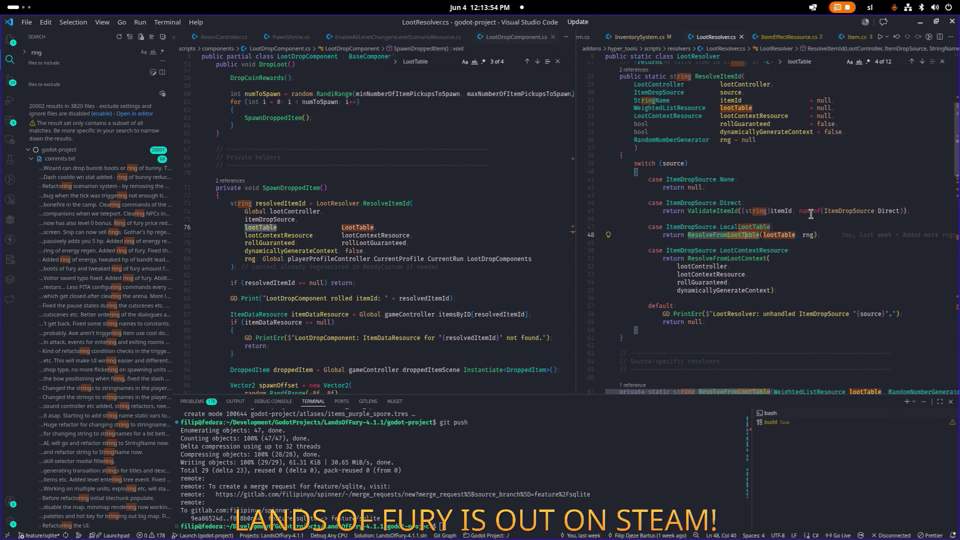
key("F12")
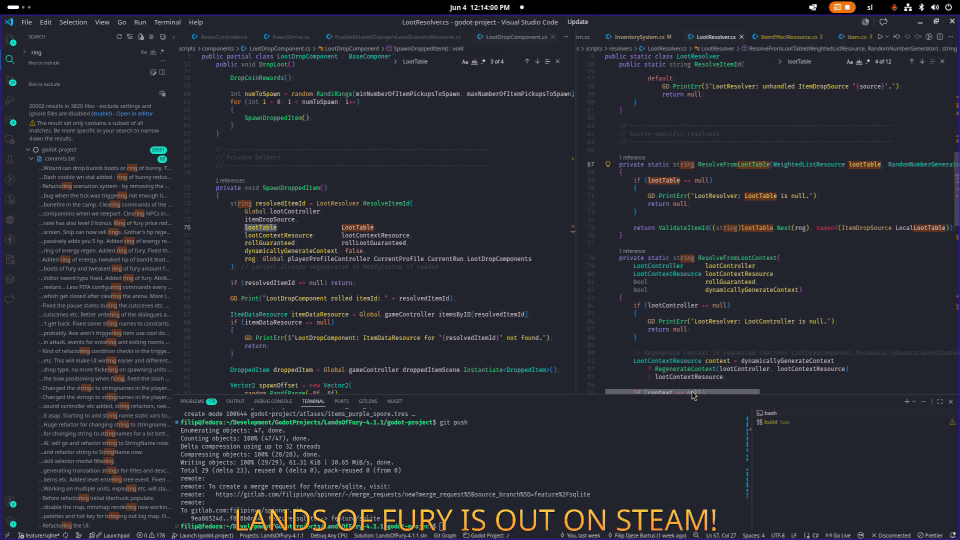
left_click(696, 227)
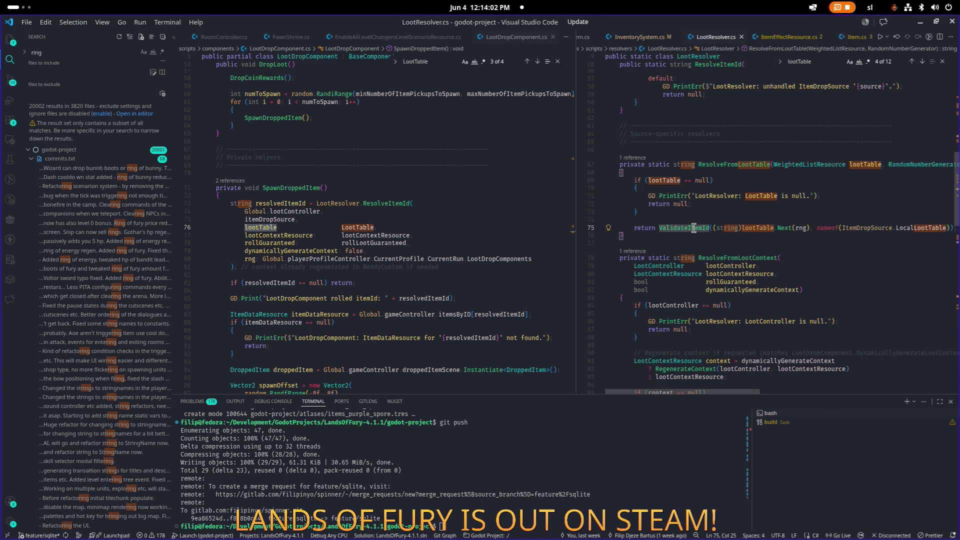
key("F12")
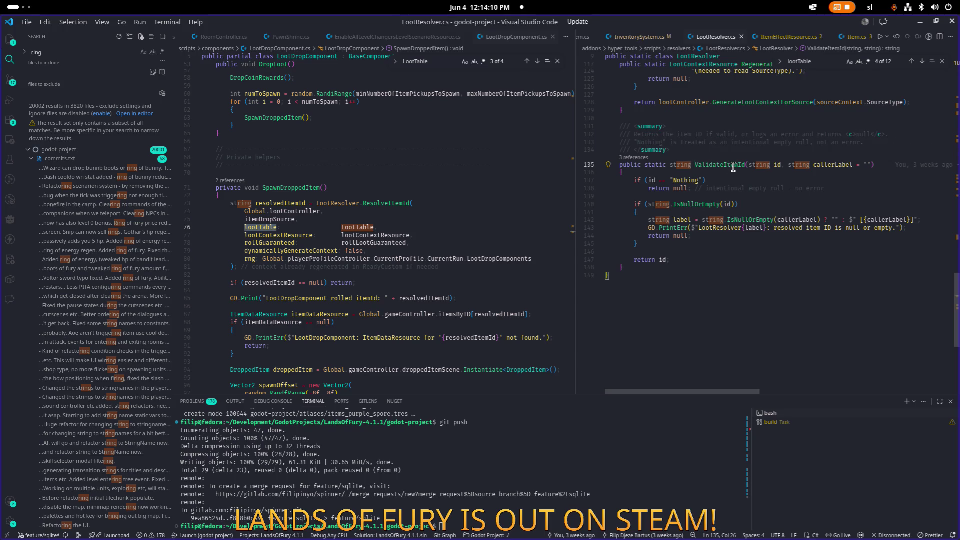
double_click(268, 197)
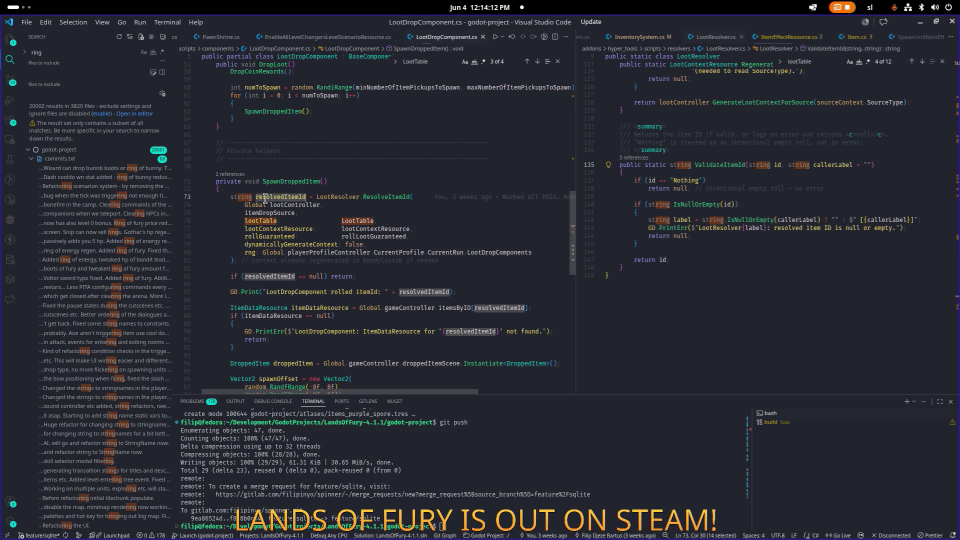
left_click(353, 277)
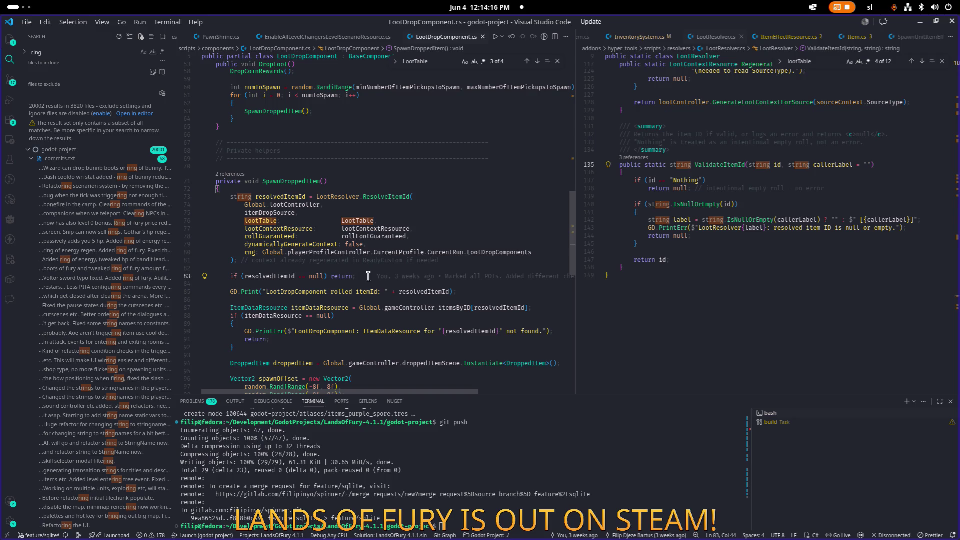
mouse_move(389, 280)
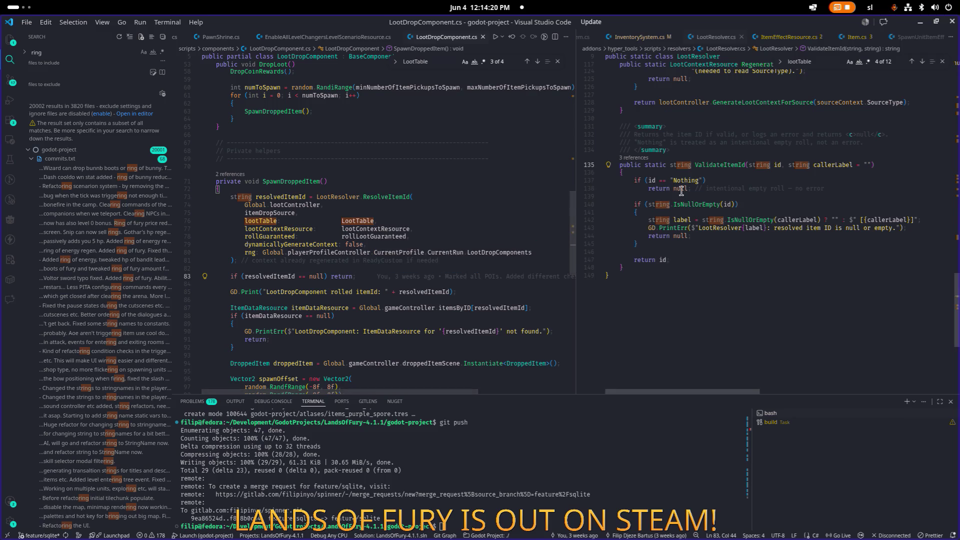
mouse_move(700, 180)
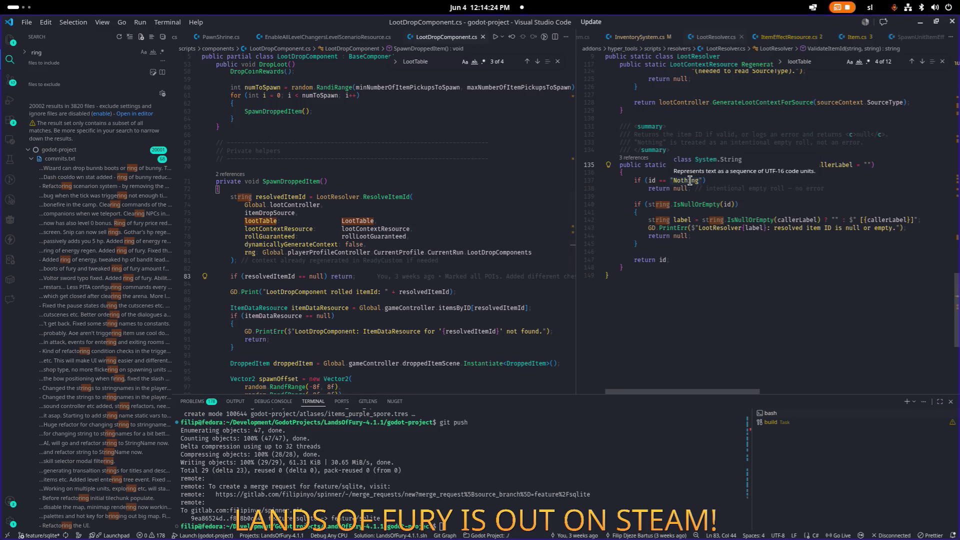
double_click(689, 181)
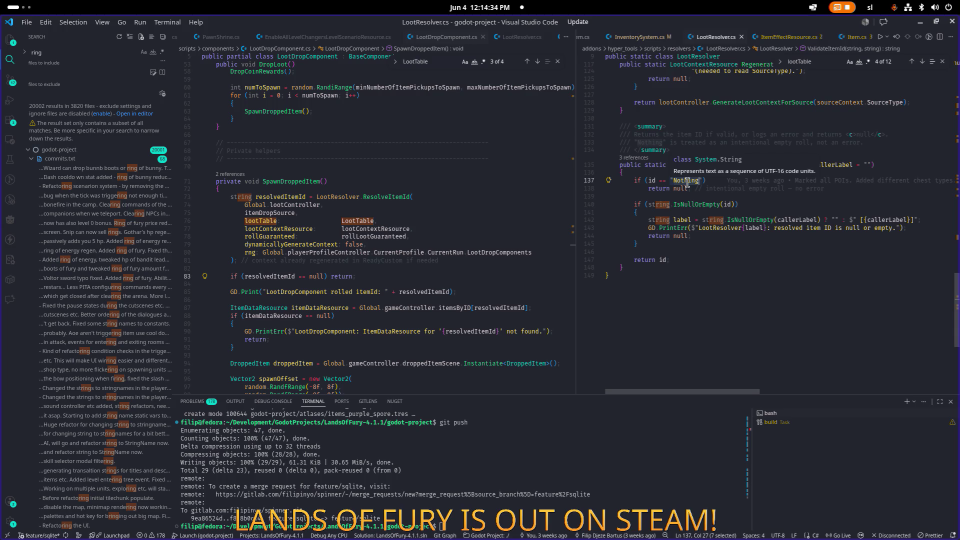
scroll(801, 186, "down", 1)
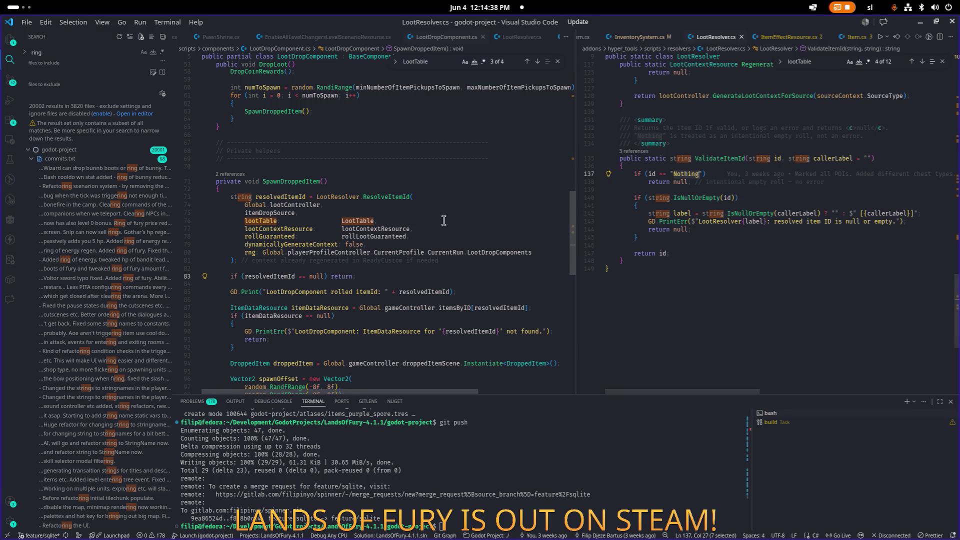
scroll(361, 250, "down", 1)
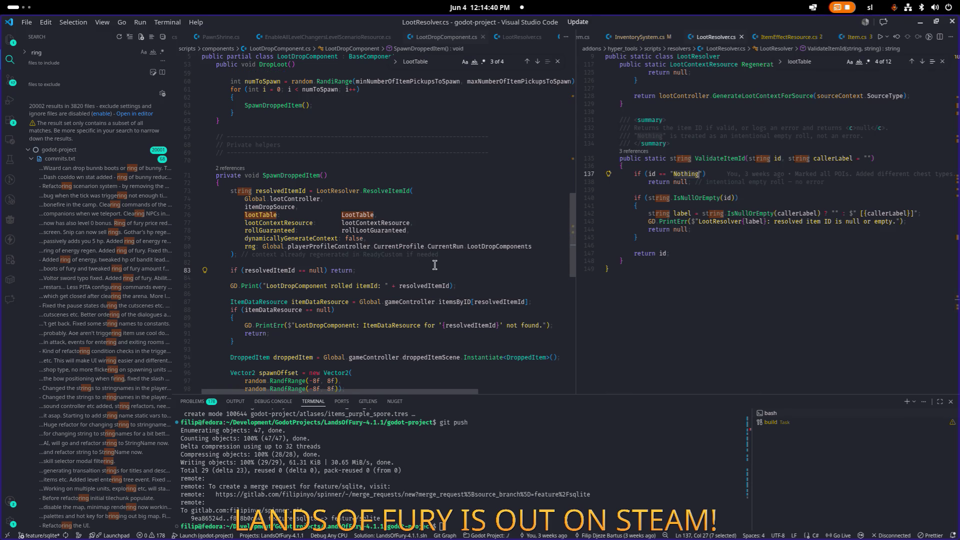
left_click(497, 247)
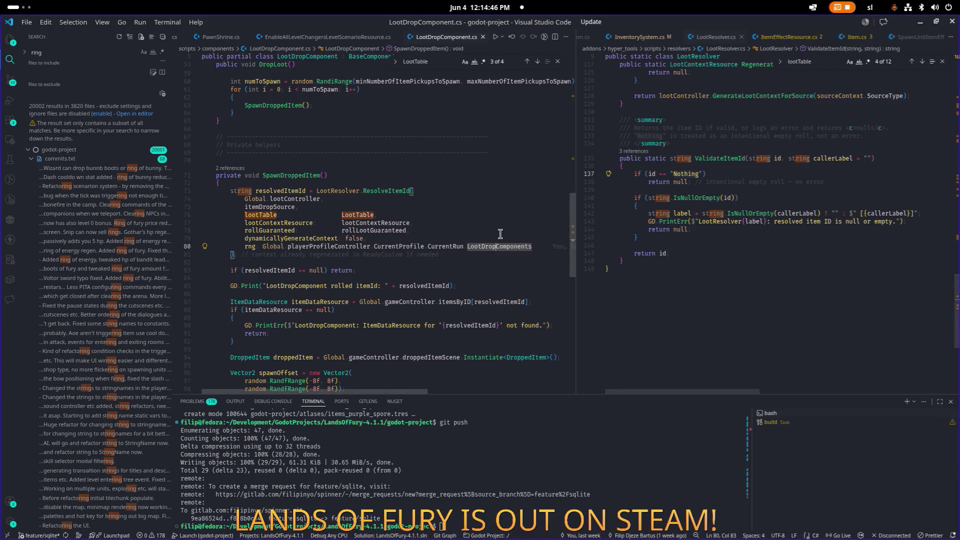
left_click(506, 248)
double_click(506, 247)
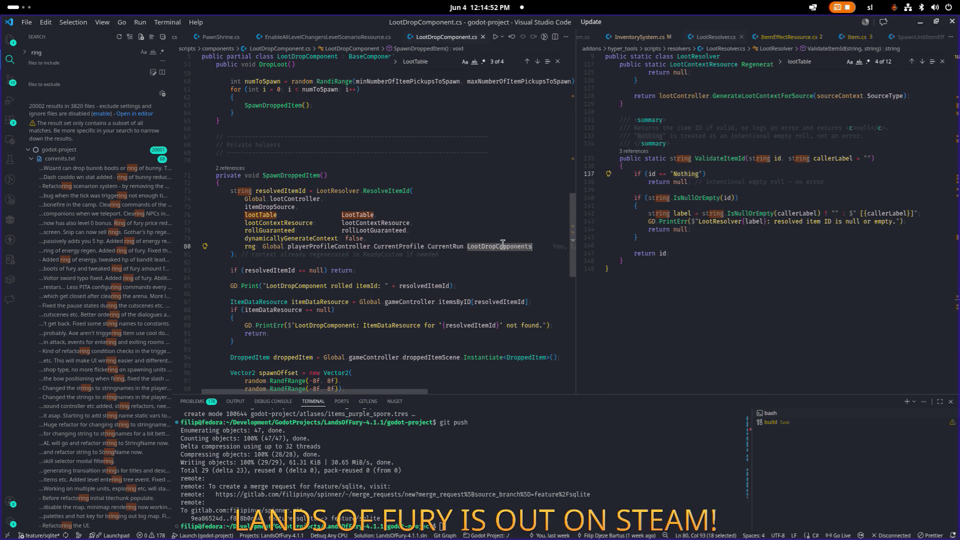
mouse_move(504, 247)
key("F12")
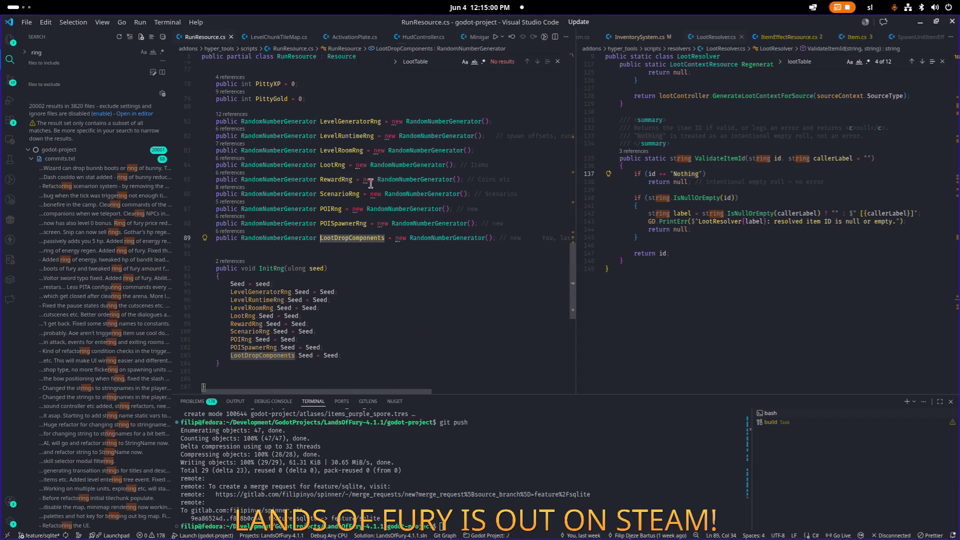
- List LootDropComponents references, preview the one in LootDropComponent.cs, then switch back to Godot
left_click(242, 232)
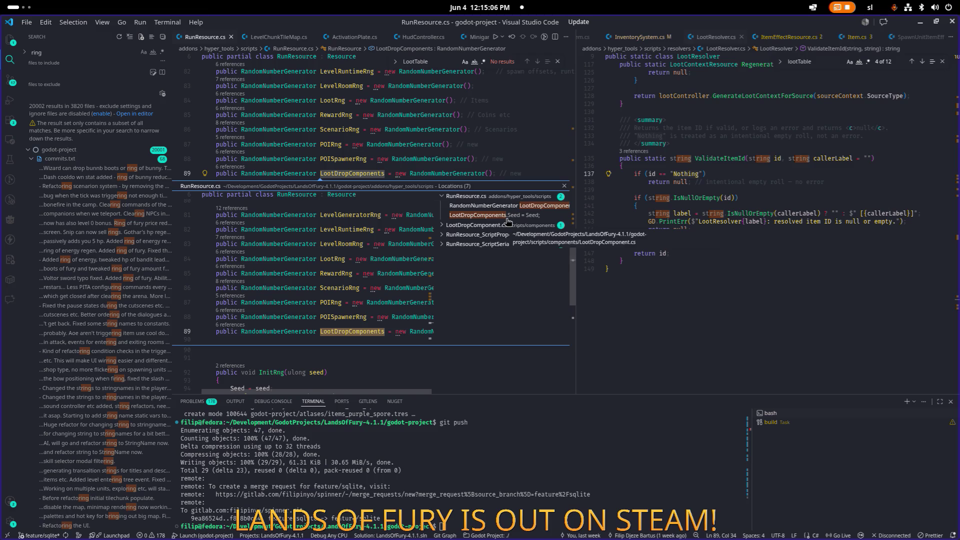
left_click(502, 225)
left_click(494, 236)
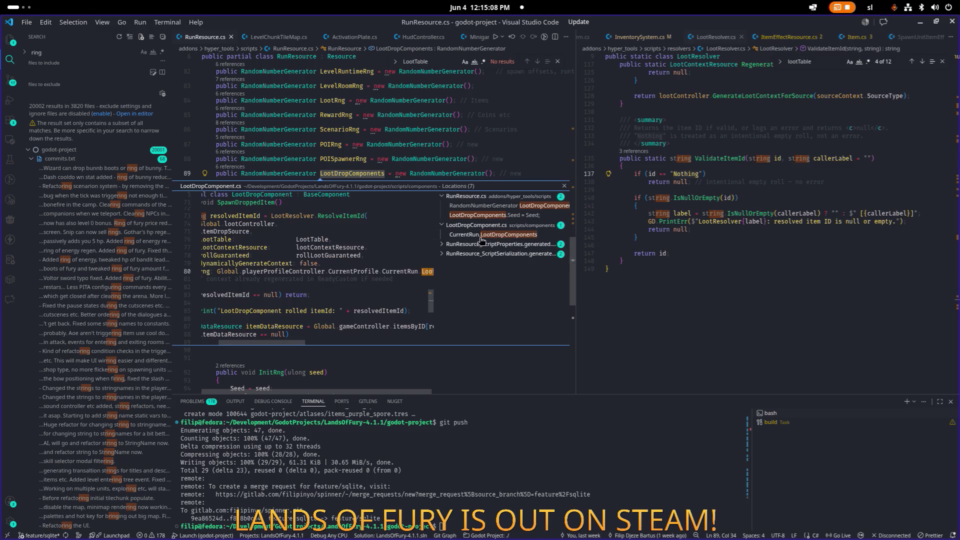
key("Escape")
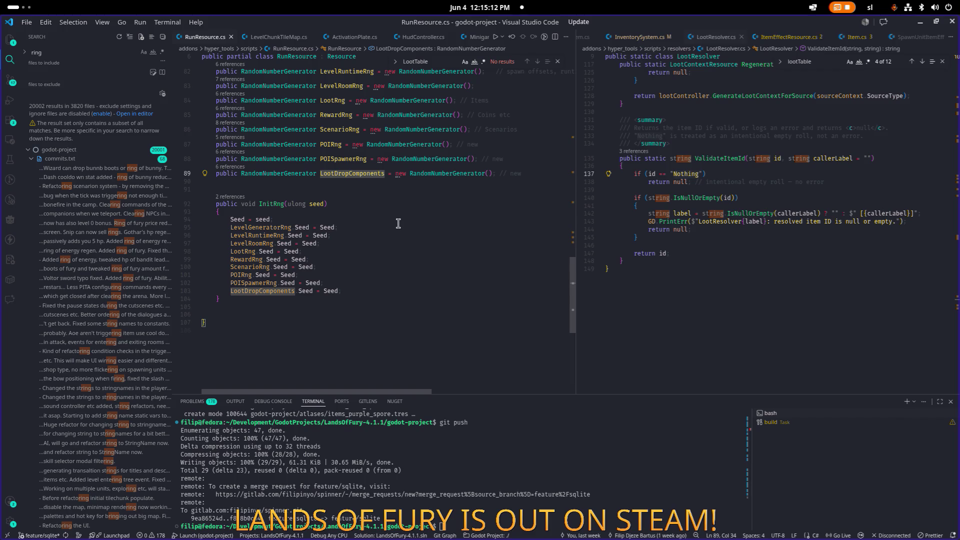
key("alt+Tab")
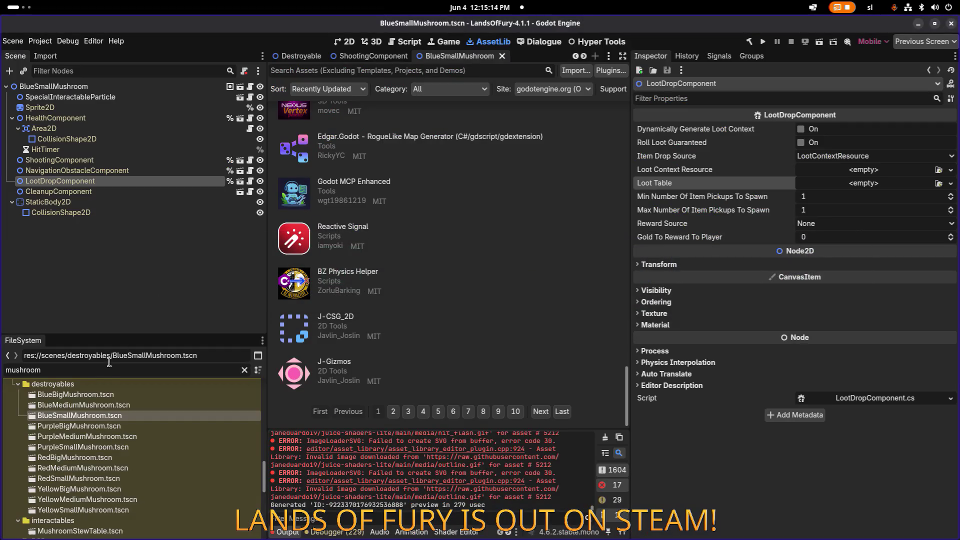
- Filter files by 'chest', open the Chest scene, and review its Inspector properties and script
double_click(114, 370)
type("chest")
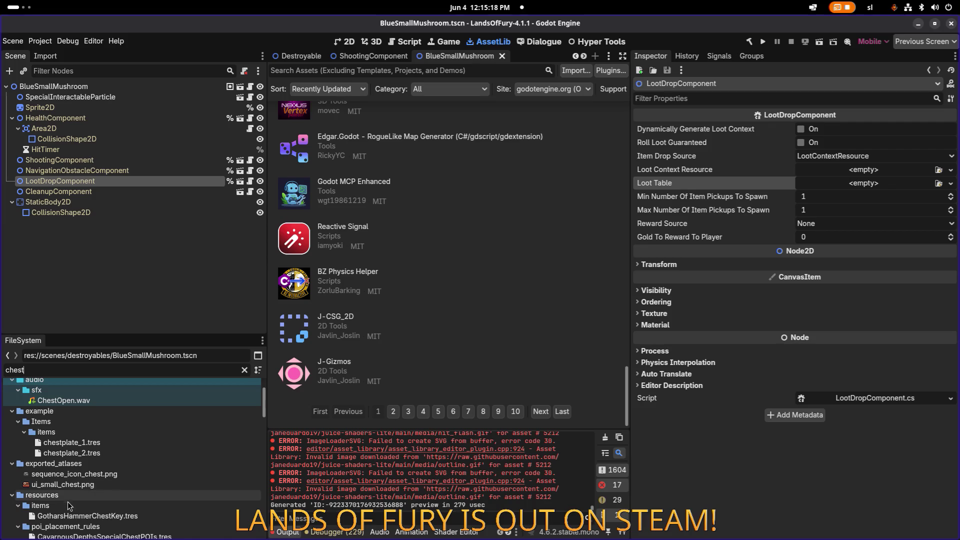
scroll(80, 502, "down", 3)
double_click(80, 509)
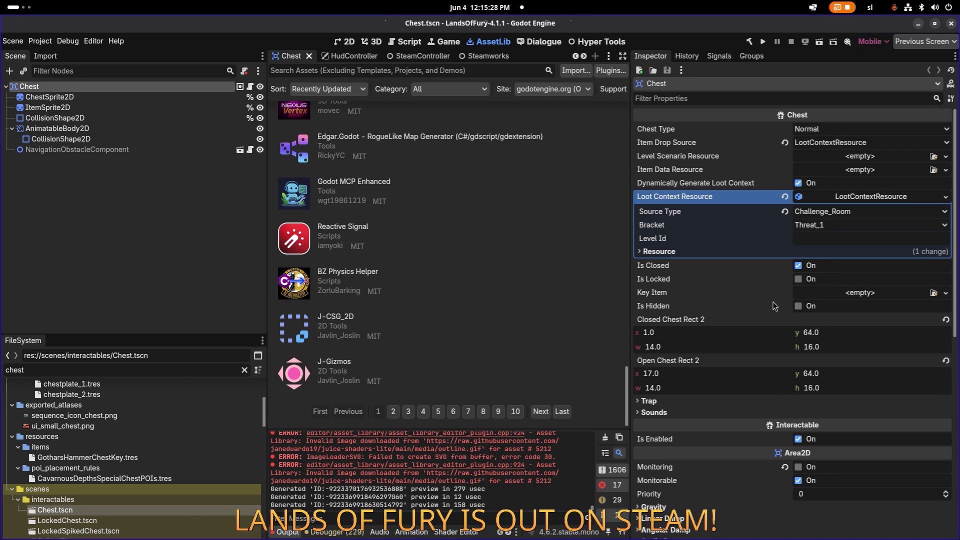
scroll(890, 358, "down", 10)
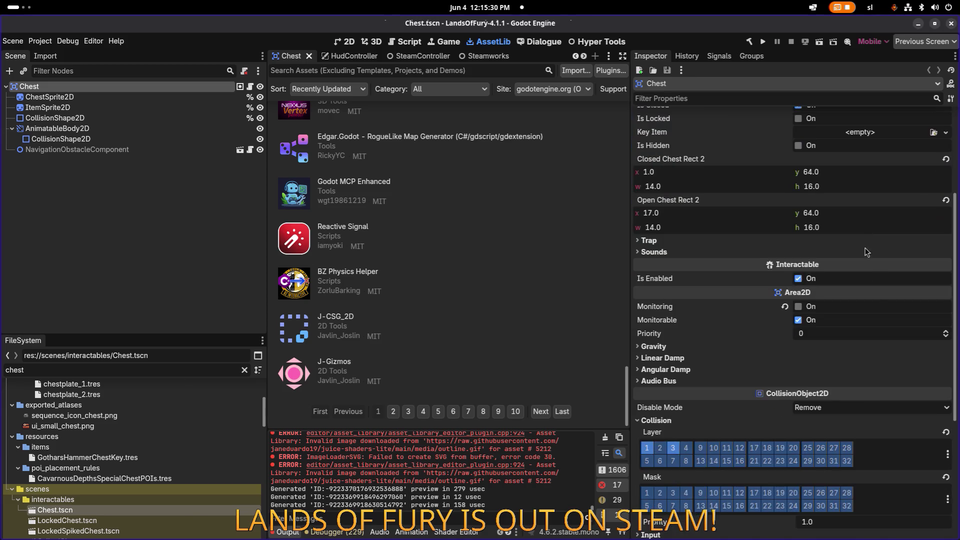
left_click(861, 511)
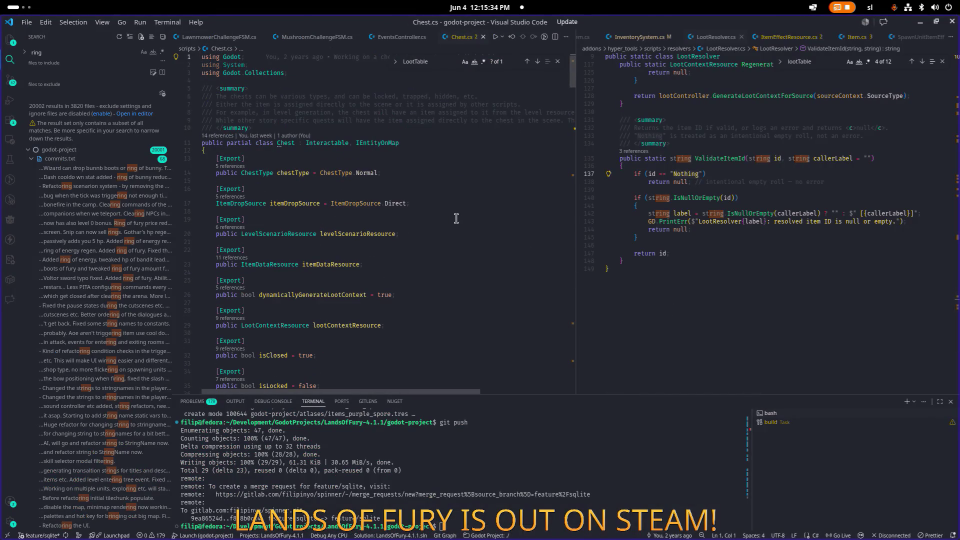
- Read Chest.cs's OpenChest and RevealChestItem code, then minimize VS Code back to Godot
scroll(457, 218, "down", 5)
scroll(456, 218, "down", 15)
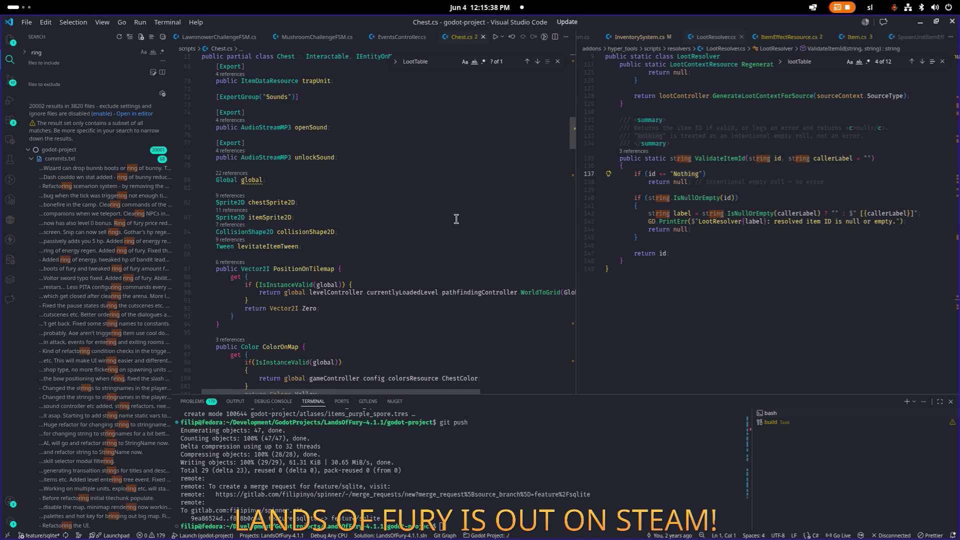
scroll(456, 218, "down", 20)
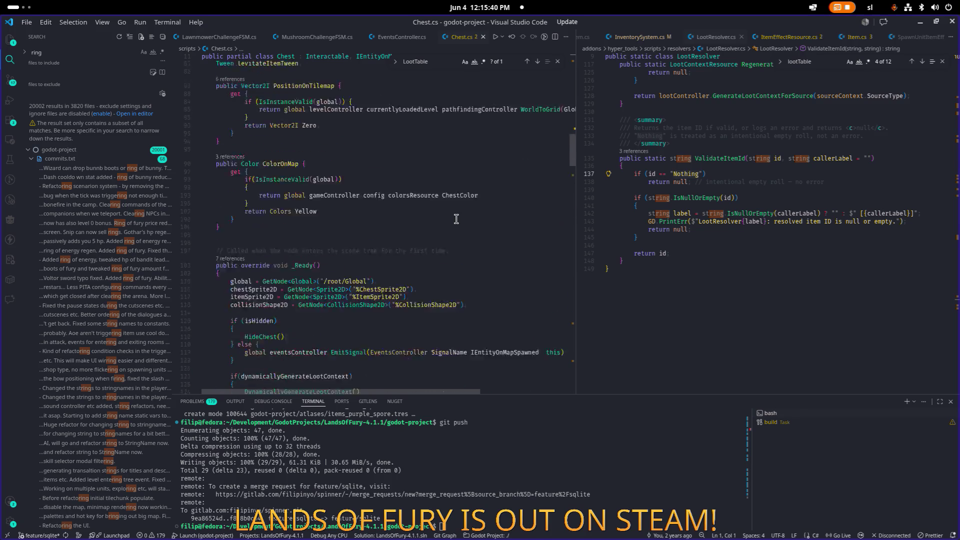
scroll(457, 219, "down", 20)
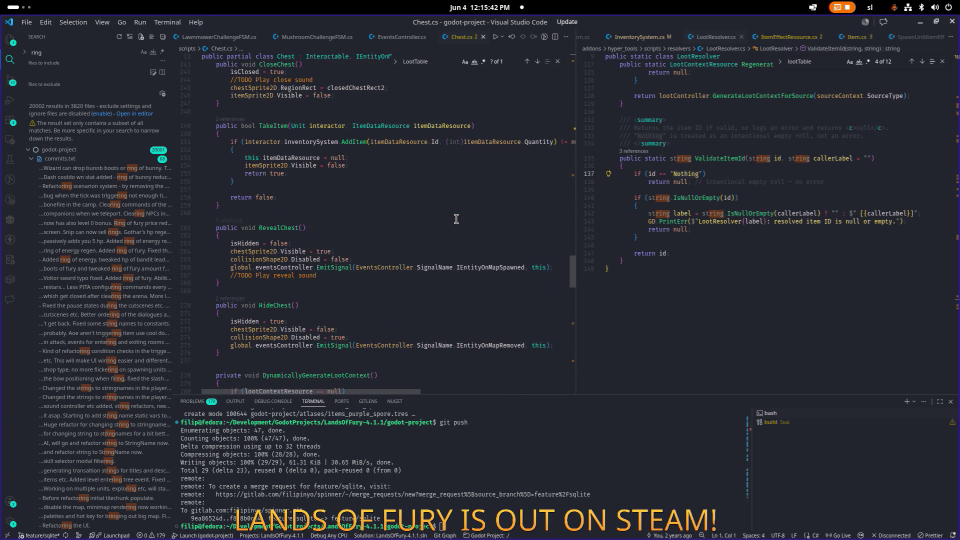
scroll(457, 219, "down", 17)
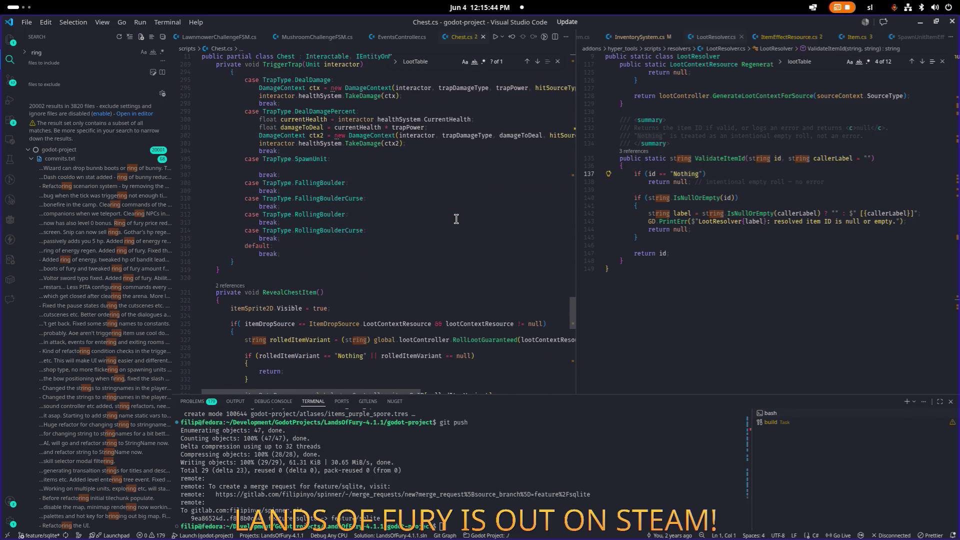
scroll(456, 219, "up", 20)
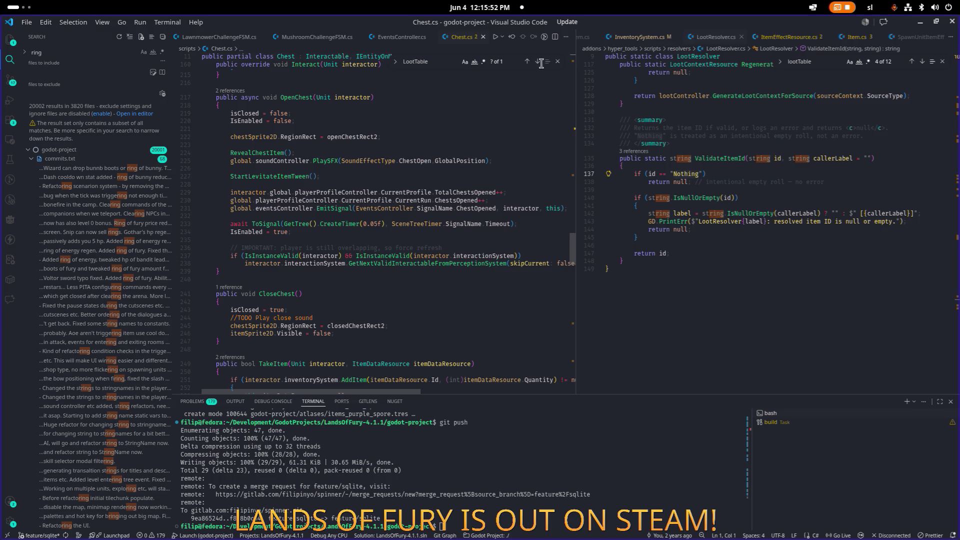
scroll(573, 62, "down", 1)
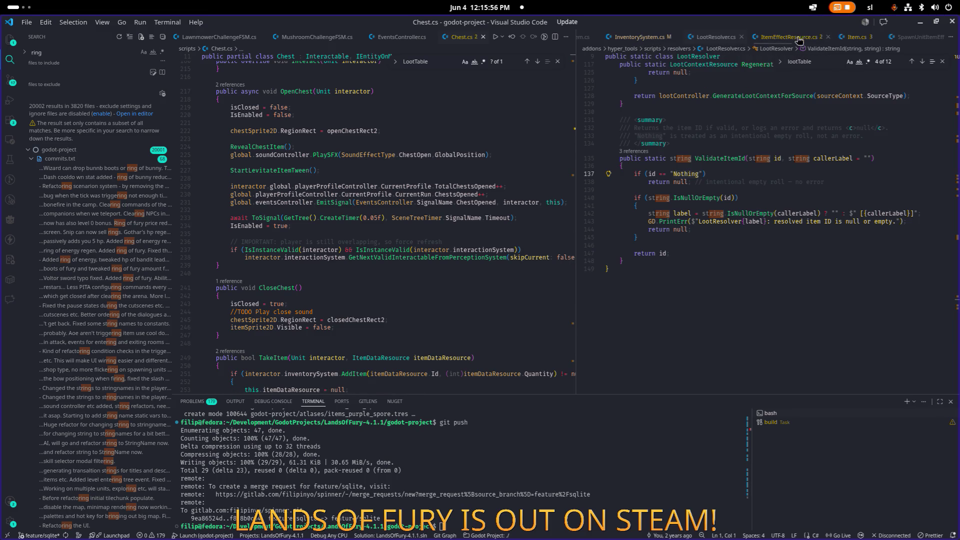
left_click(920, 22)
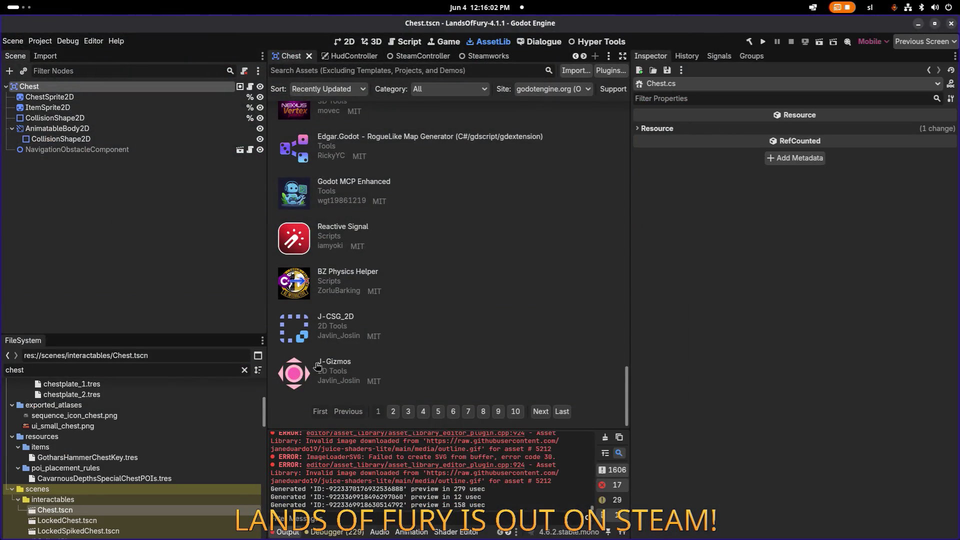
double_click(120, 370)
- Try filters smallheal, healingmu and redm, then filter 'smallmu' and open RedSmallMushroom.tscn
type("smal")
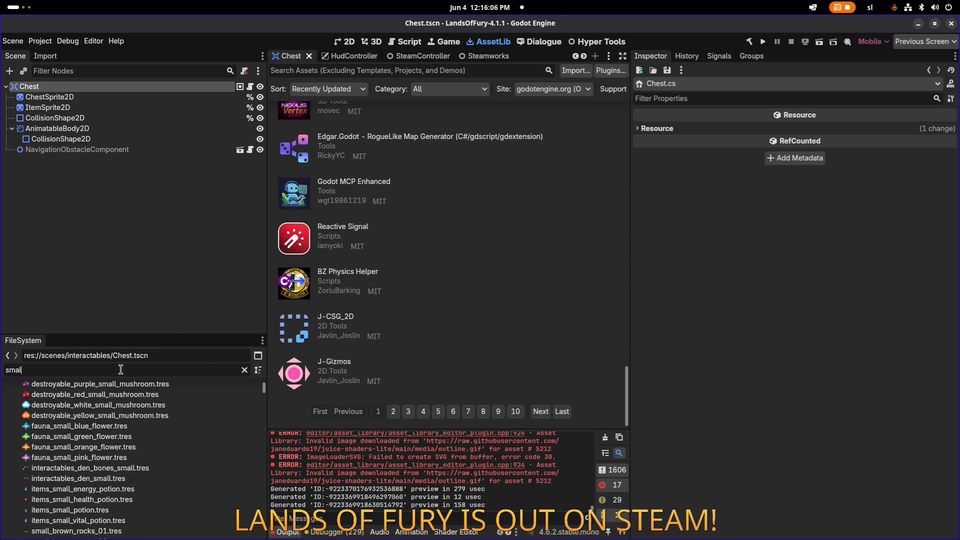
type("lheal")
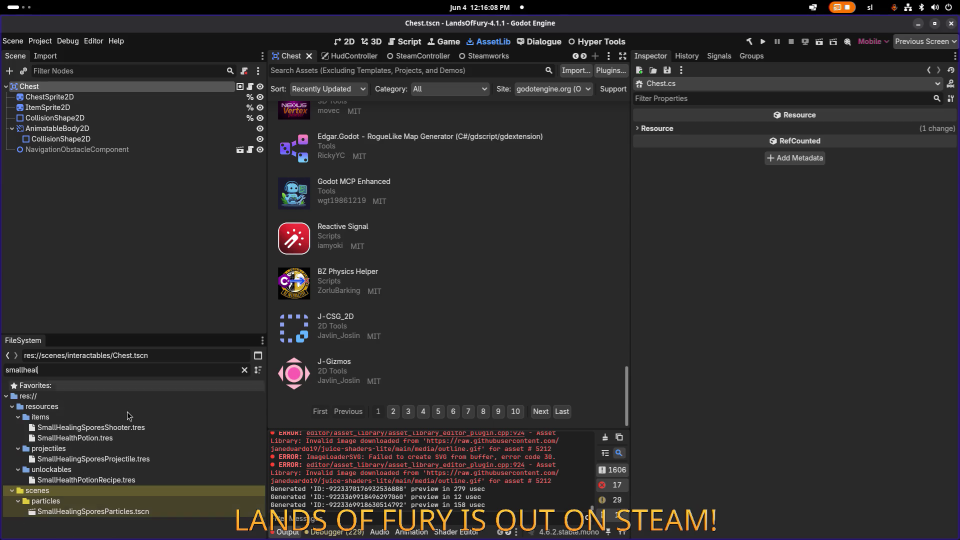
key("ctrl+a")
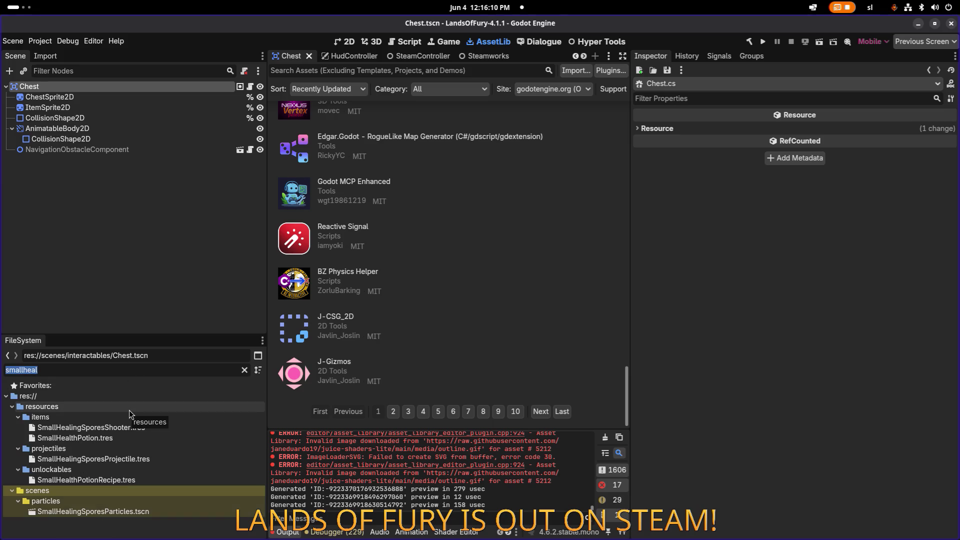
type("healingmu")
key("ctrl+a")
key("BackSpace")
type("red")
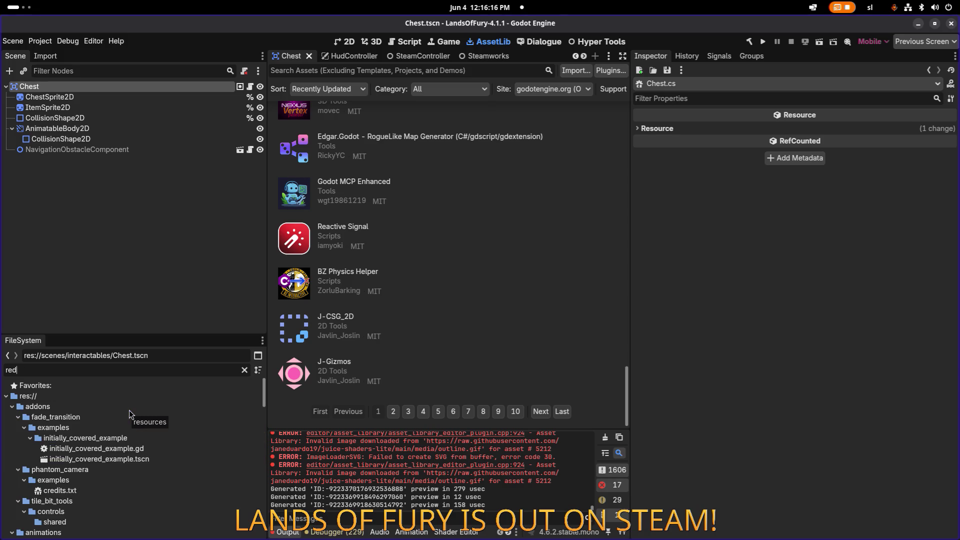
type("m")
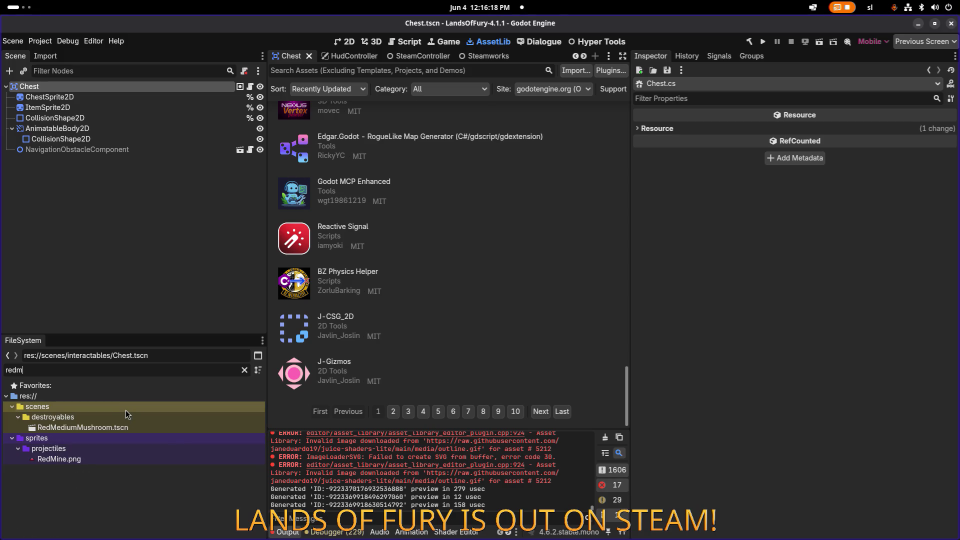
key("ctrl+a")
type("smallmu")
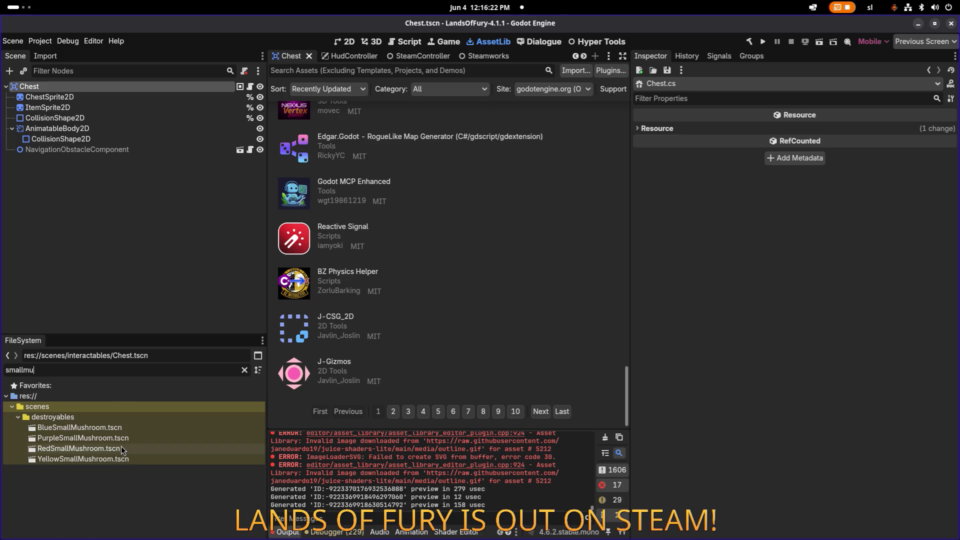
double_click(122, 447)
- Look through the mushroom's HealthComponent, collision shape and NavigationObstacleComponent, then select LootDropComponent
left_click(160, 118)
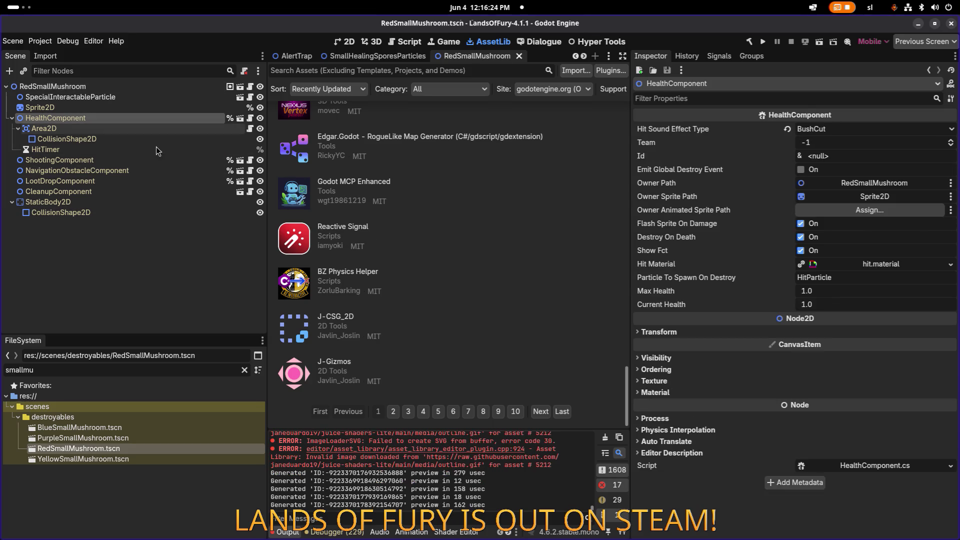
left_click(158, 138)
left_click(148, 171)
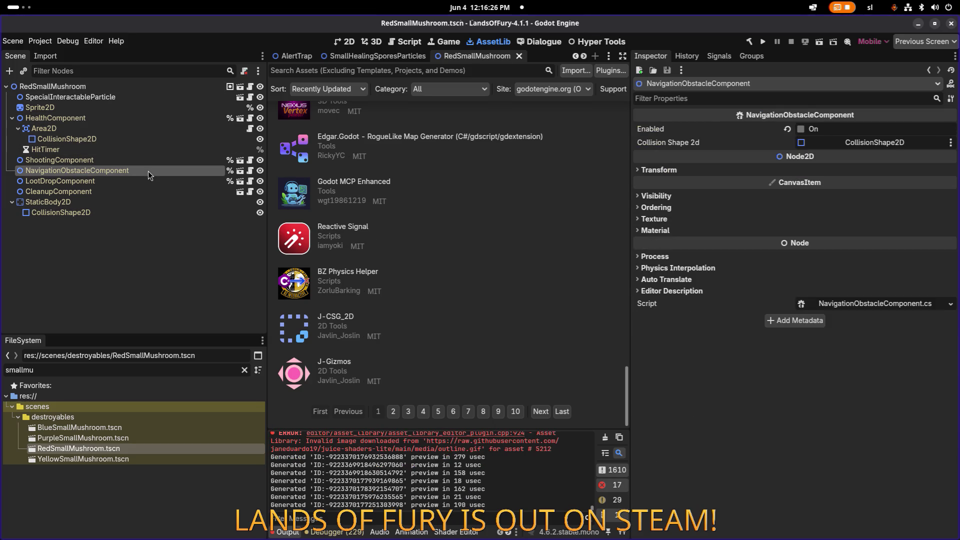
left_click(125, 182)
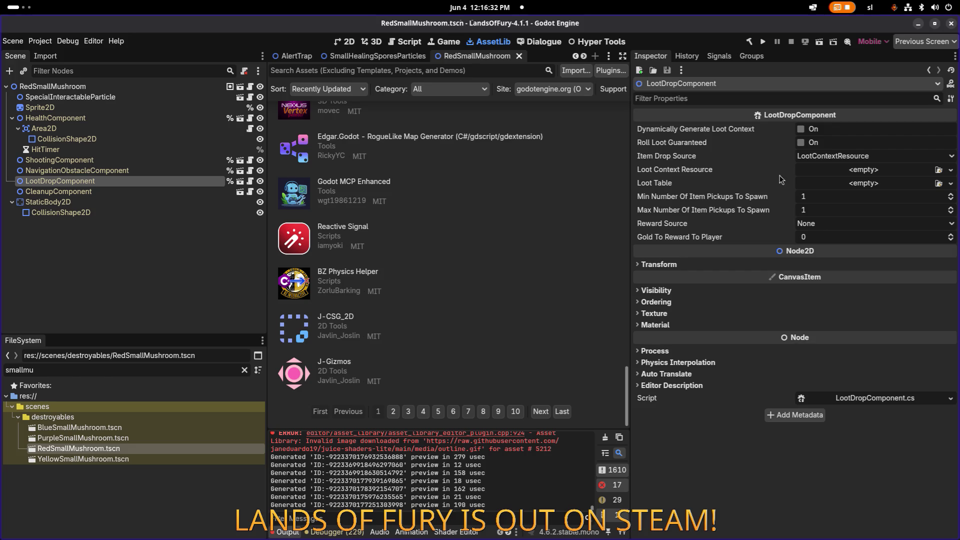
- Assign a new WeightedListResource as Loot Table and expand its Weight By Variant dictionary
left_click(854, 184)
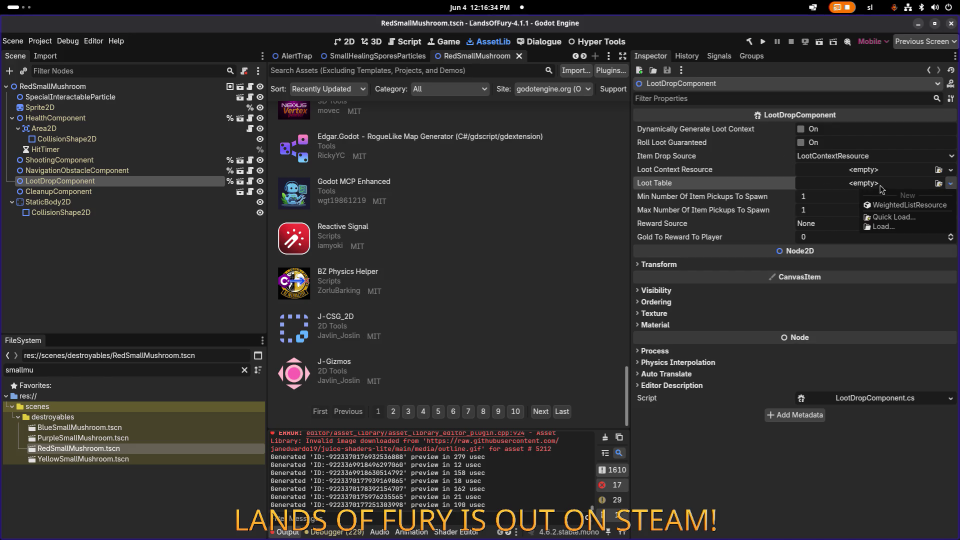
left_click(886, 207)
left_click(864, 192)
left_click(863, 210)
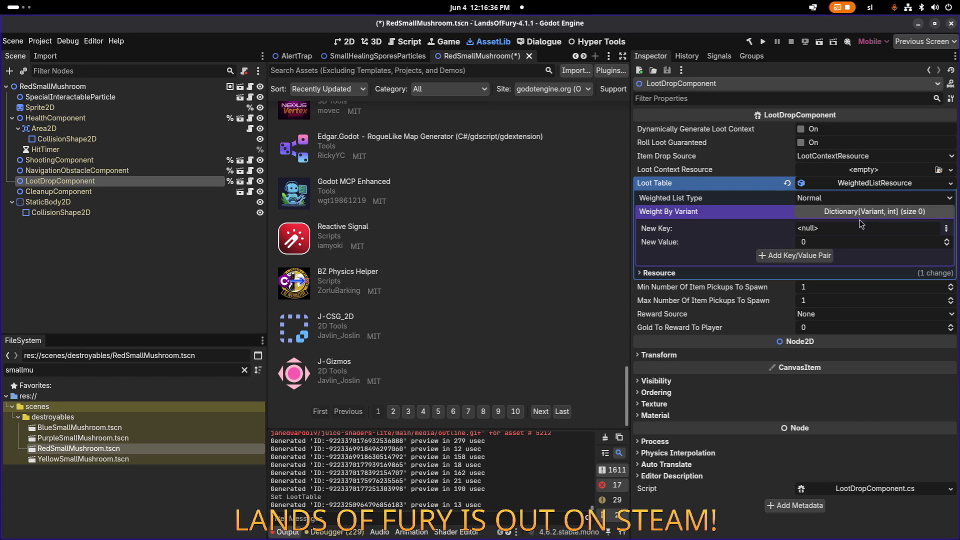
left_click(948, 231)
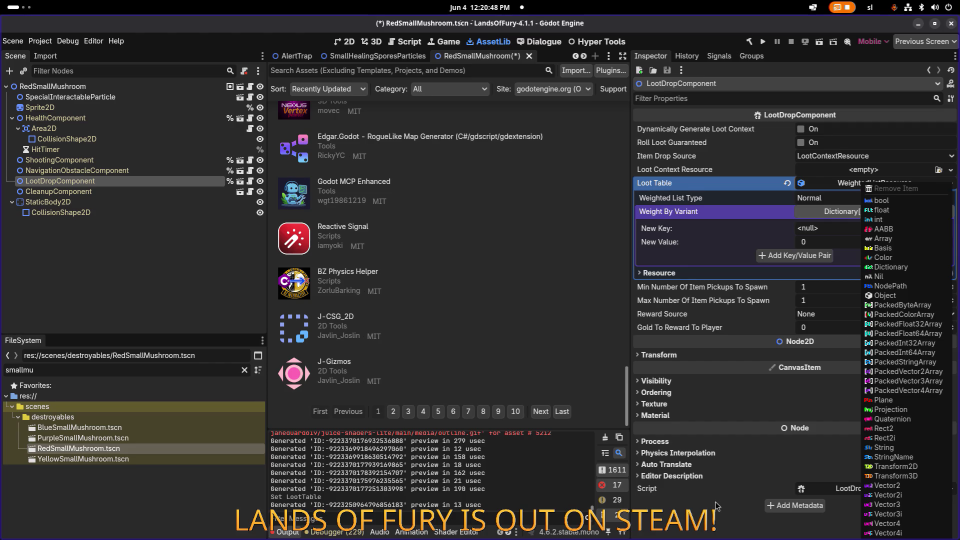
- Close the New Key type dropdown without choosing a type, keeping the dictionary at size 0
left_click(717, 523)
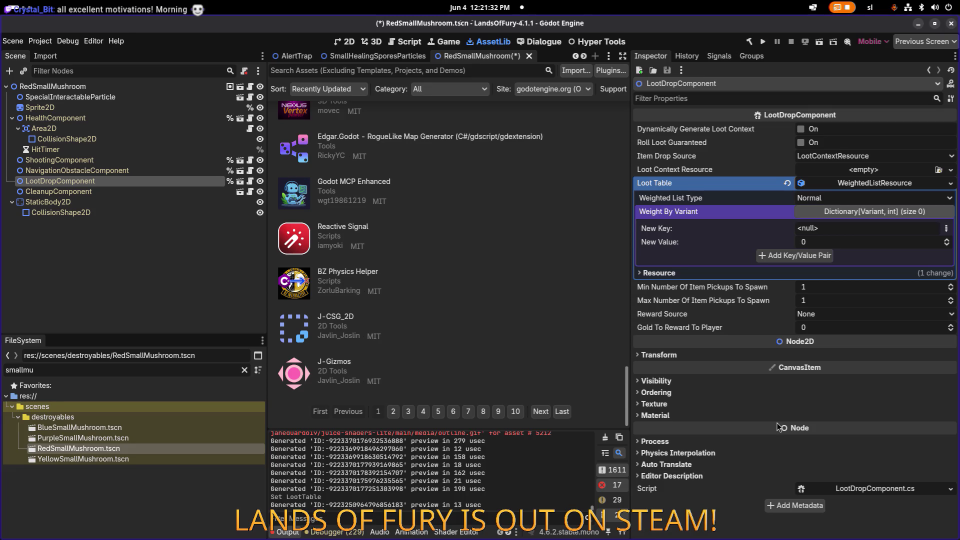
- Read Chest.cs and LootResolver's ValidateItemId in VS Code, then minimize it
mouse_move(779, 427)
mouse_move(843, 342)
key("alt+Tab")
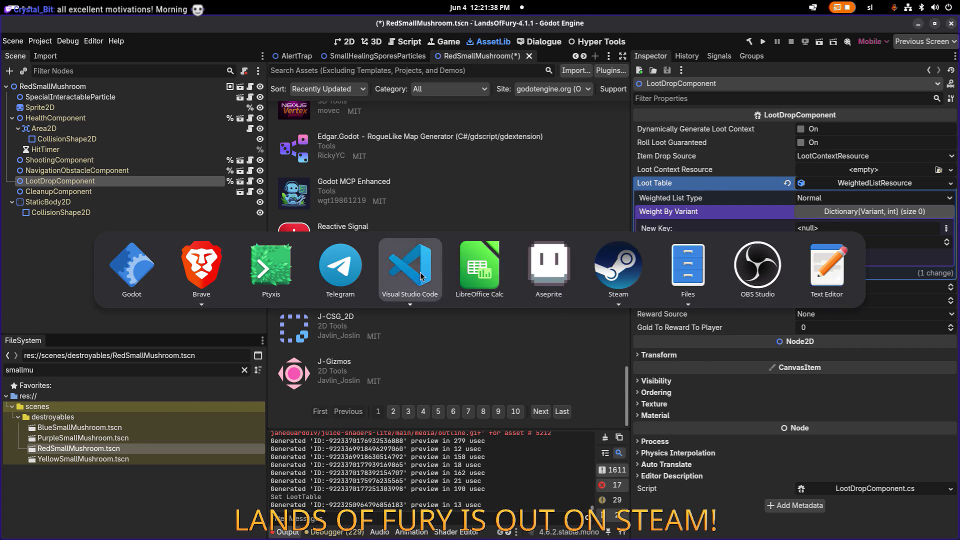
left_click(426, 268)
mouse_move(491, 259)
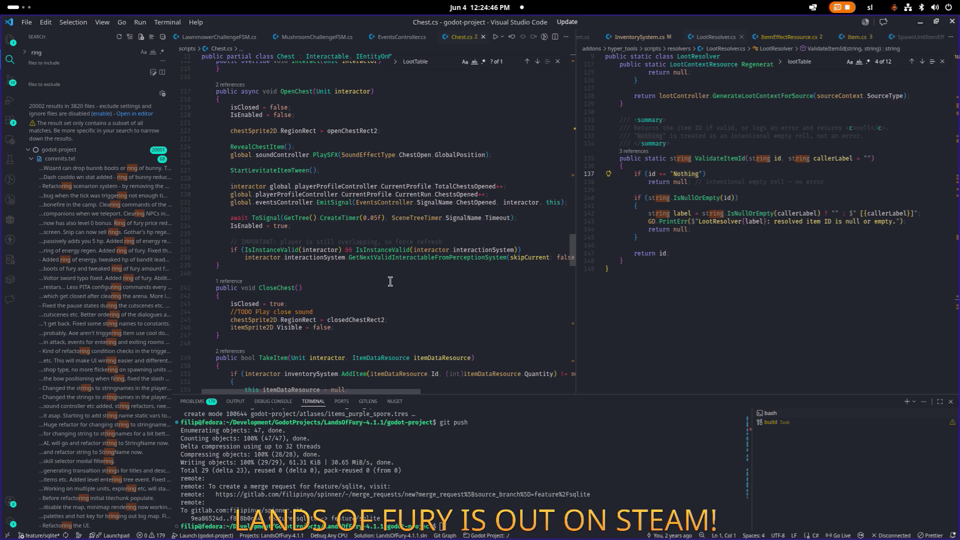
scroll(391, 282, "up", 1)
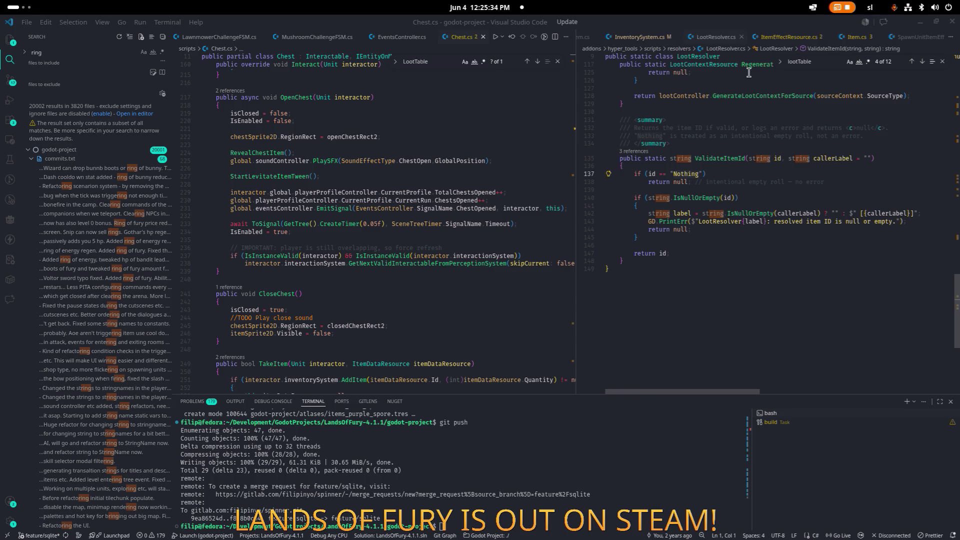
left_click(923, 24)
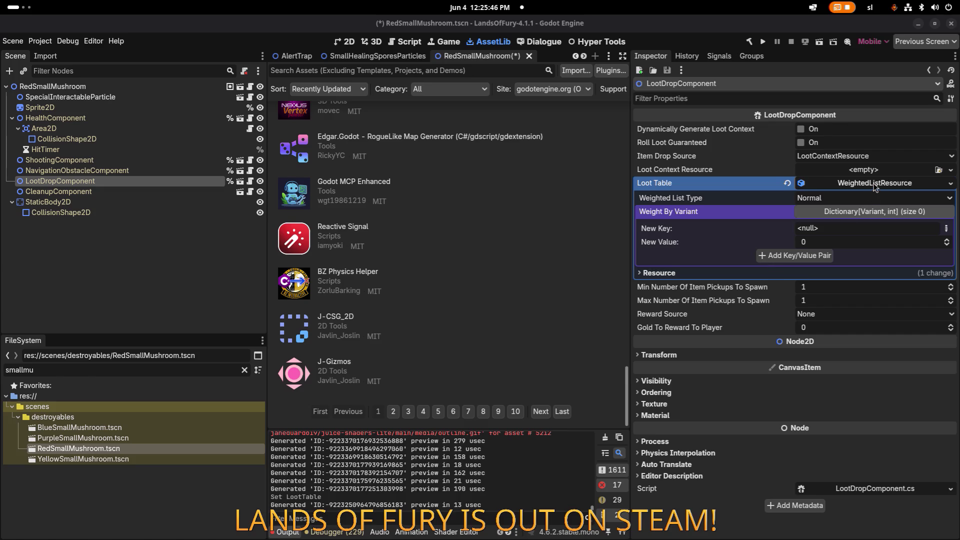
- Bring VS Code back and place the caret inside Chest.cs's OpenChest method
key("alt+Tab")
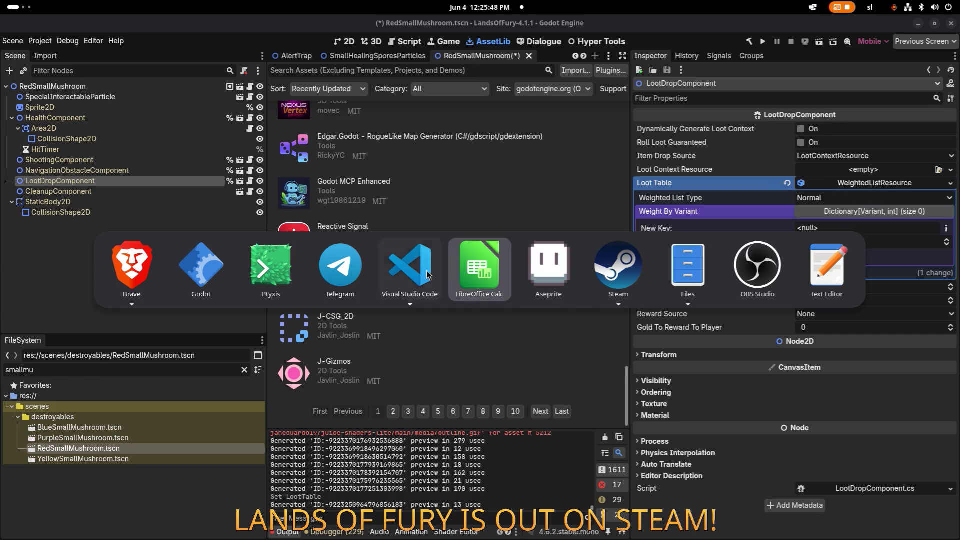
left_click(432, 271)
left_click(364, 247)
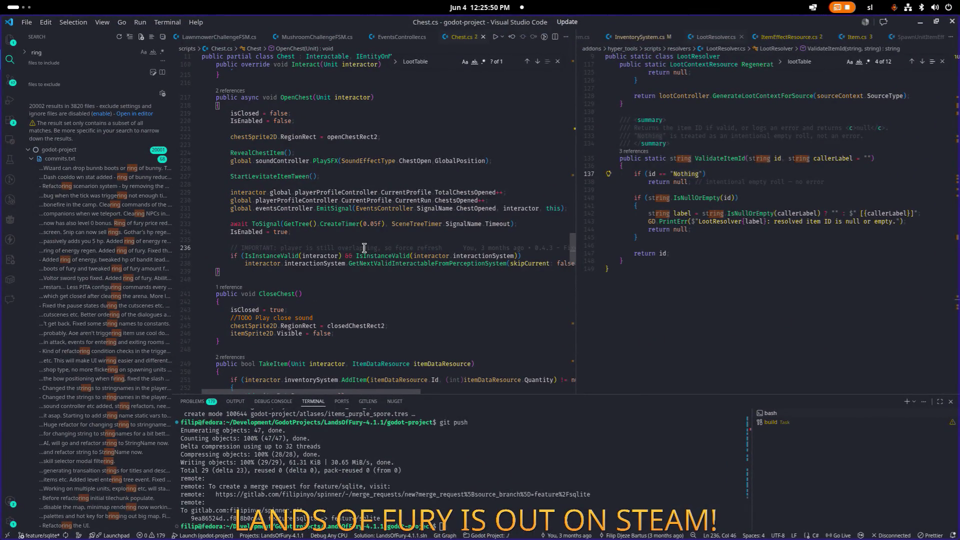
- Open LootDropComponent.cs and find the LootTable argument passed to the resolver
key("ctrl+p")
type("dest")
key("BackSpace")
key("BackSpace")
key("BackSpace")
type("lootcom")
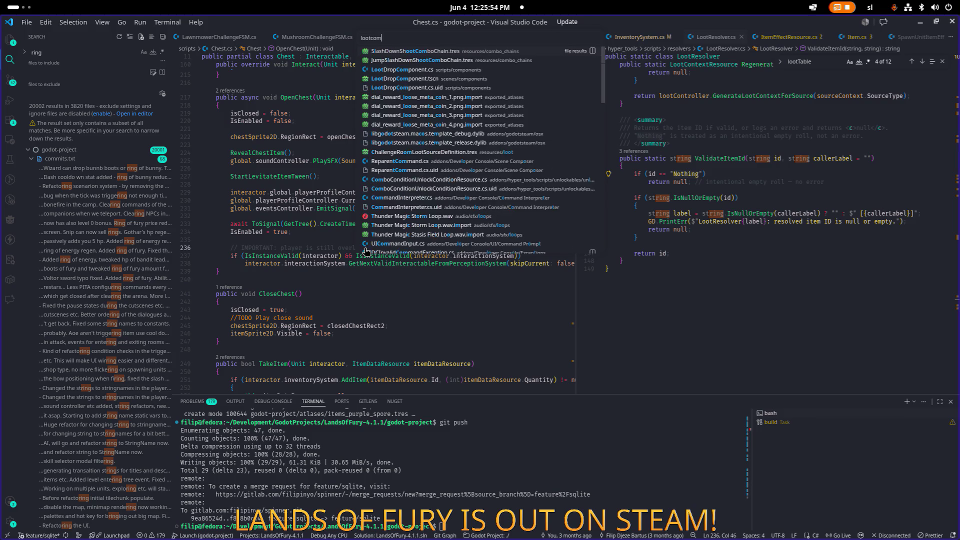
type("p")
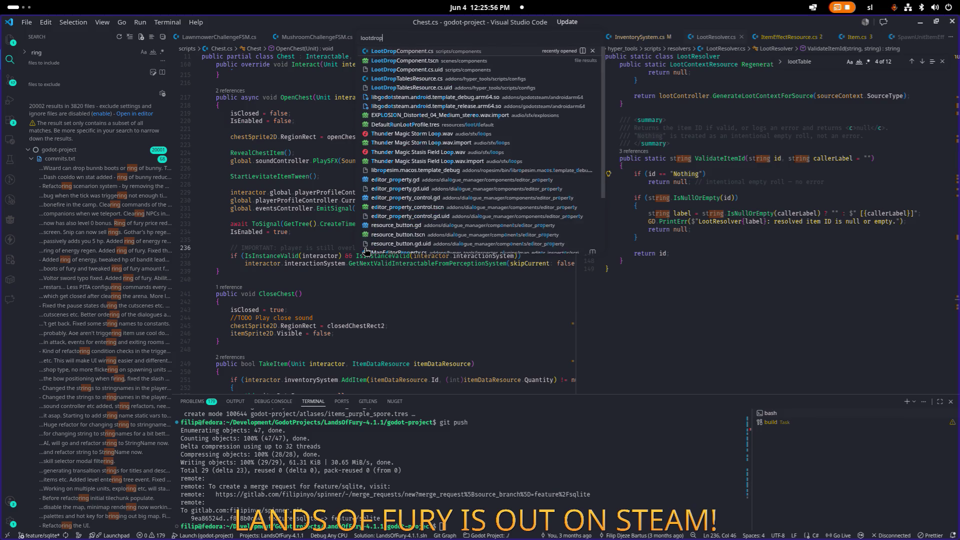
key("Return")
key("ctrl+f")
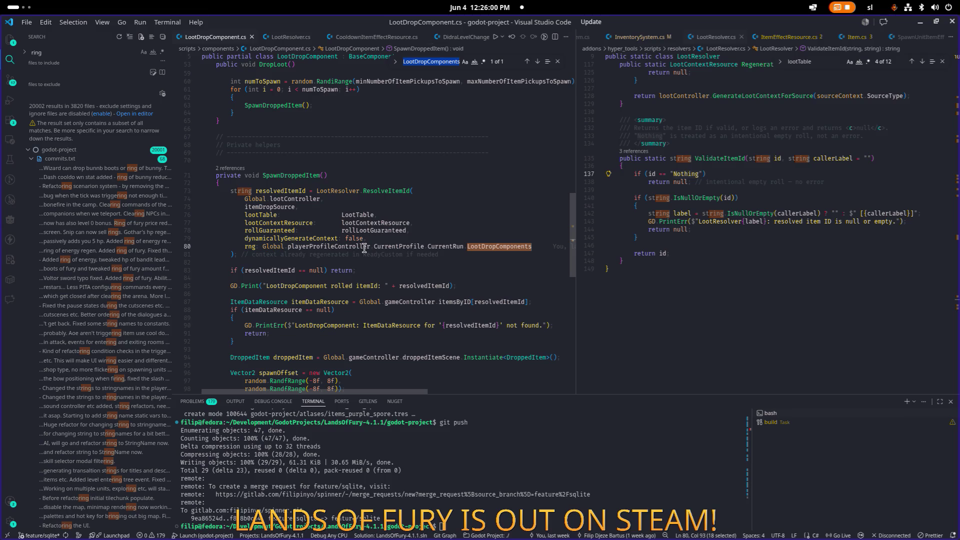
left_click(374, 214)
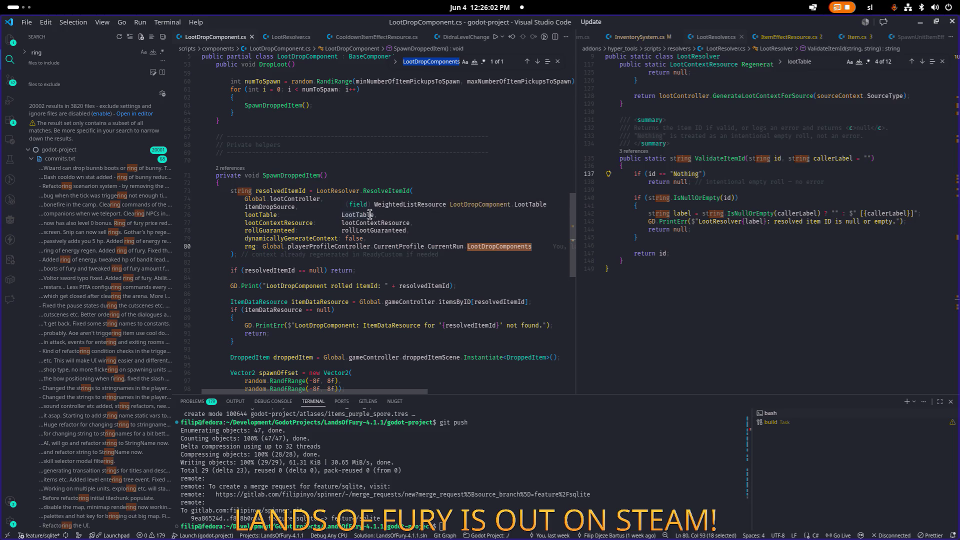
- Go to the ResolveItemId definition and trace its itemId and lootTable parameters
left_click(411, 191)
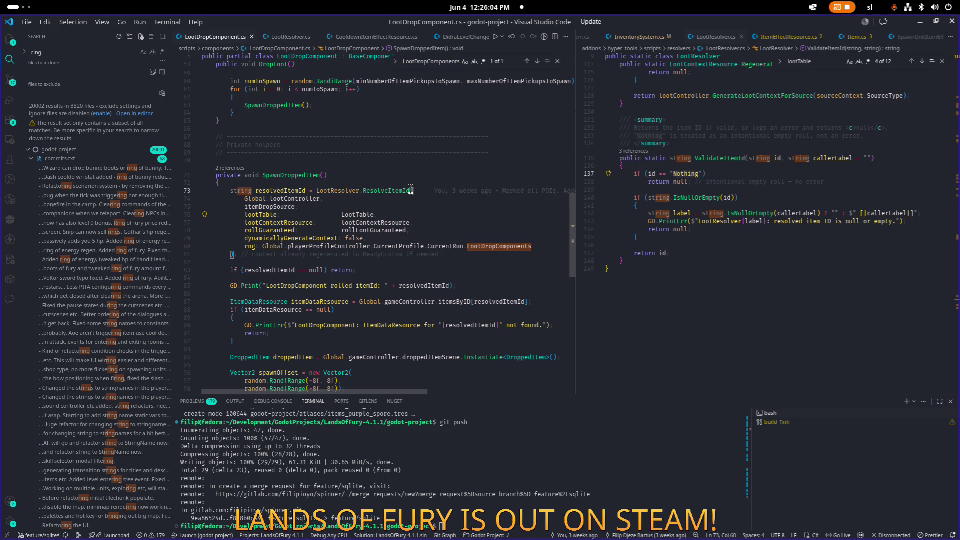
key("F12")
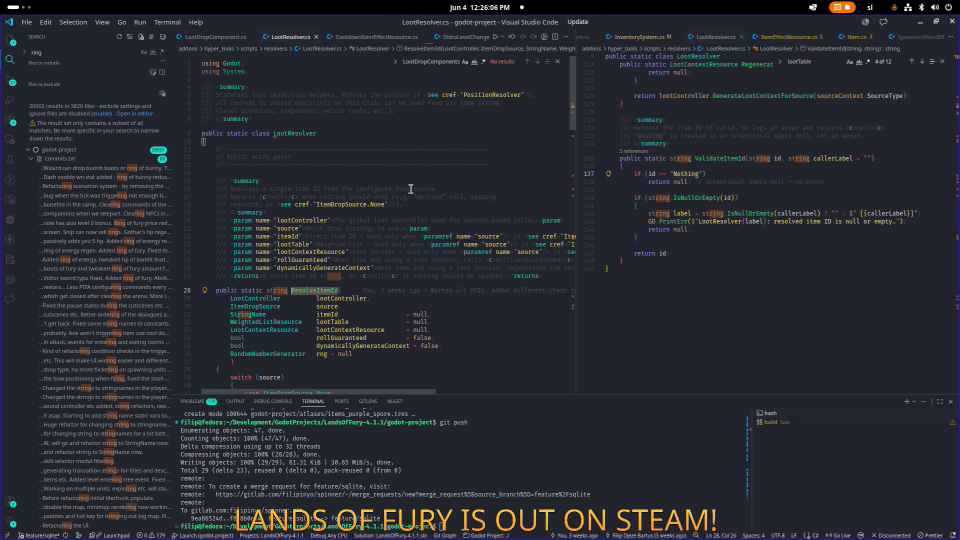
scroll(411, 188, "down", 2)
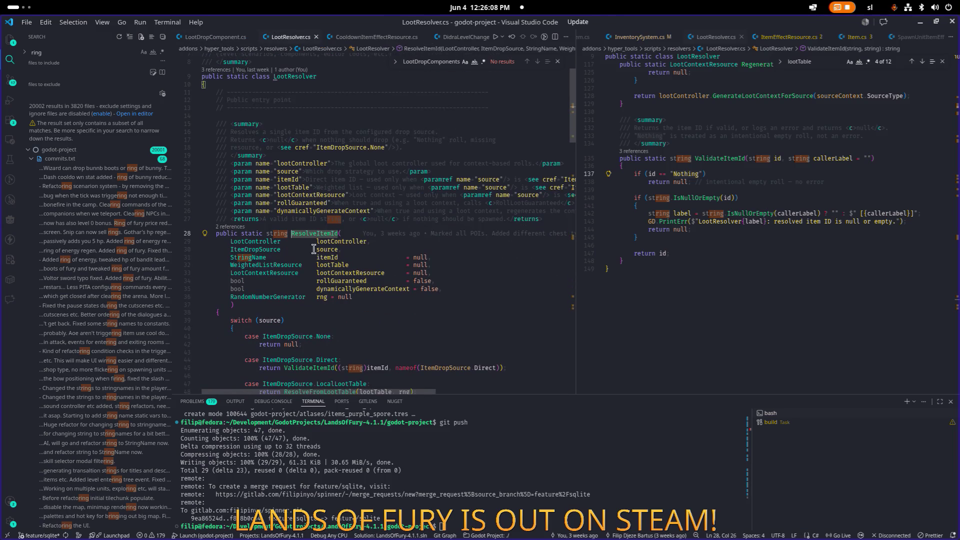
double_click(330, 258)
double_click(333, 266)
scroll(369, 239, "down", 3)
key("ctrl+f")
key("Return")
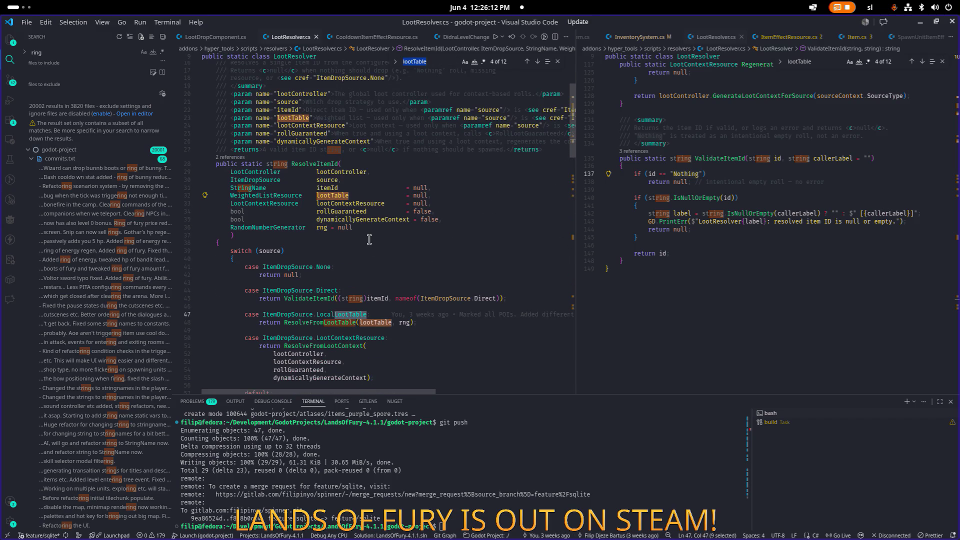
scroll(369, 240, "down", 3)
scroll(387, 234, "up", 1)
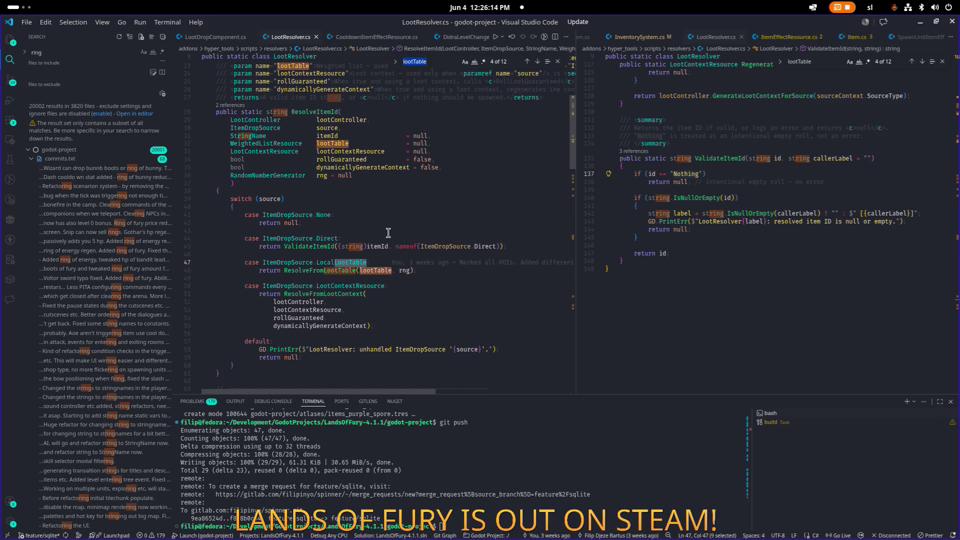
- Follow ResolveFromLootTable through to the ValidateItemId definition
left_click(338, 271)
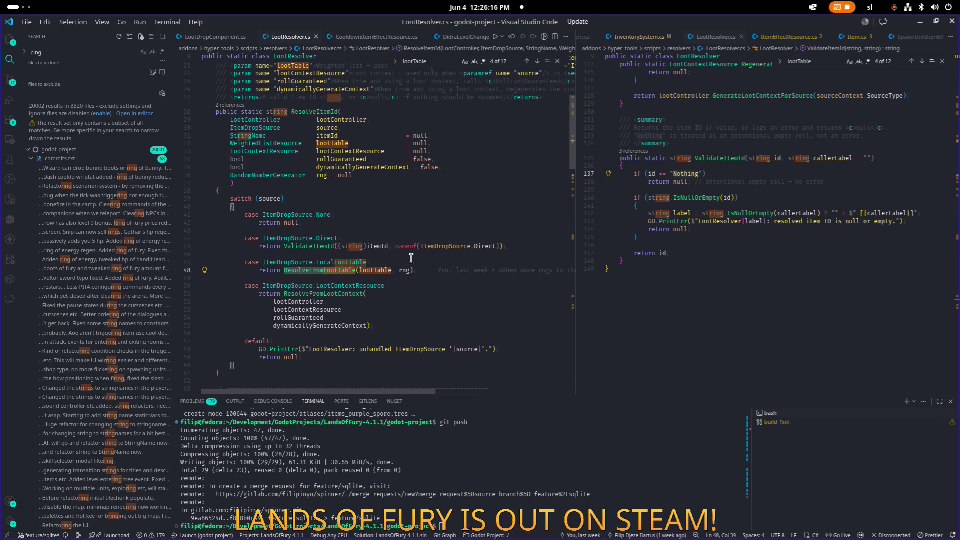
key("F12")
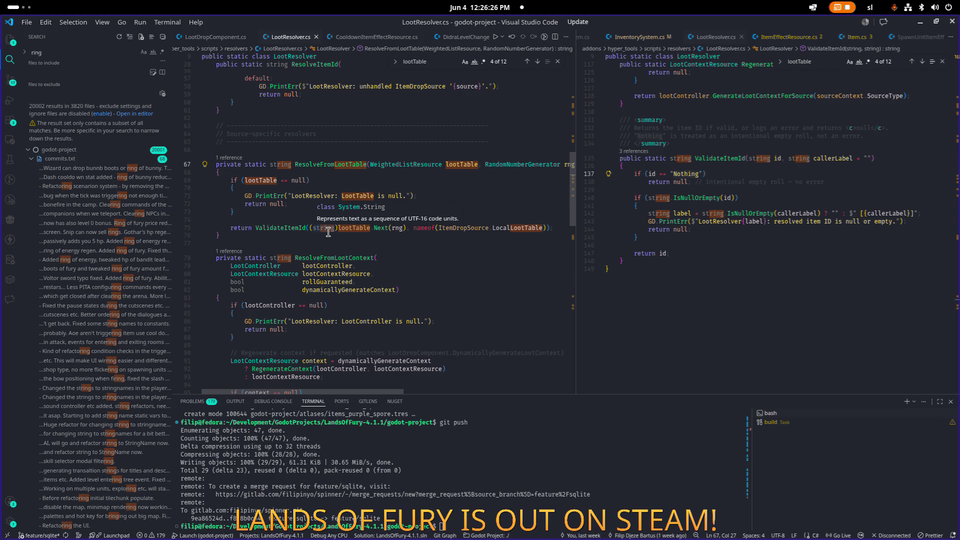
left_click(274, 228)
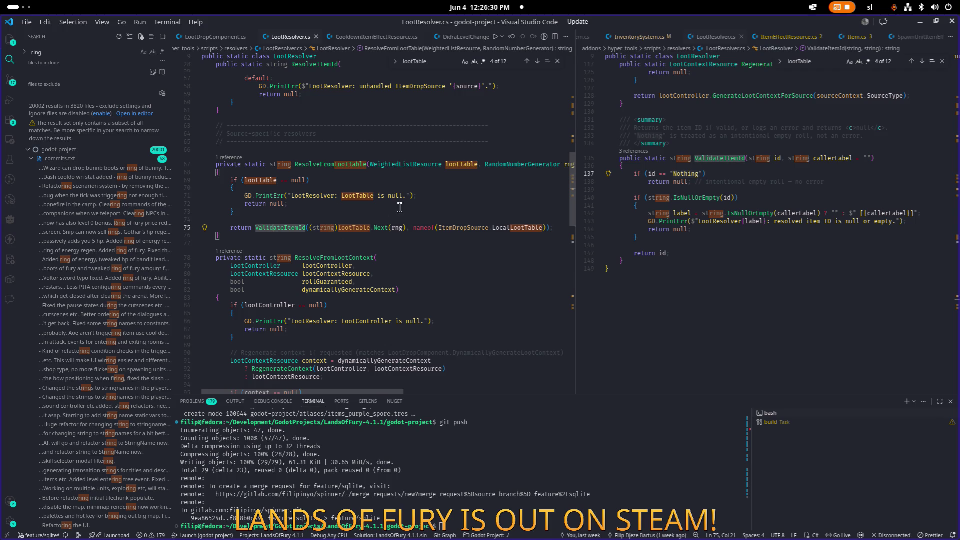
key("F12")
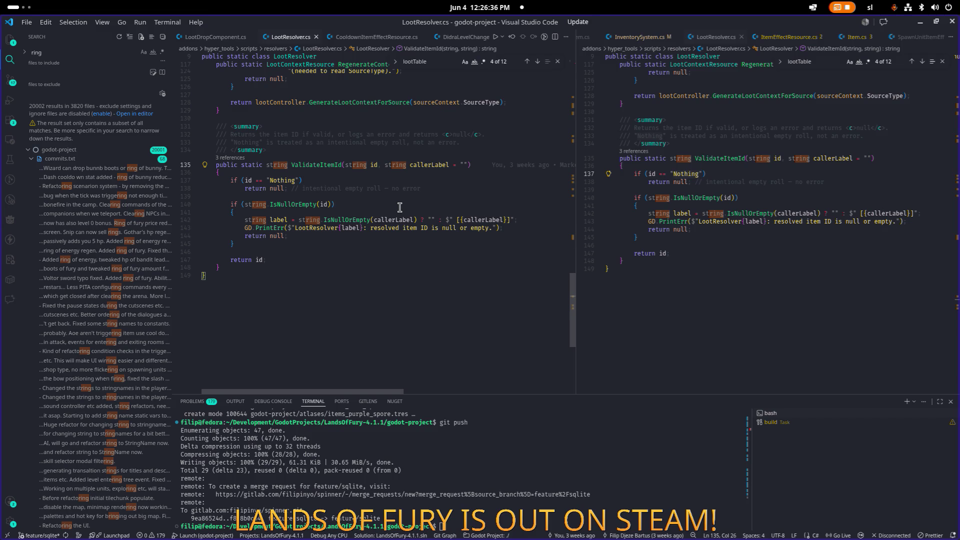
- Examine ValidateItemId's "Nothing" check, then return to Godot
key("ctrl+shift+Right")
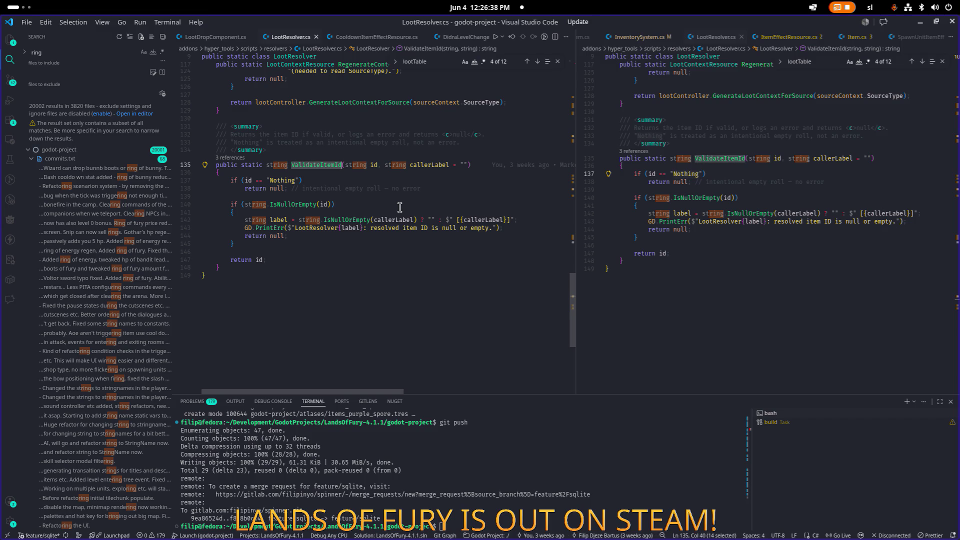
key("Down")
key("Down")
key("Left")
key("ctrl+shift+Left")
key("Up")
key("Up")
key("ctrl+Right")
key("ctrl+Right")
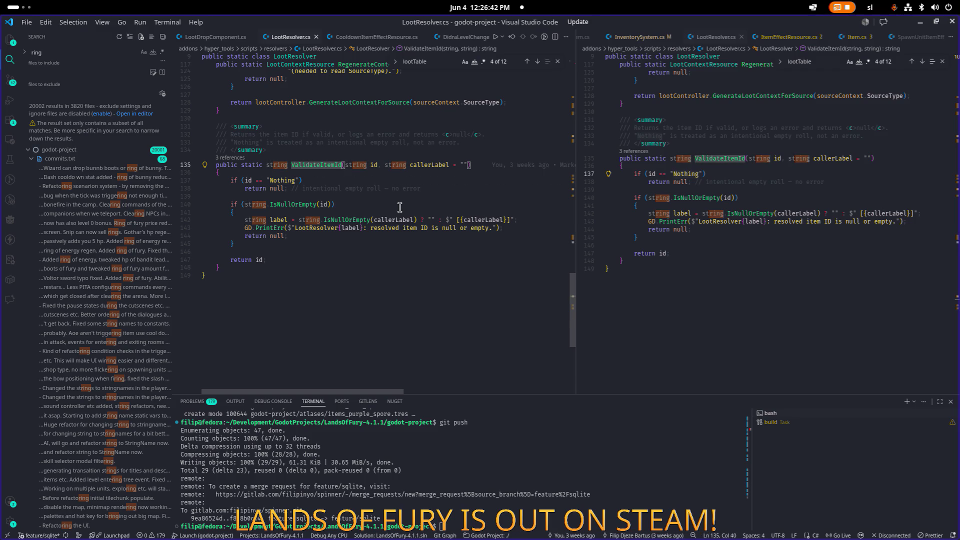
key("Left")
key("Left")
key("alt+Tab")
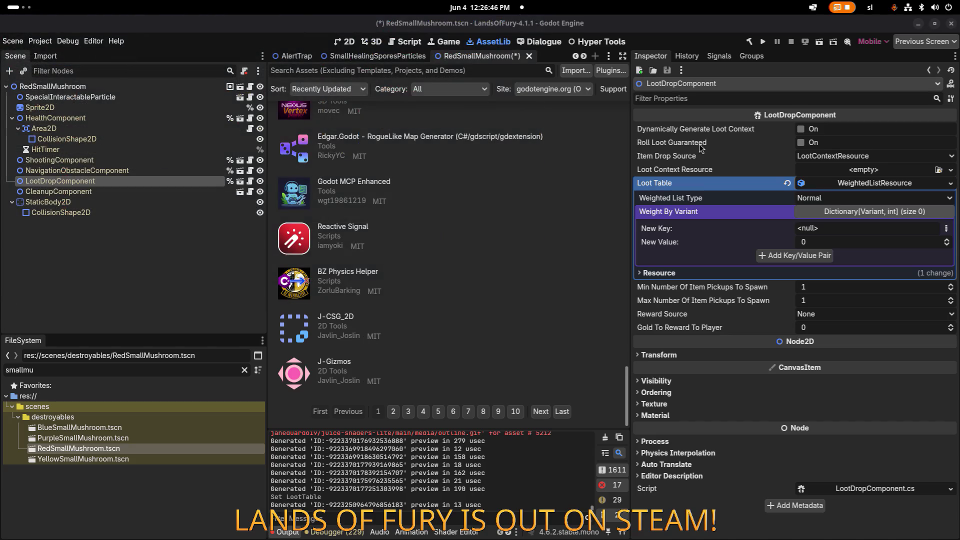
- Add a String key "Nothing" with weight 5 to Weight By Variant
left_click(947, 229)
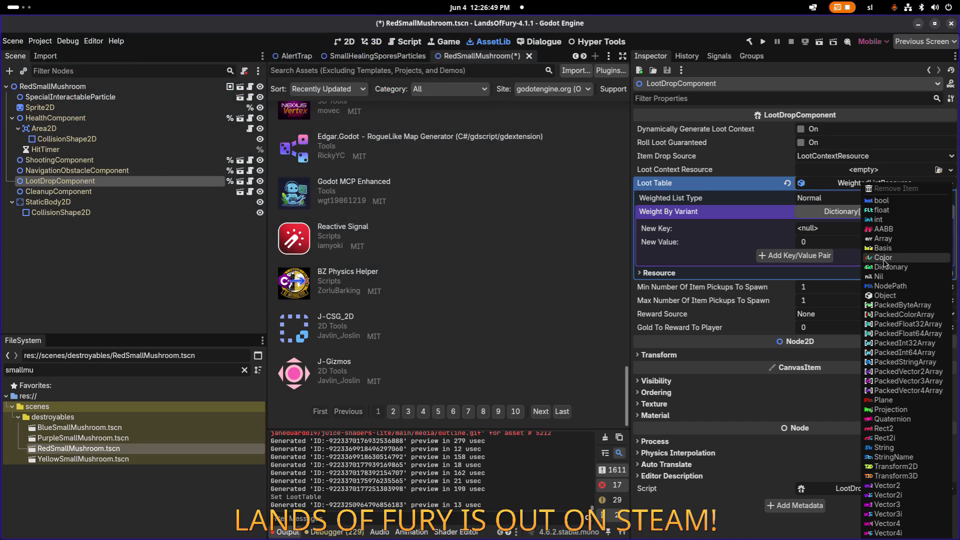
left_click(898, 451)
type("Nothing")
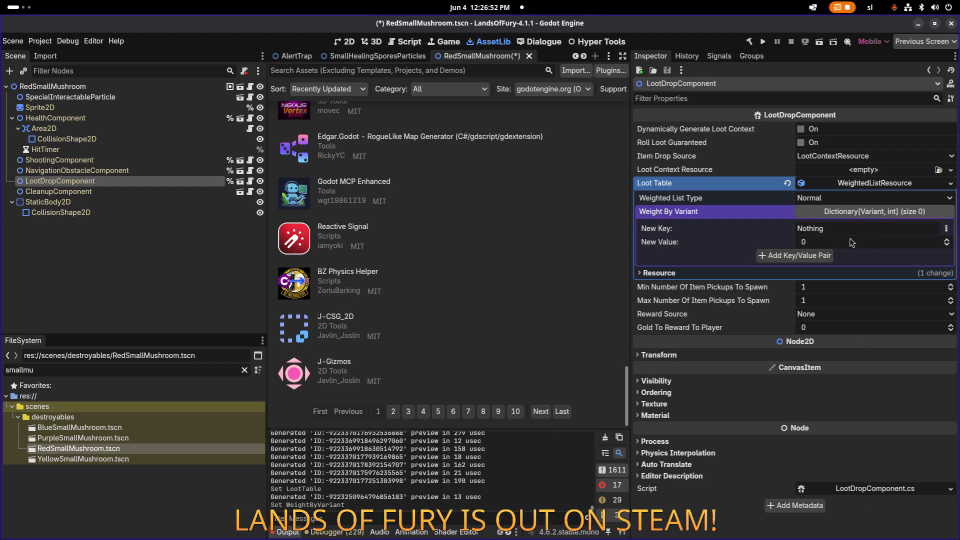
left_click(849, 239)
type("5")
left_click(828, 255)
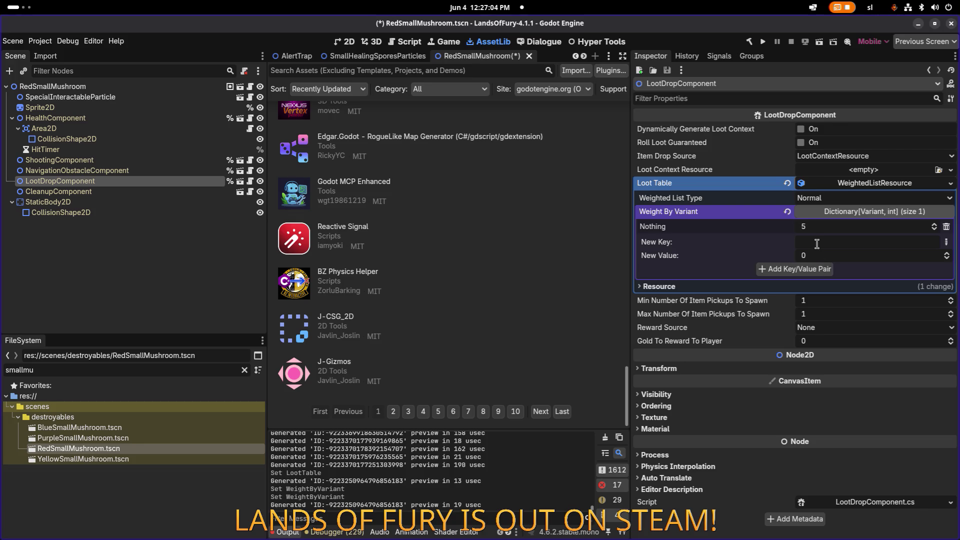
- Start the second key and filter the FileSystem for "spore" to find the item name
type("crafting:")
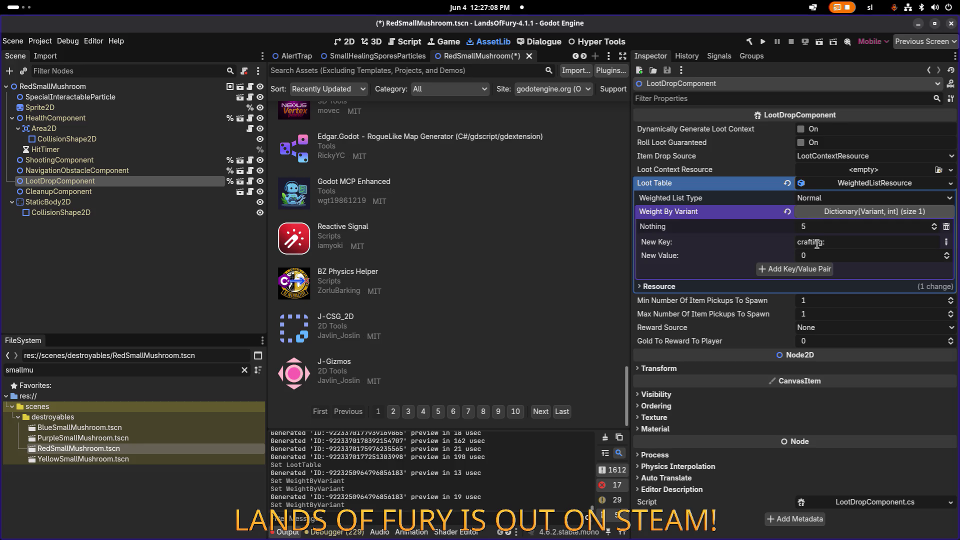
left_click(167, 372)
type("crafting")
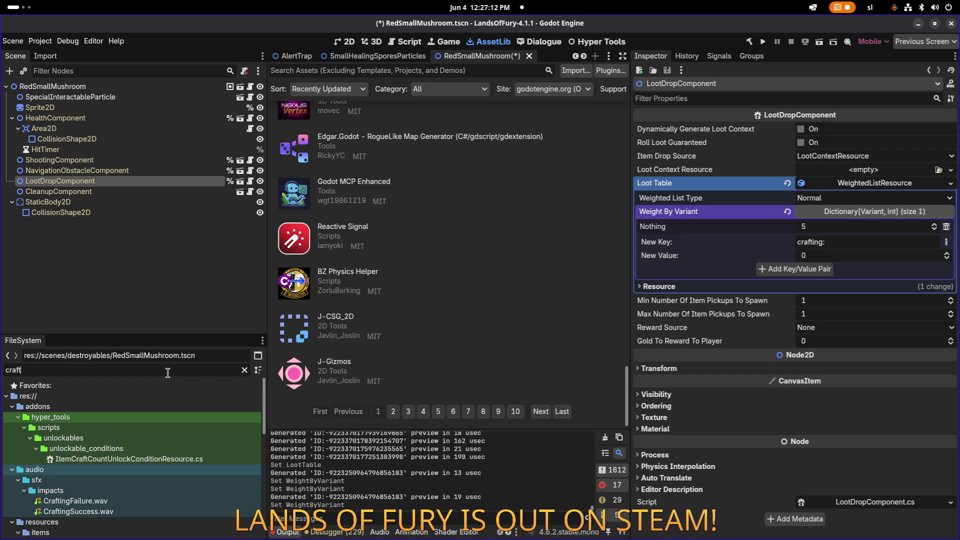
key("BackSpace")
type("gs")
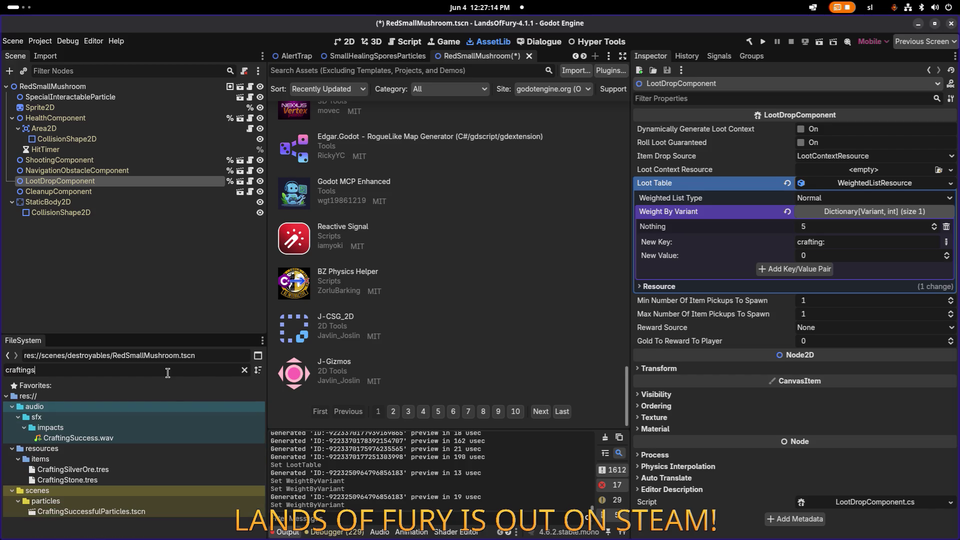
key("BackSpace")
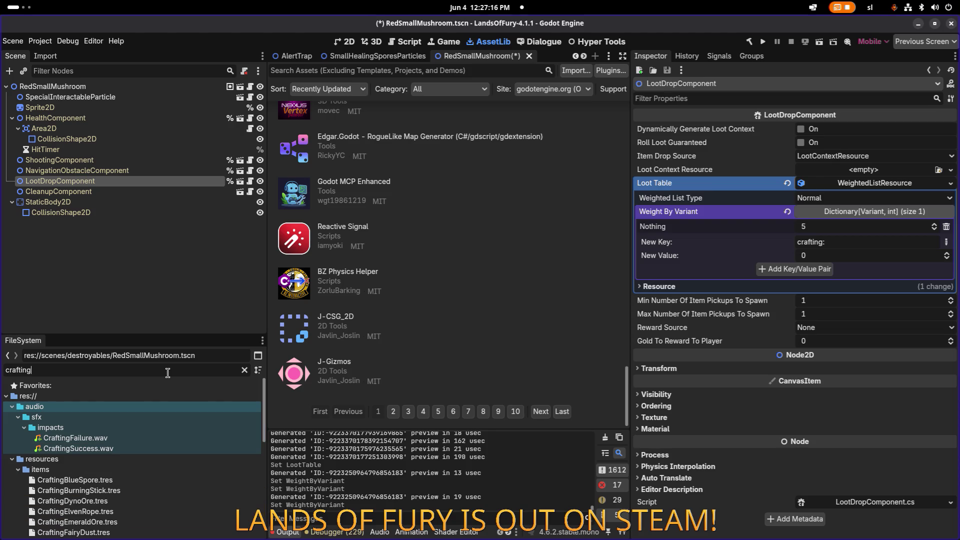
key("BackSpace")
key("BackSpace")
key("BackSpace")
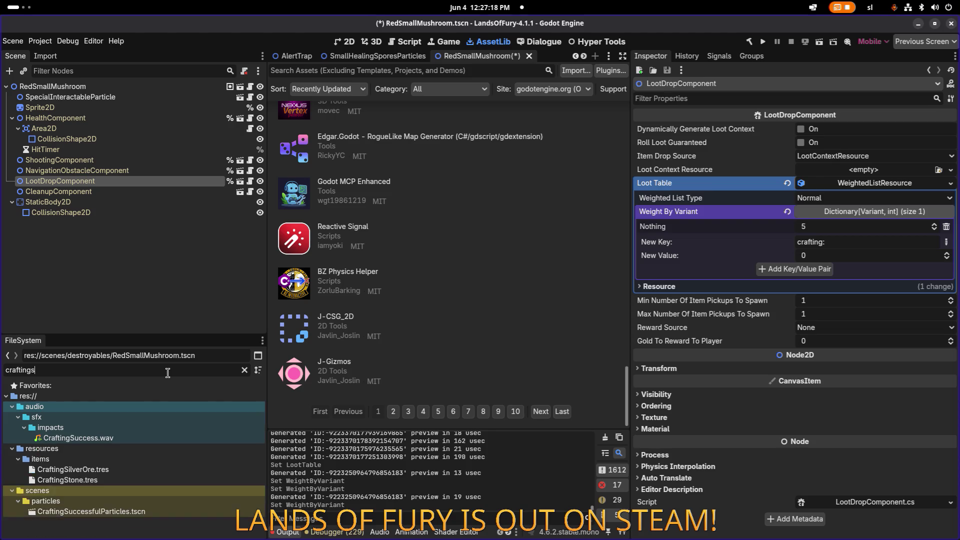
type("spore")
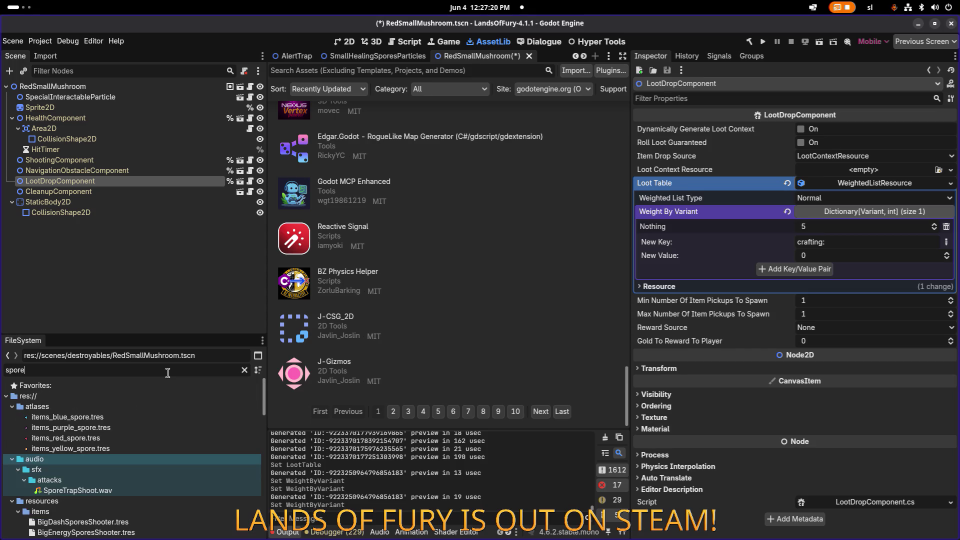
scroll(181, 410, "down", 5)
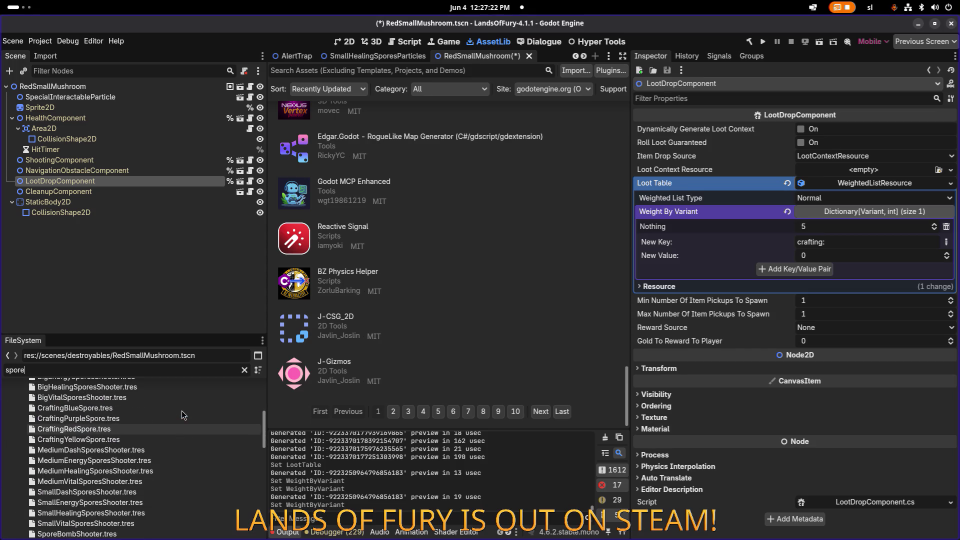
- Add the crafting_red_spore key with weight 1
left_click(852, 241)
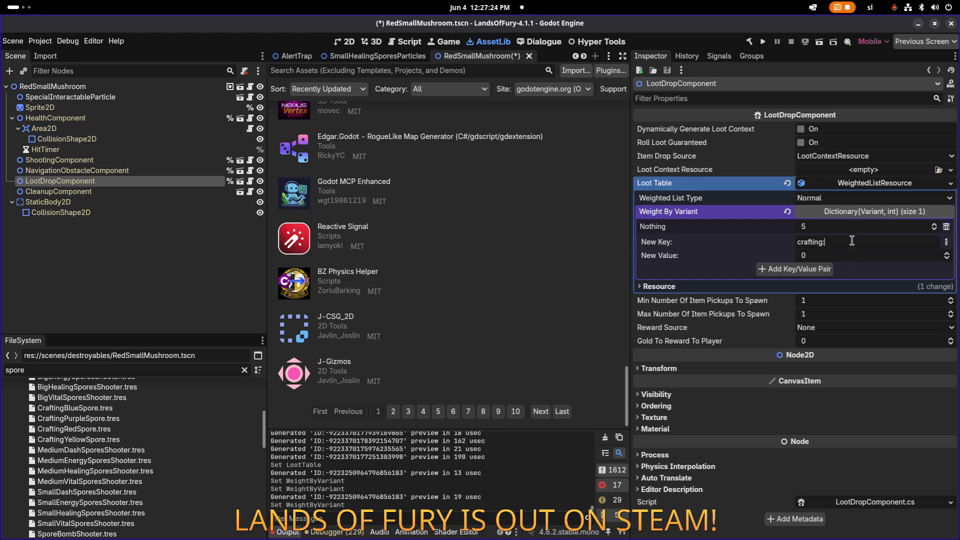
key("BackSpace")
type("_red_spore")
key("Tab")
type("1")
key("Tab")
key("Return")
- Change the Nothing weight to 3 and save the scene
left_click(840, 229)
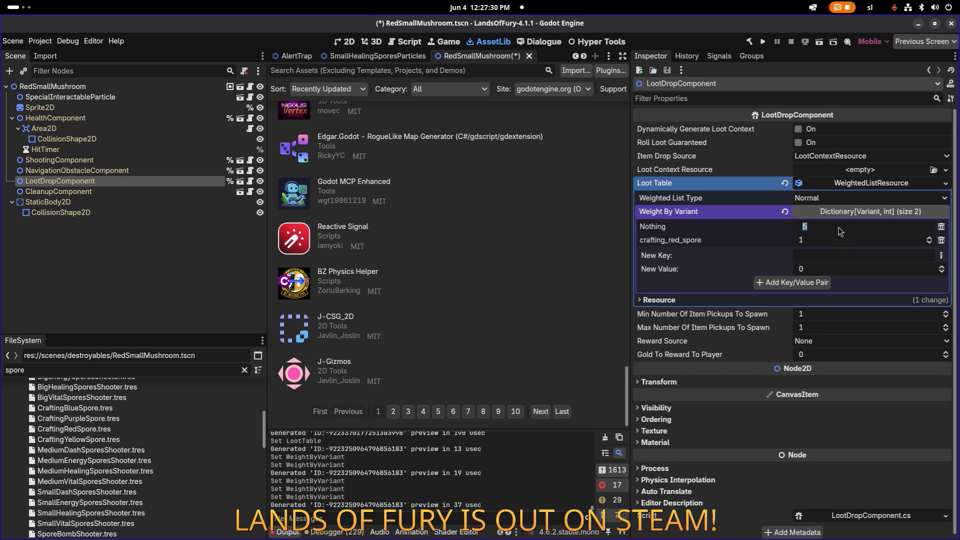
type("10")
key("Return")
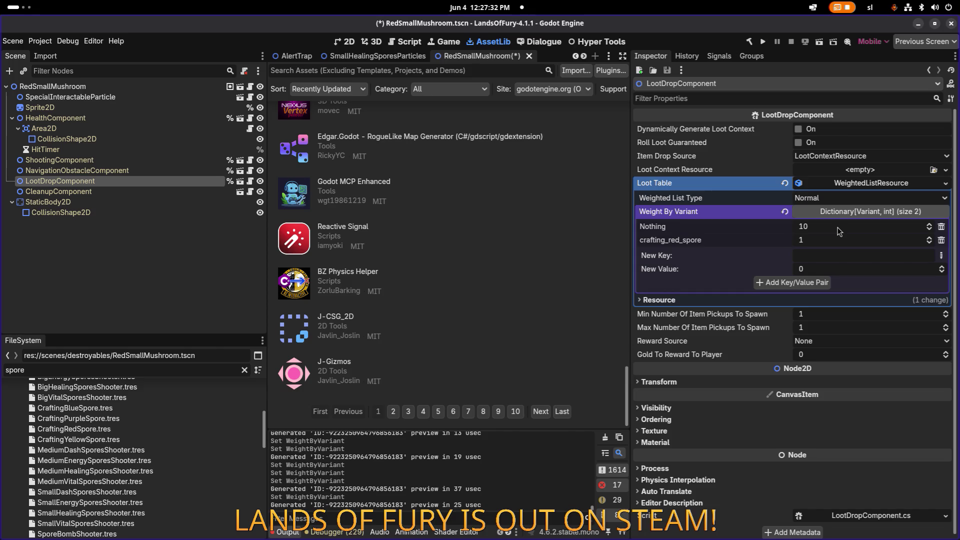
left_click(840, 230)
type("3")
key("Return")
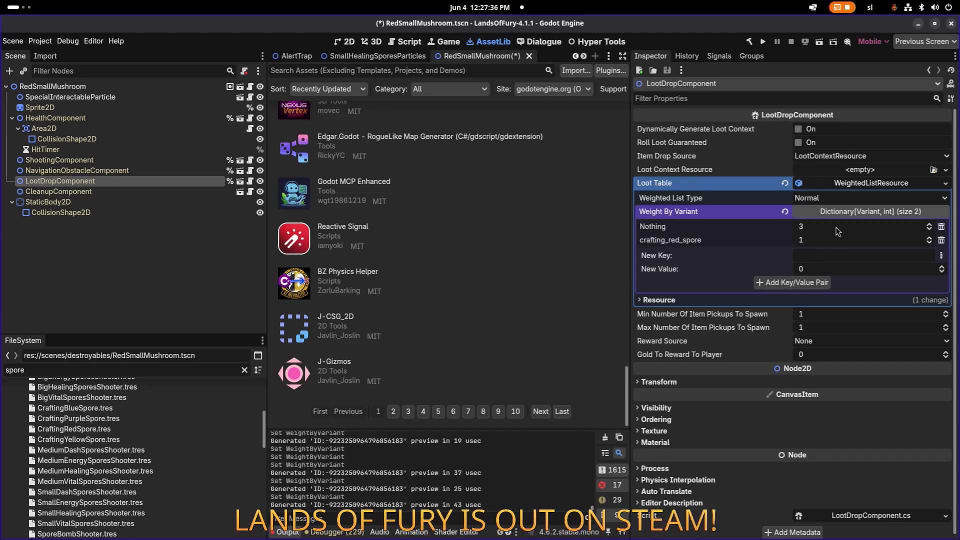
key("ctrl+s")
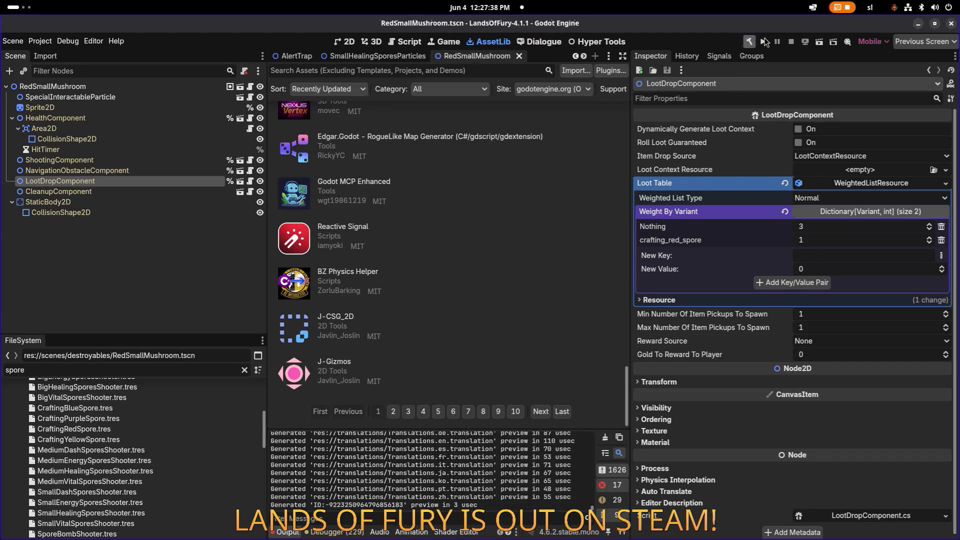
- Open TestLevel.tscn and switch to its 2D view
left_click(153, 269)
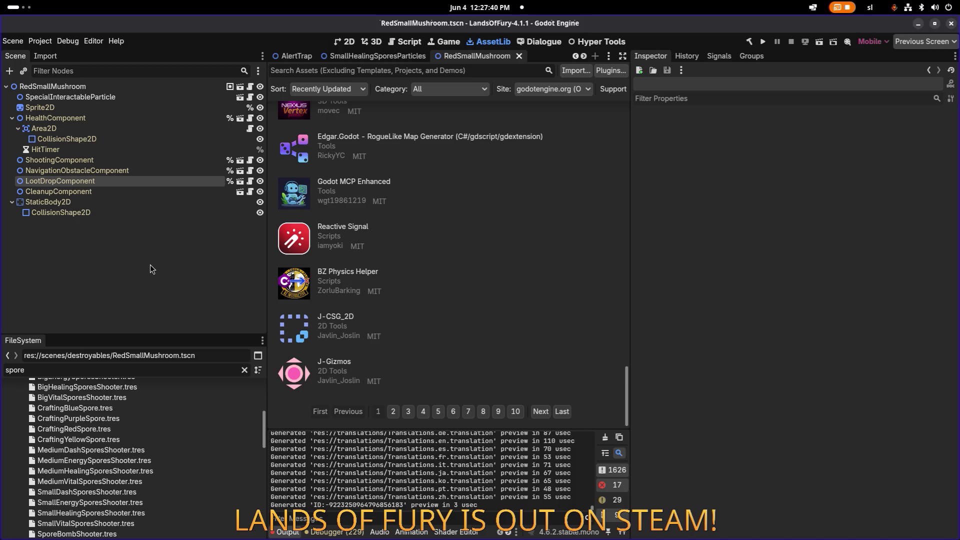
key("ctrl+shift+o")
type("testle")
key("Return")
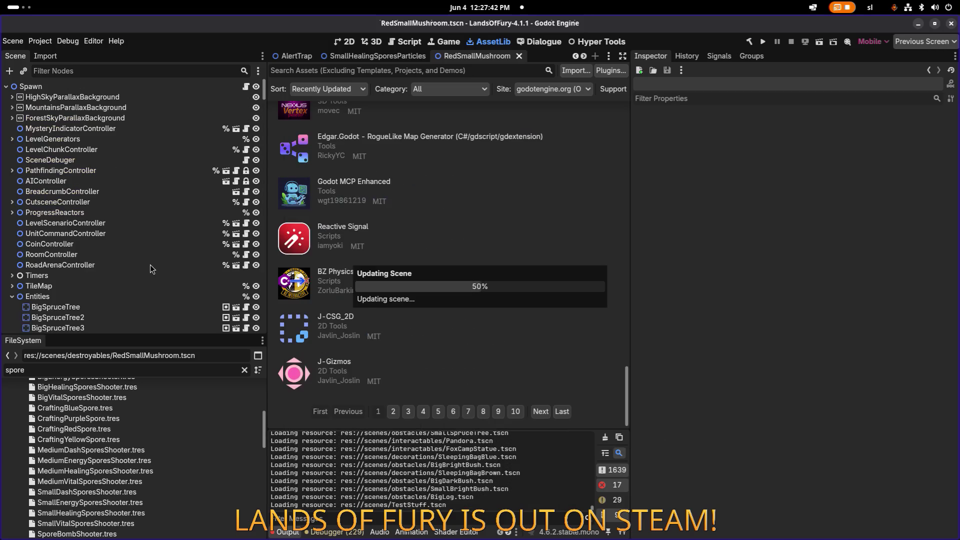
left_click(349, 41)
left_click(130, 373)
- Filter FileSystem for "redsmal" and drag RedSmallMushroom.tscn into the level
key("ctrl+a")
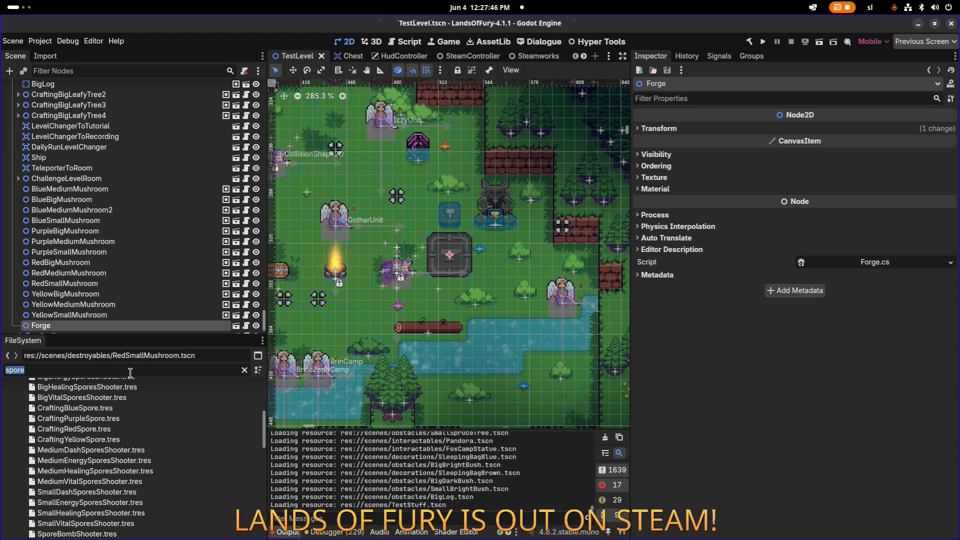
type("smallre")
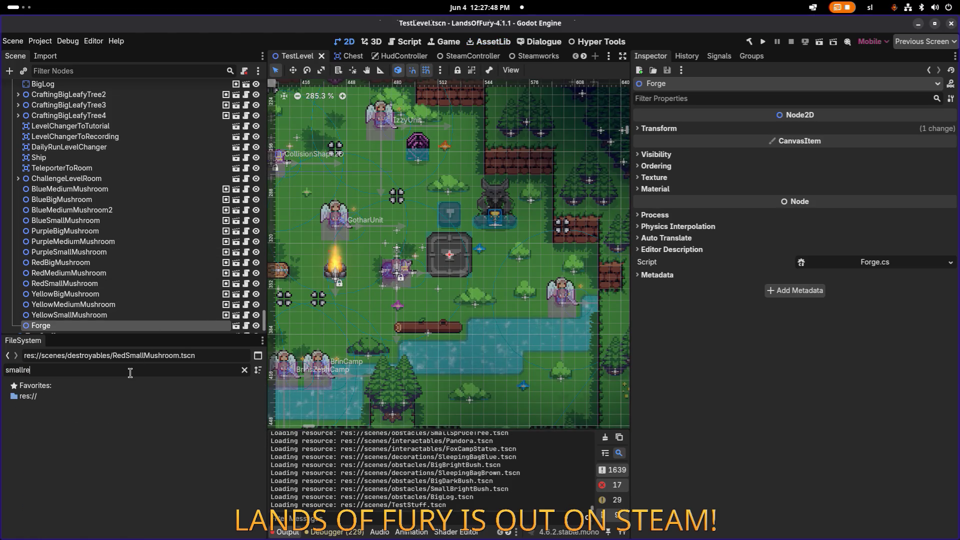
key("BackSpace")
key("BackSpace")
key("BackSpace")
type("reds")
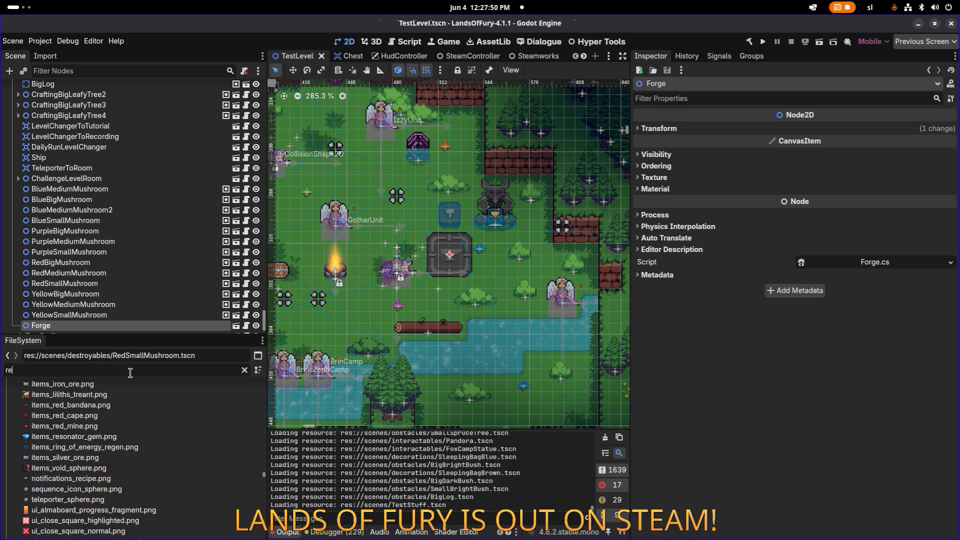
type("mal")
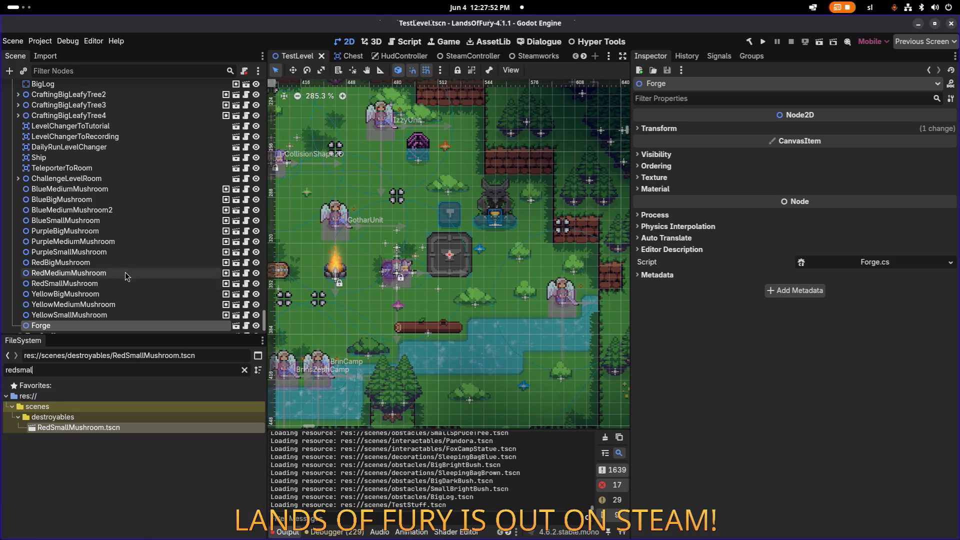
scroll(125, 274, "down", 2)
scroll(405, 271, "left", 5)
scroll(405, 270, "left", 3)
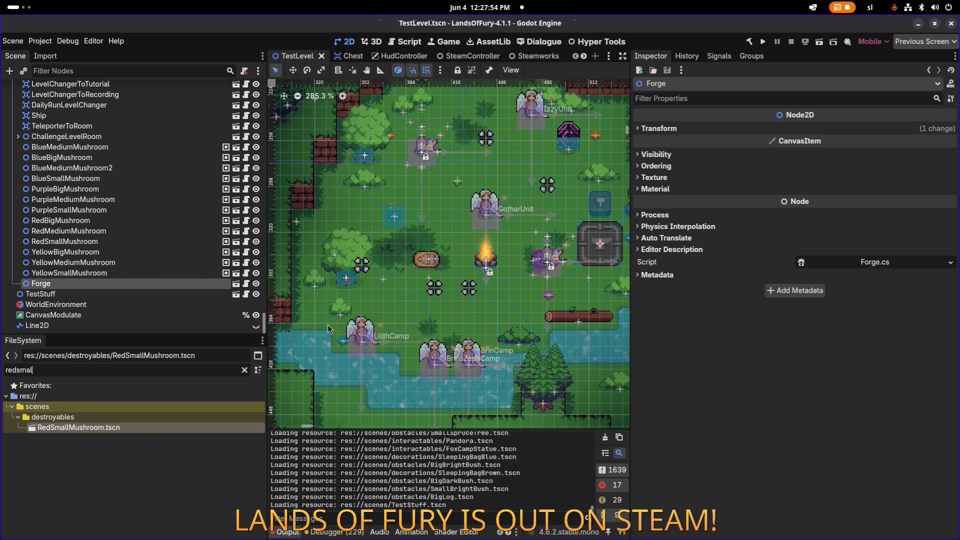
mouse_move(90, 428)
left_mouse_down()
mouse_move(451, 246)
mouse_move(440, 233)
mouse_move(419, 237)
mouse_move(445, 237)
mouse_move(439, 273)
left_mouse_up()
- Duplicate the mushroom with Ctrl+D and move copies around the bonfire
key("w")
key("ctrl+d")
scroll(485, 219, "up", 4)
key("ctrl+d")
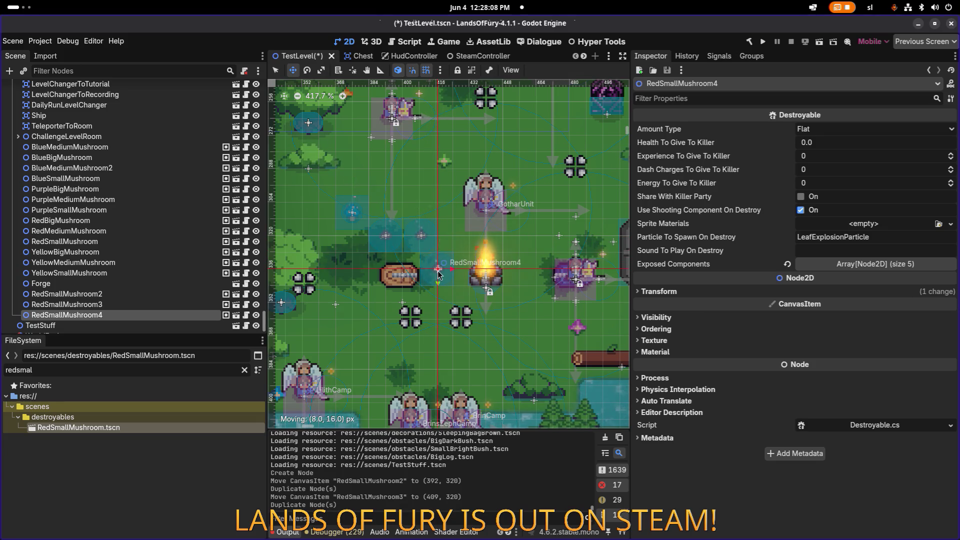
mouse_move(436, 275)
left_mouse_down()
mouse_move(350, 235)
mouse_move(391, 206)
mouse_move(431, 206)
mouse_move(420, 206)
mouse_move(419, 172)
left_mouse_up()
key("ctrl+d")
key("ctrl+d")
key("ctrl+d")
double_click(120, 428)
- Save the RedSmallMushroom scene with LootDropComponent selected and run the project to test drops
left_click(160, 172)
left_click(160, 181)
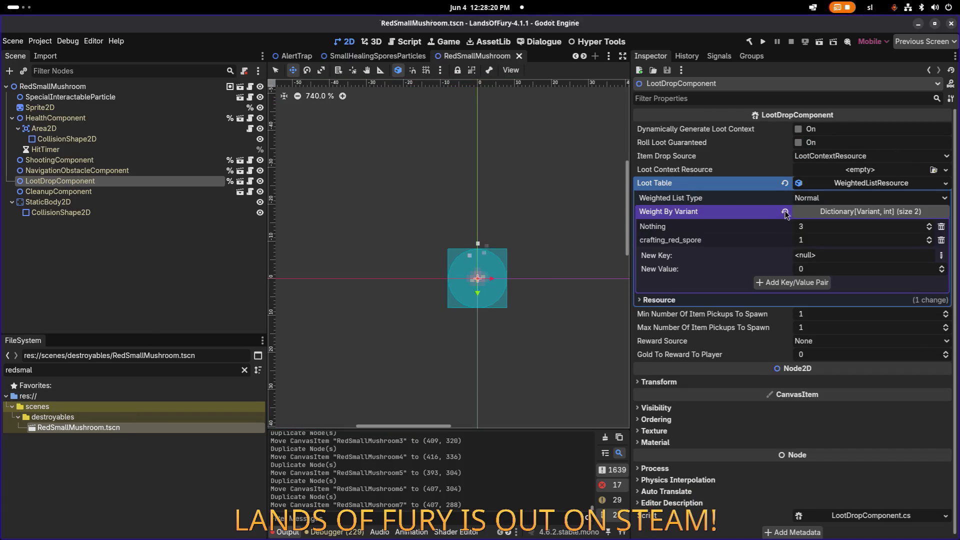
key("ctrl+s")
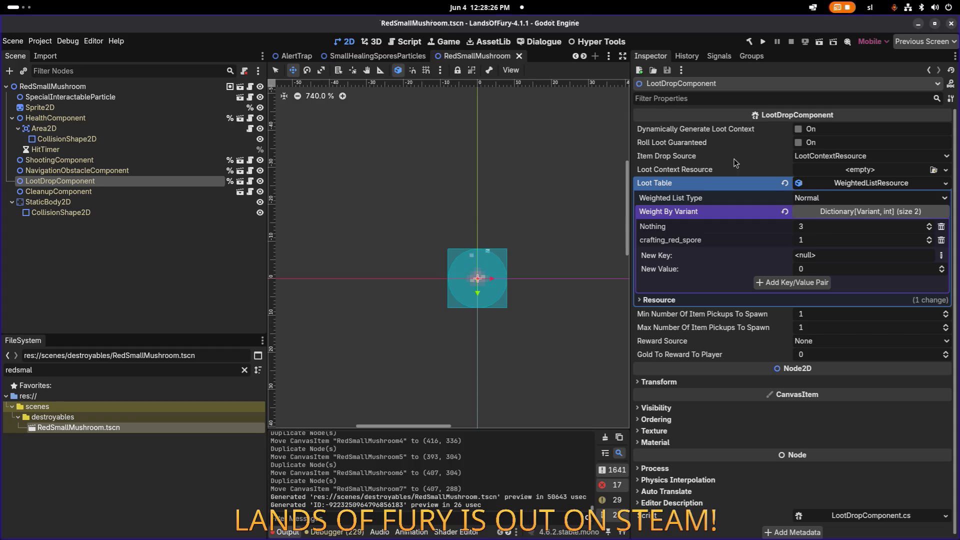
left_click(764, 41)
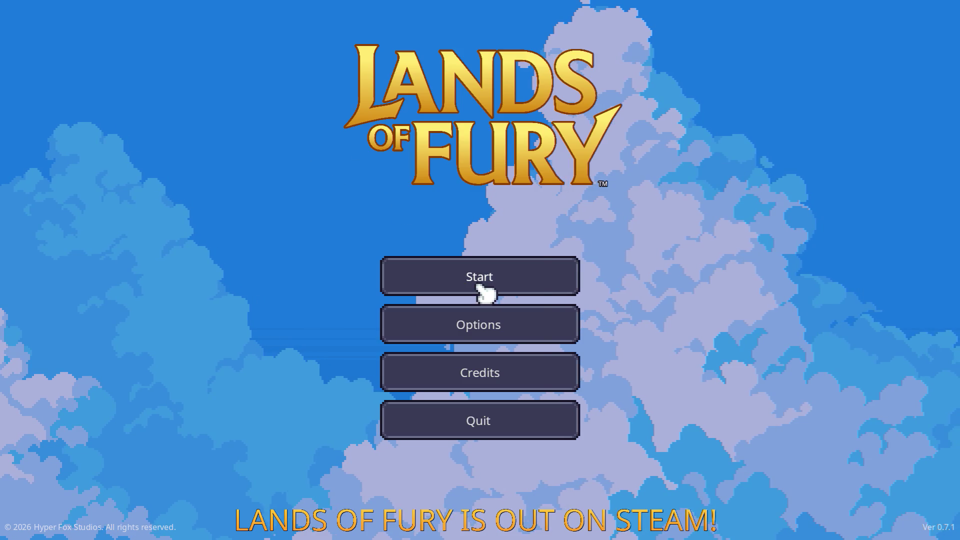
- Load the first profile, put the Rusty Sword in hotbar slot 1, and attack the red mushrooms
left_click(448, 275)
left_click(449, 278)
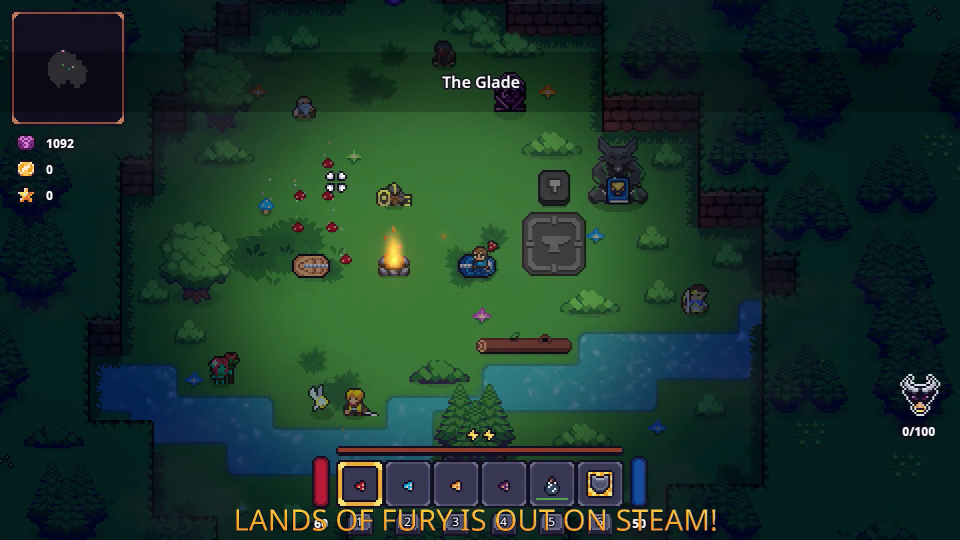
key("i")
left_click(455, 418)
left_click(375, 376)
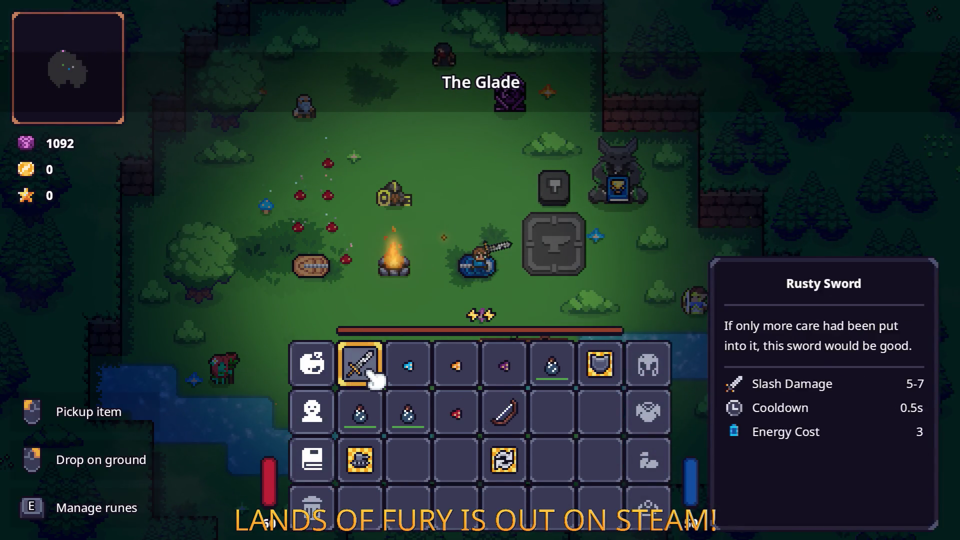
key("i")
key("a")
left_click(325, 314)
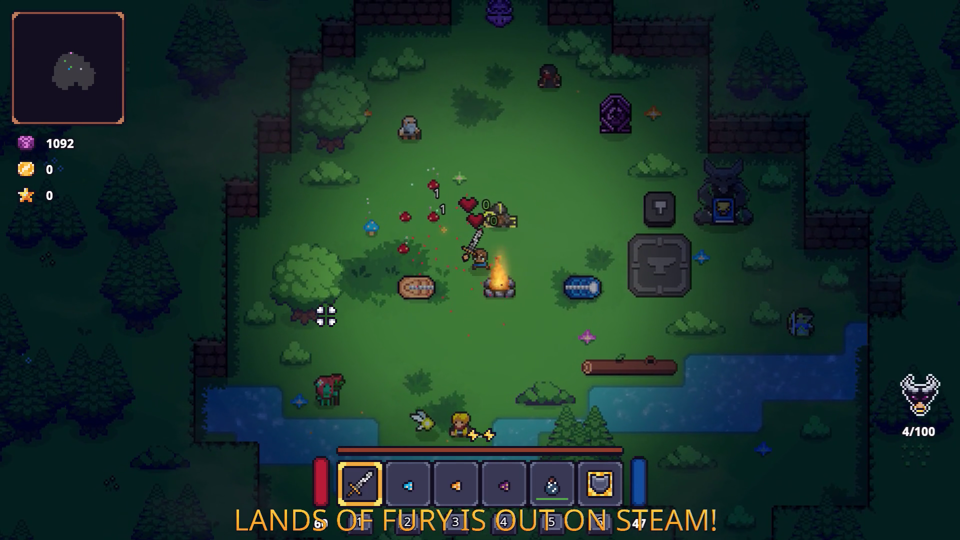
key("w")
left_click(349, 247)
left_click(427, 217)
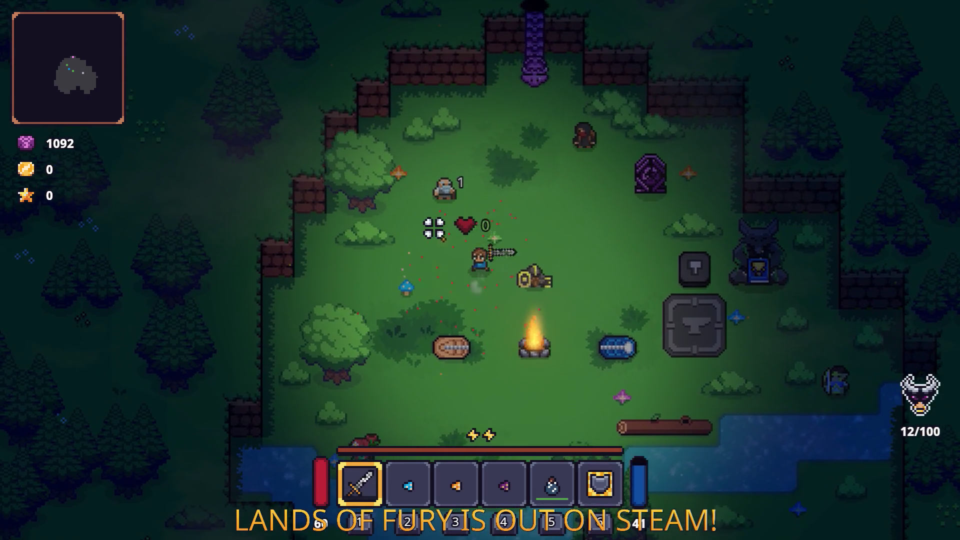
key("s")
key("d")
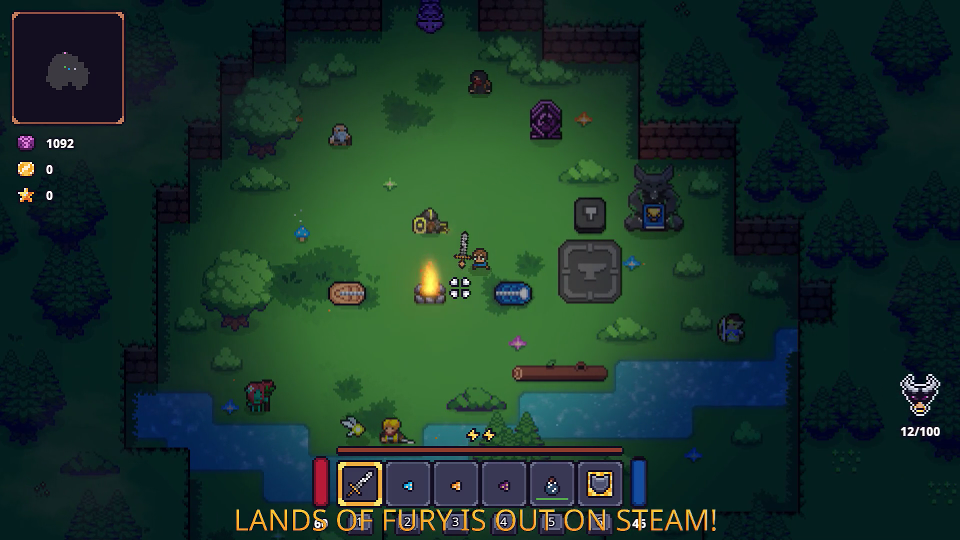
- Restart the level, move the Rusty Sword back to slot 1, and smash the mushrooms again
key("Escape")
left_click(459, 368)
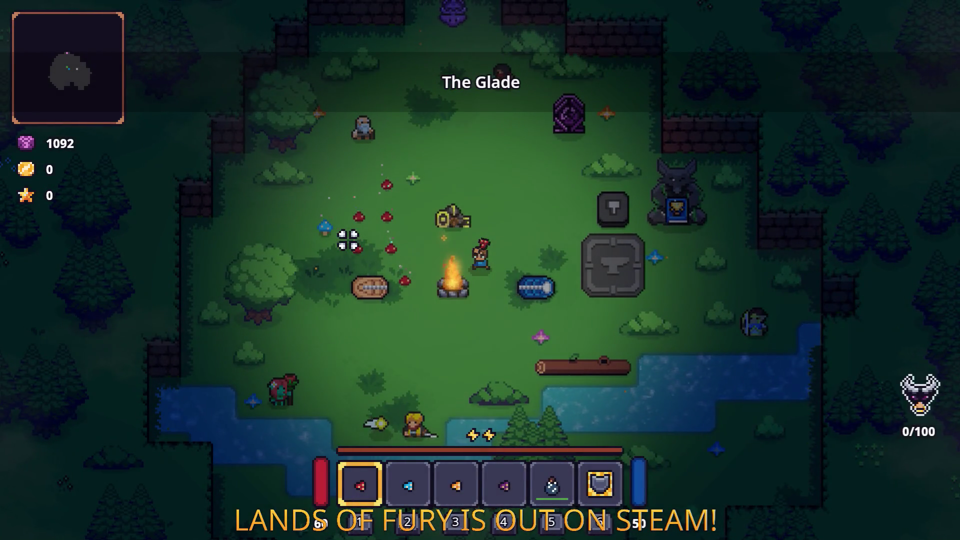
key("Tab")
left_click_drag(454, 401, 358, 365)
key("Tab")
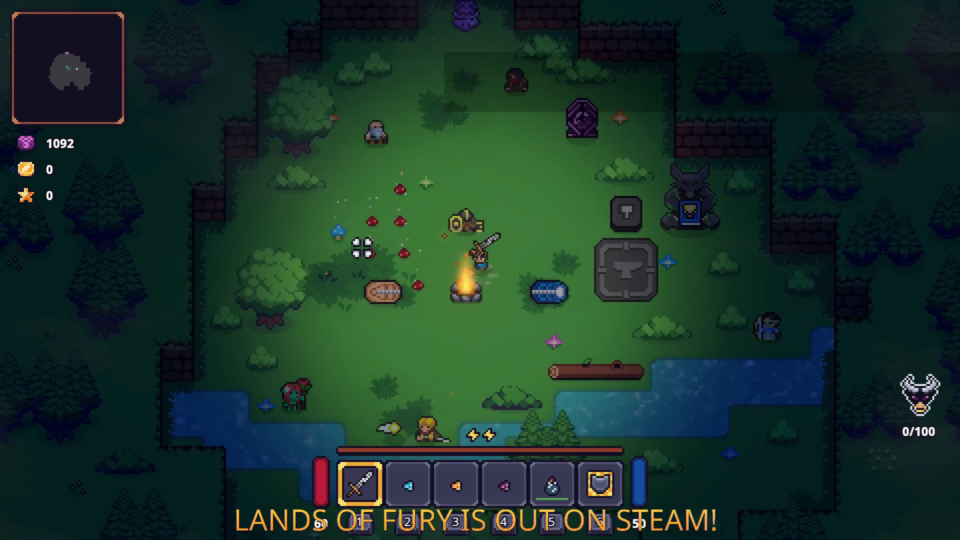
key("a")
left_click(350, 242)
key("w")
left_click(448, 204)
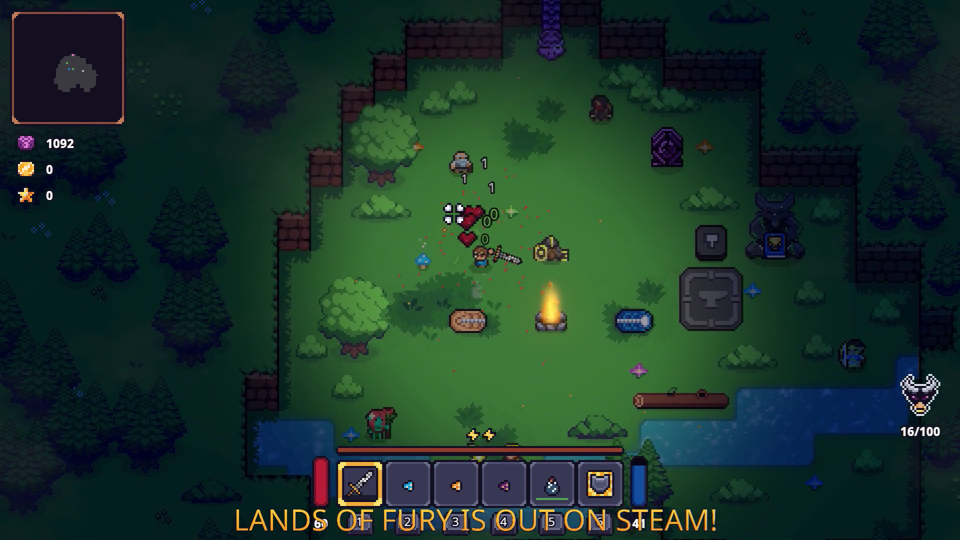
key("w")
key("d")
key("s")
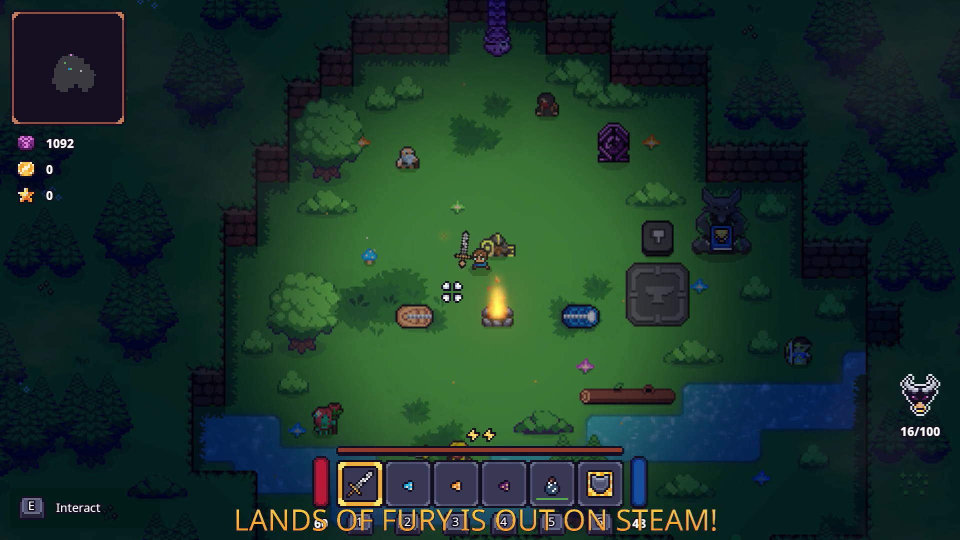
- Restart once more, re-equip the sword, attack the last red mushrooms, then quit the game
key("Escape")
left_click(461, 377)
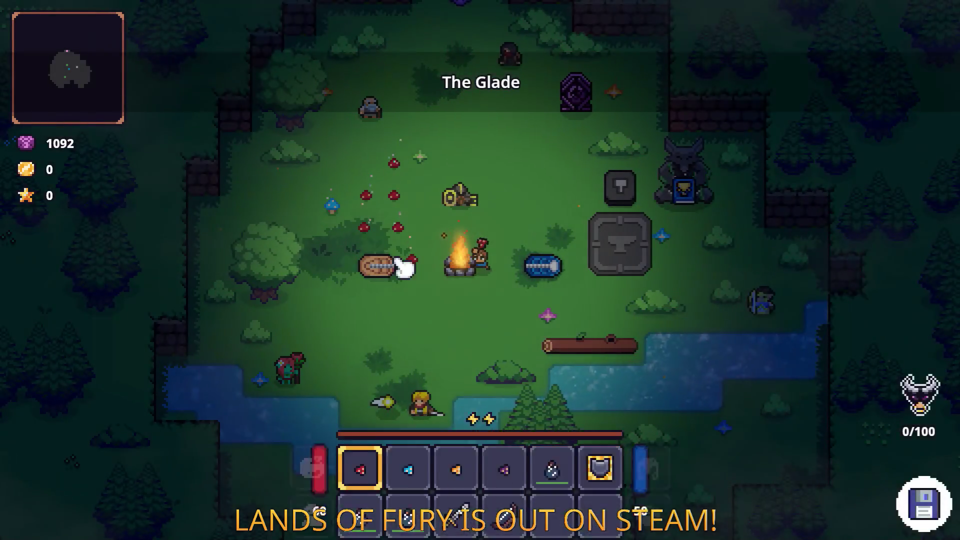
key("Tab")
left_click(482, 418)
left_click(369, 365)
key("Tab")
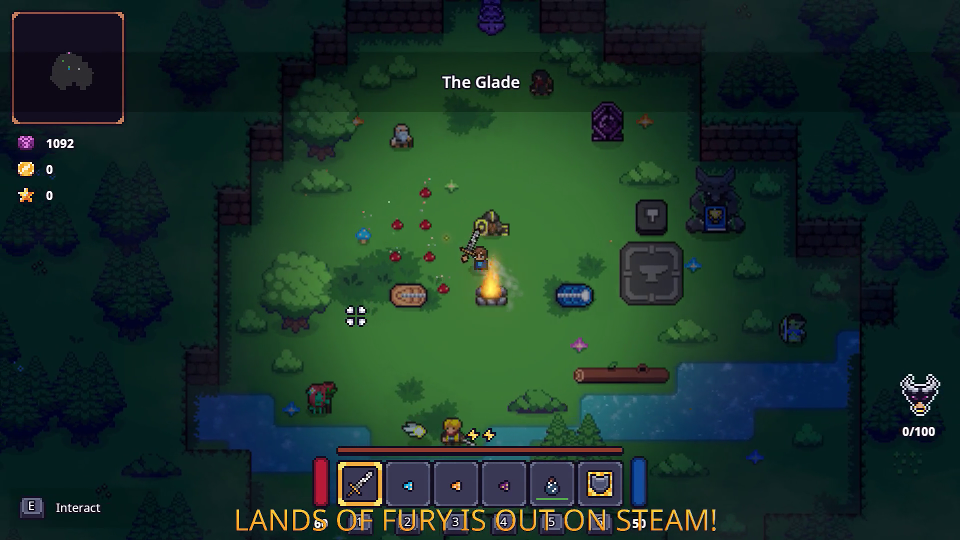
key("a")
left_click(356, 316)
left_click(412, 251)
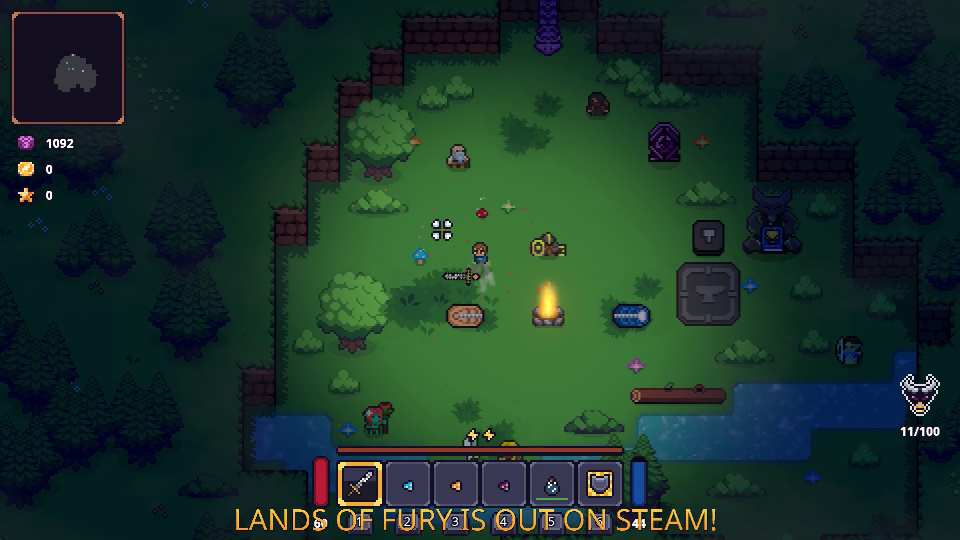
key("w")
left_click(536, 200)
key("Escape")
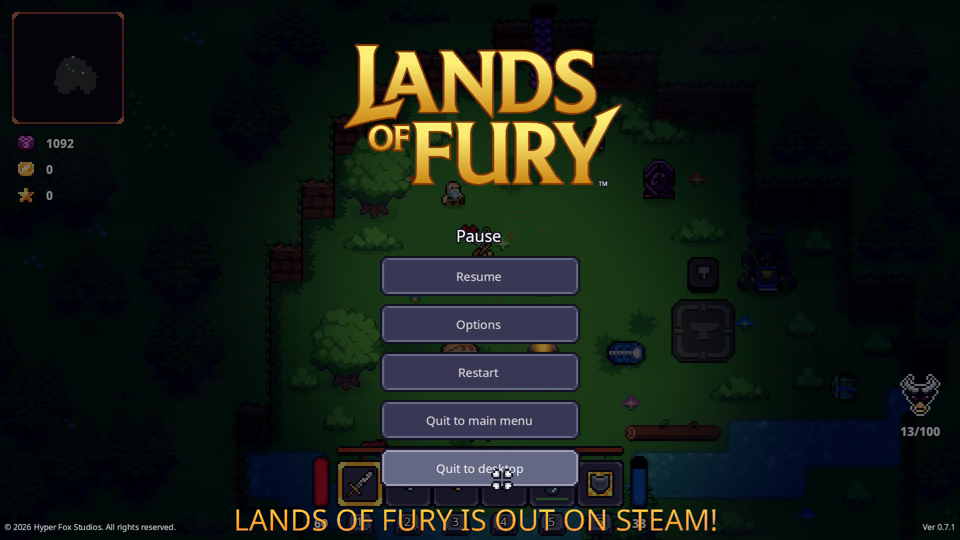
left_click(502, 479)
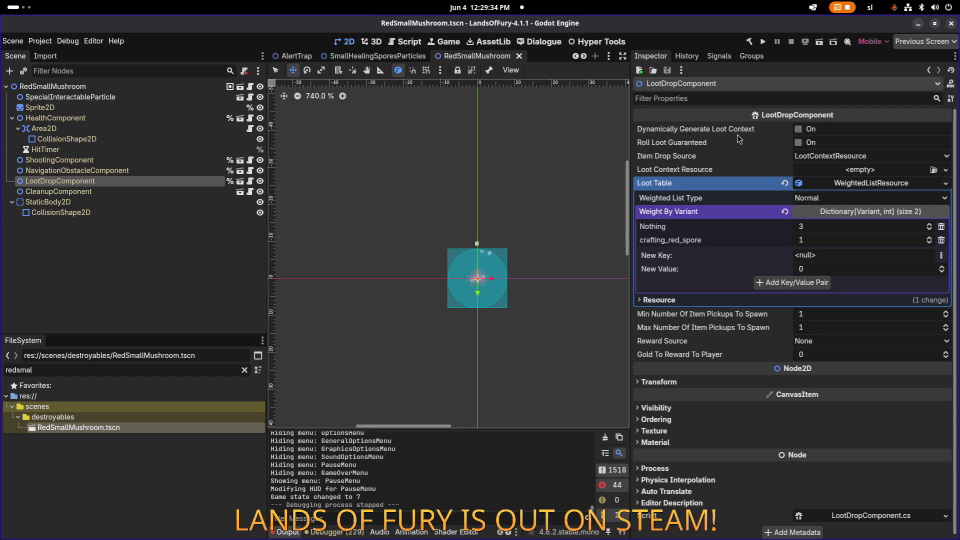
- Set RedSmallMushroom's Item Drop Source to LocalLootTable, save the scene, and run the project
left_click(829, 160)
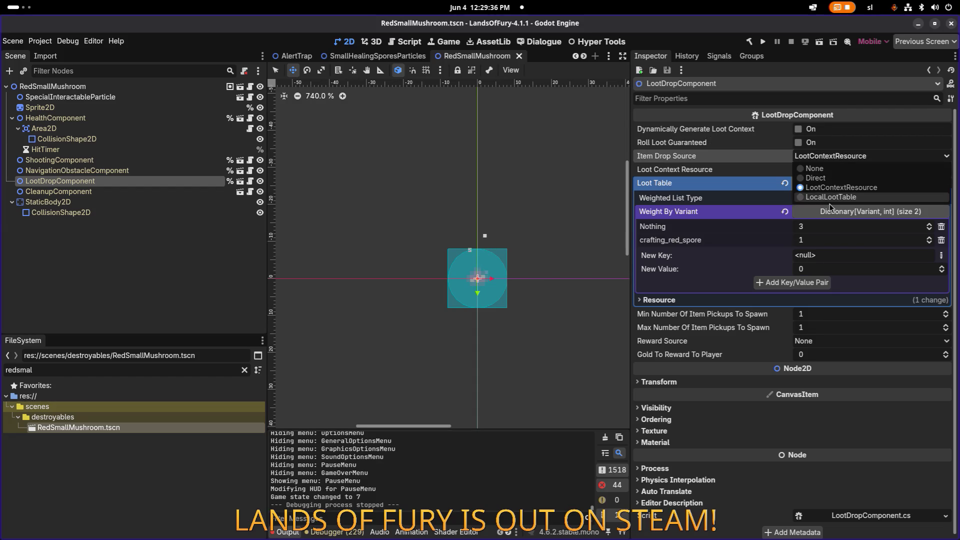
left_click(831, 197)
key("ctrl+s")
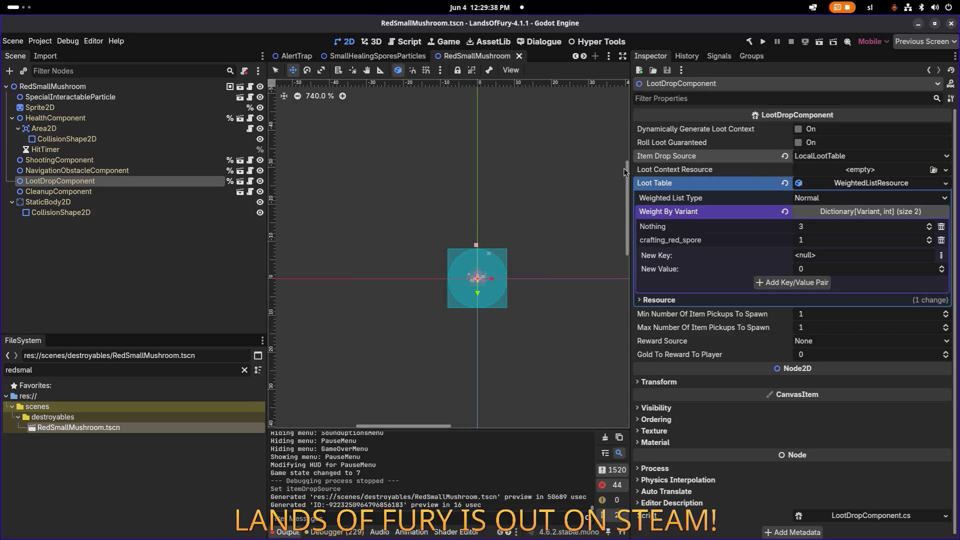
left_click(763, 43)
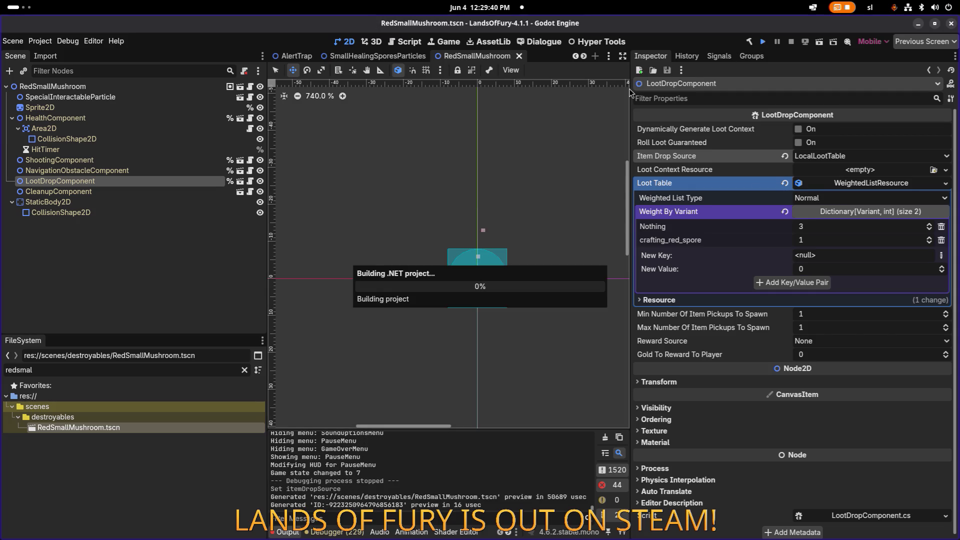
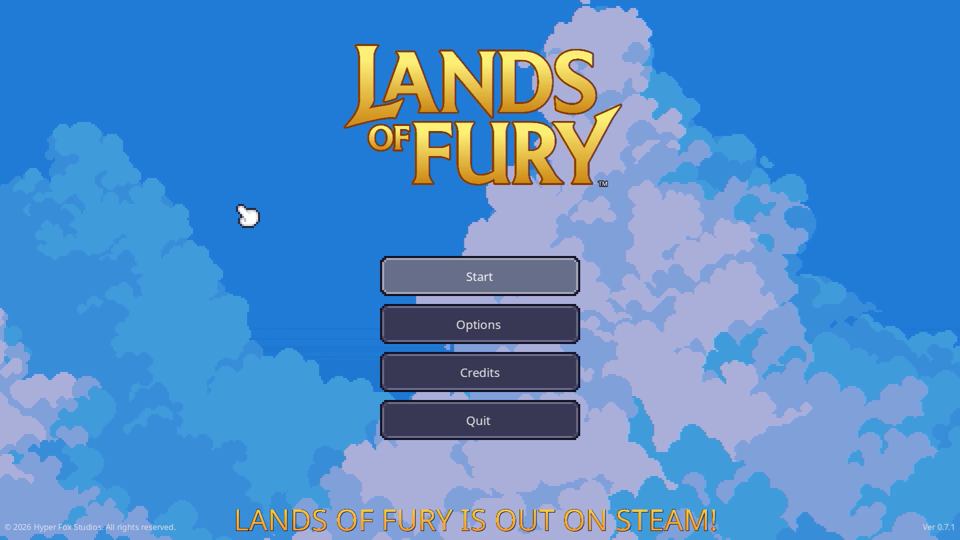
- Start a new game on the first profile and equip the Rusty Sword in hotbar slot 1
left_click(462, 278)
left_click(470, 278)
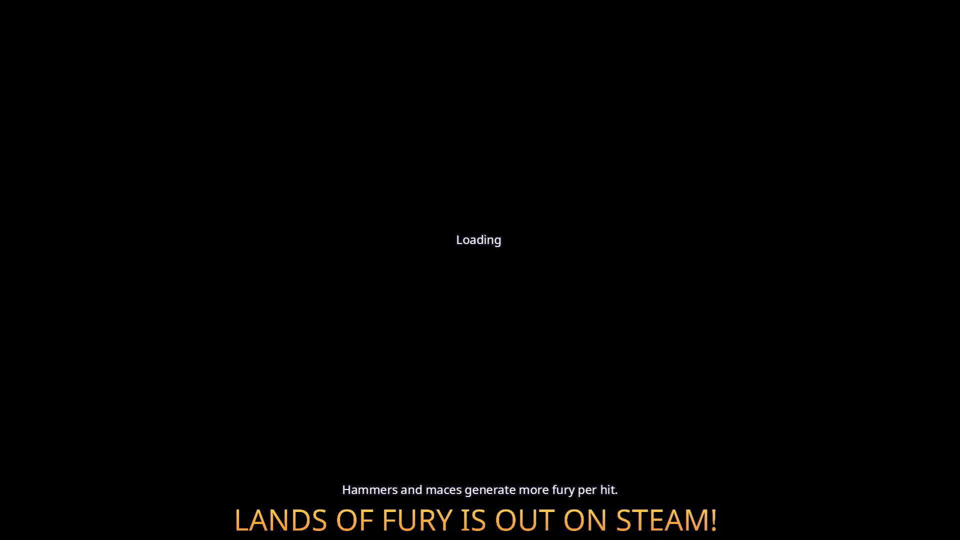
key("i")
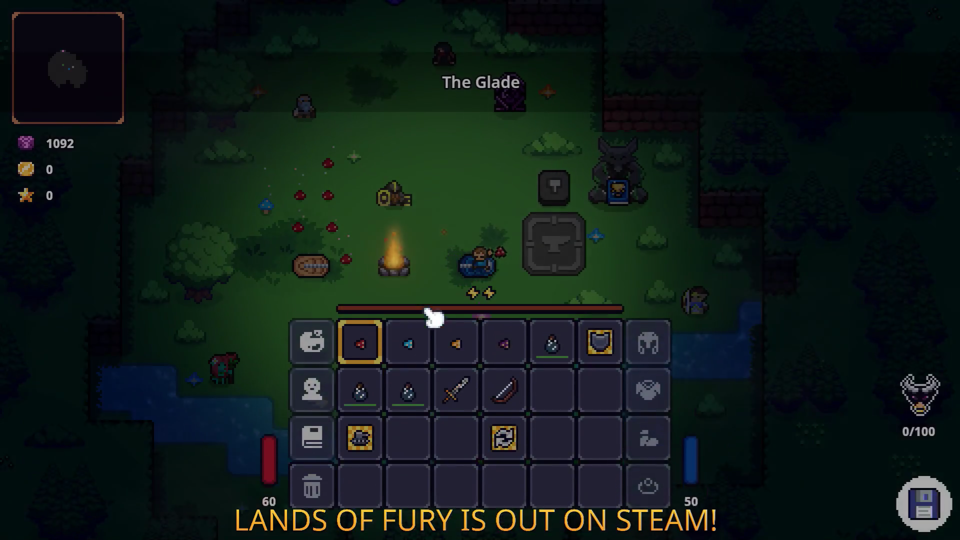
left_click_drag(457, 414, 359, 359)
key("i")
- Smash the red mushrooms with the sword and collect the Red Spores they drop
key("a")
key("w")
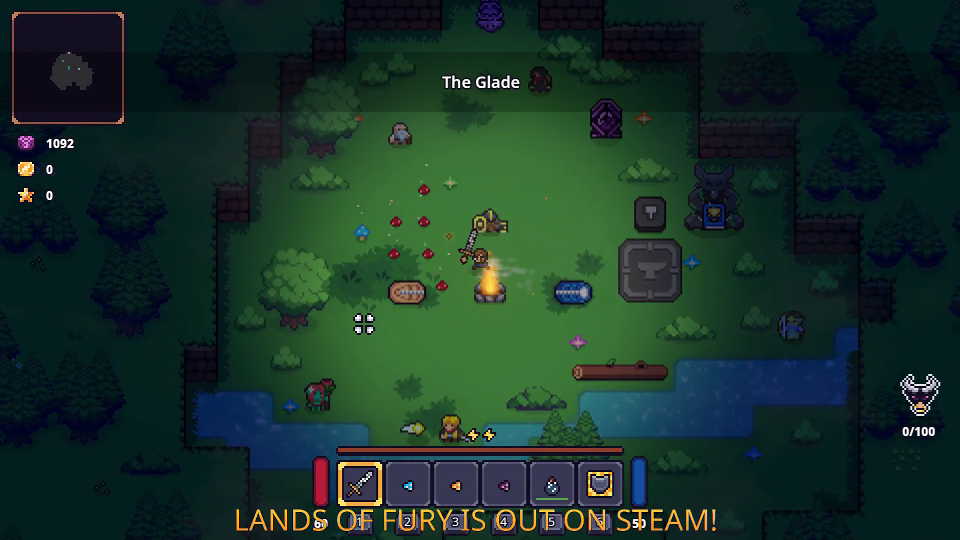
left_click(365, 321)
key("s")
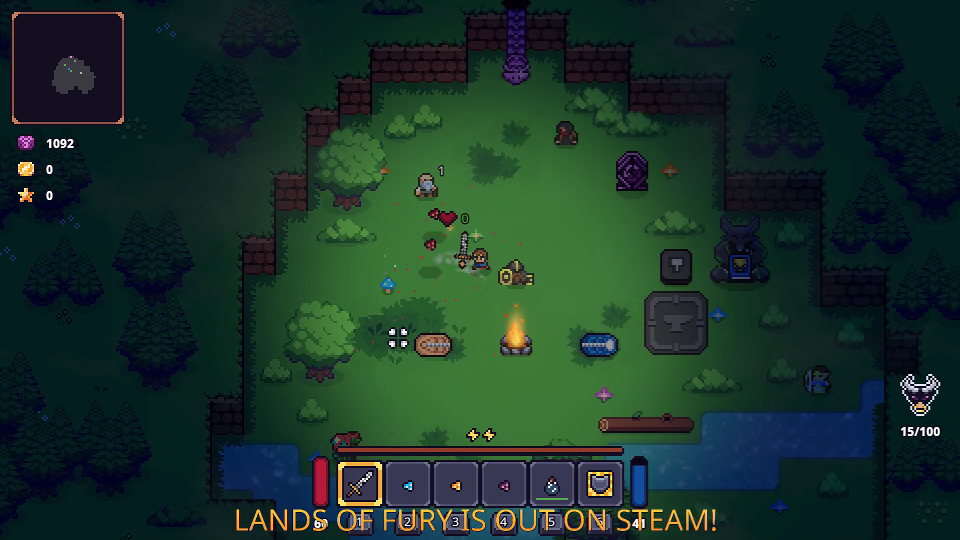
key("w")
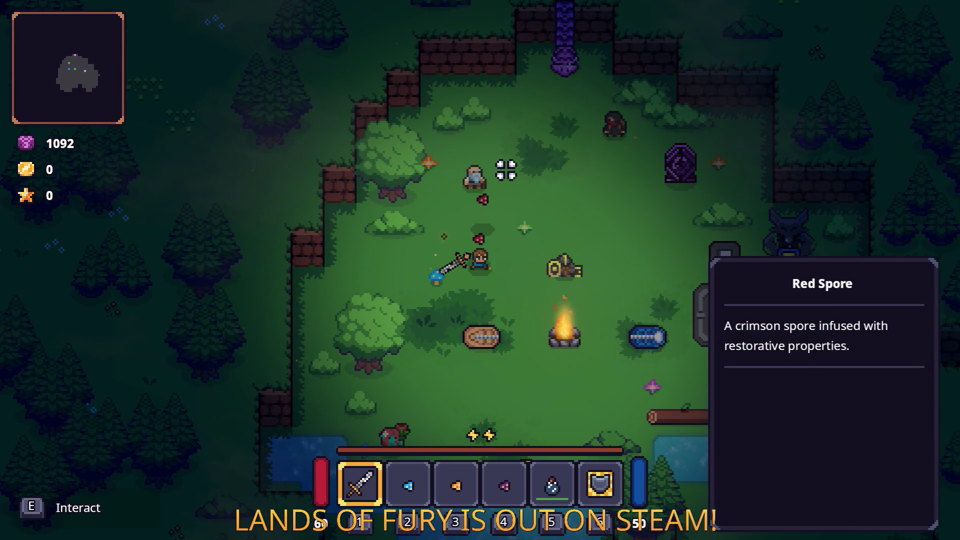
key("d")
key("a")
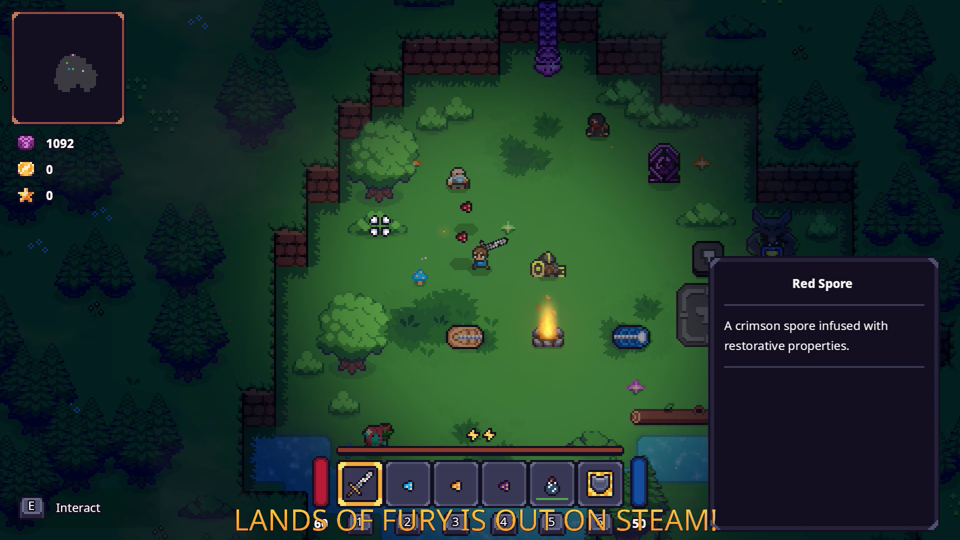
- Walk onto the anvil and bring up the inventory there
key("w")
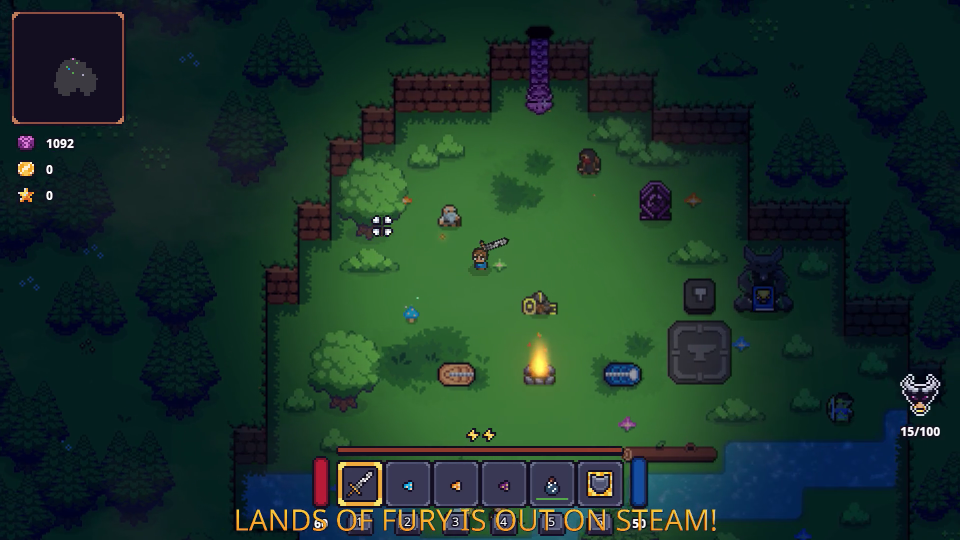
key("d")
key("s")
key("d")
key("Tab")
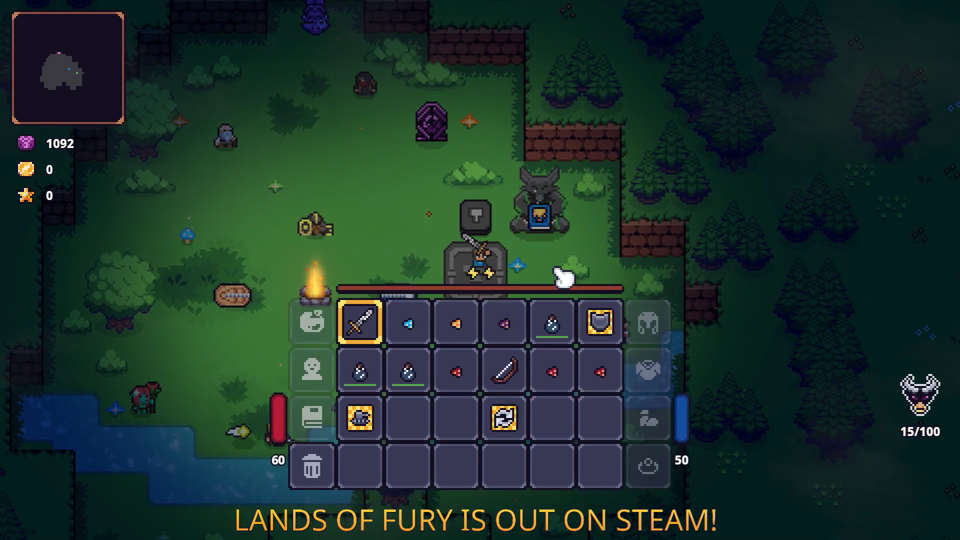
- Step off the anvil to try crafting, then return to it with the inventory open
key("Tab")
key("w")
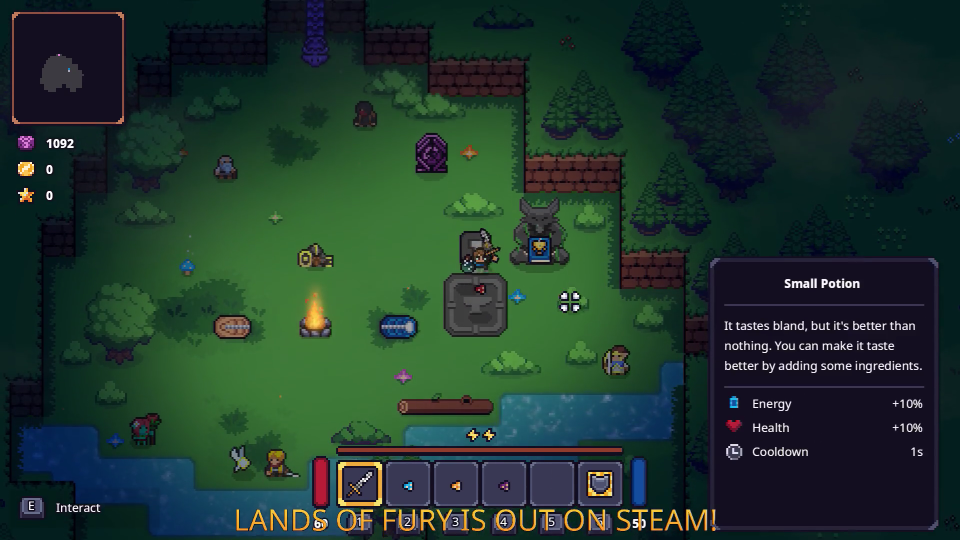
key("e")
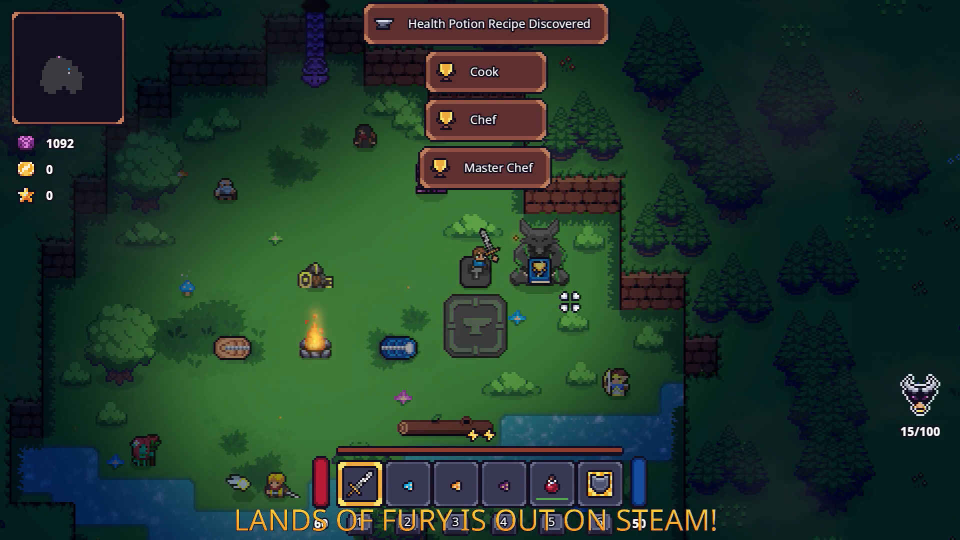
key("s")
key("Tab")
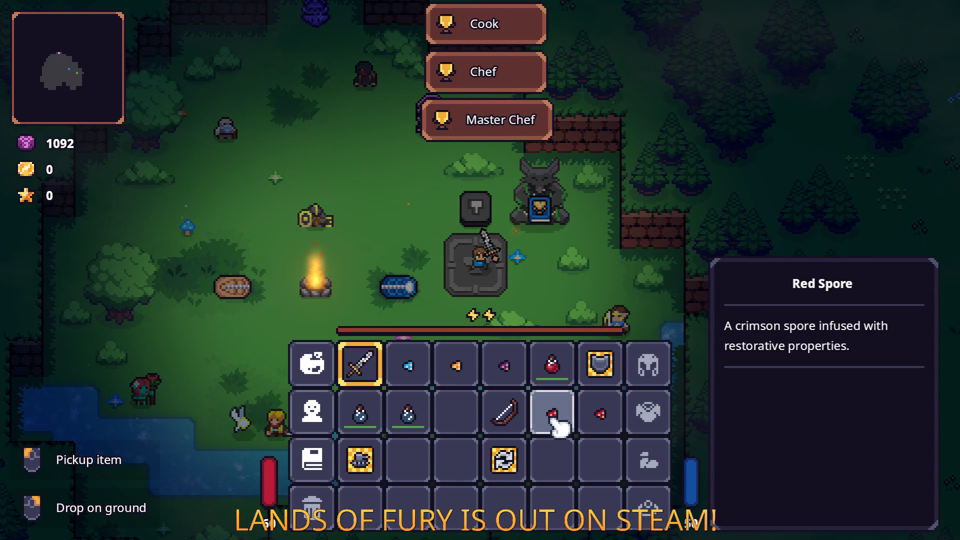
- Put the purple and blue spores with small potions on the anvil, craft, and collect the potions
left_click(503, 368)
left_click(420, 408)
right_click(408, 365)
right_click(360, 412)
key("Tab")
key("w")
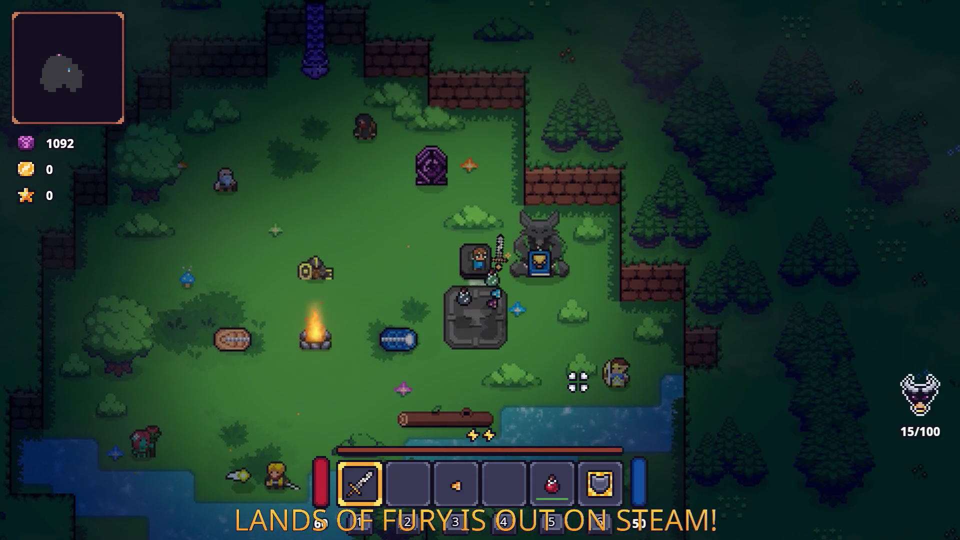
key("e")
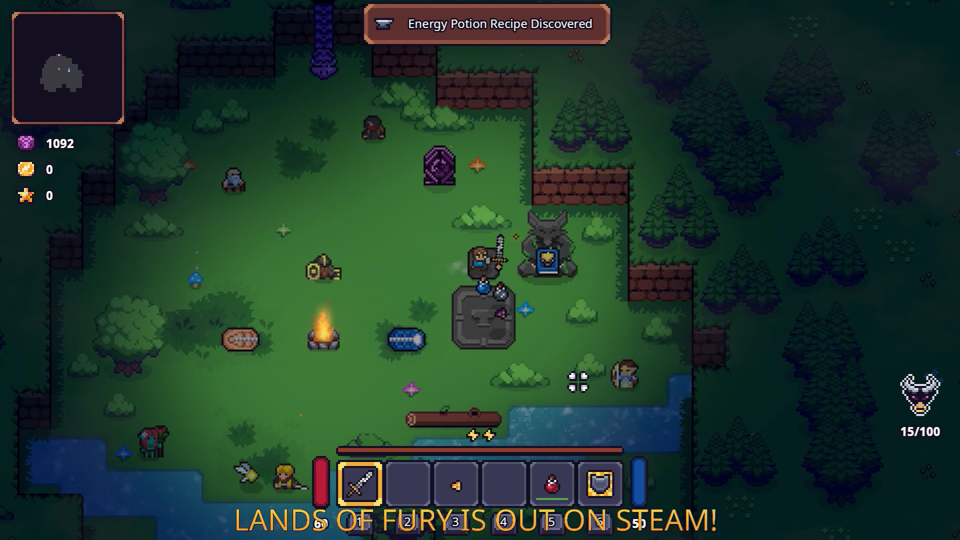
key("e")
key("Tab")
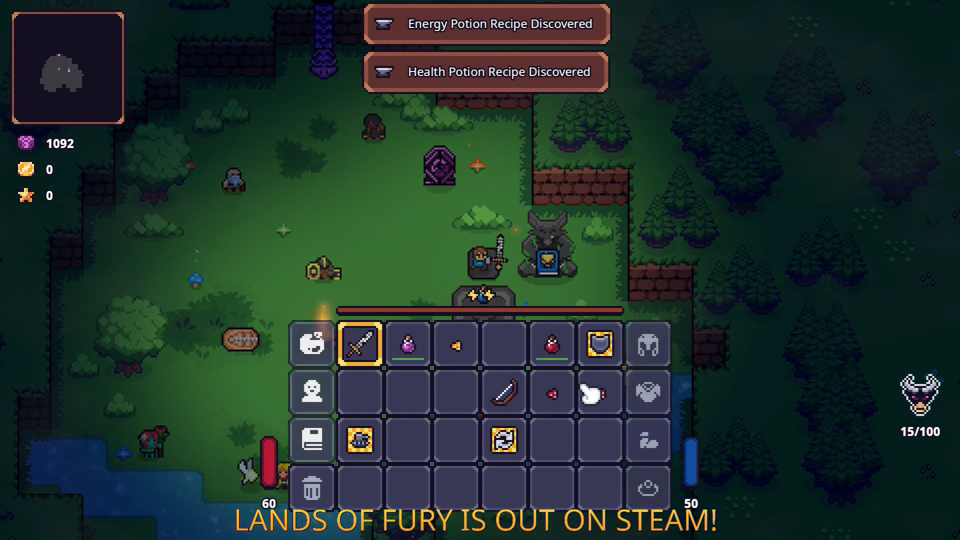
key("alt+Tab")
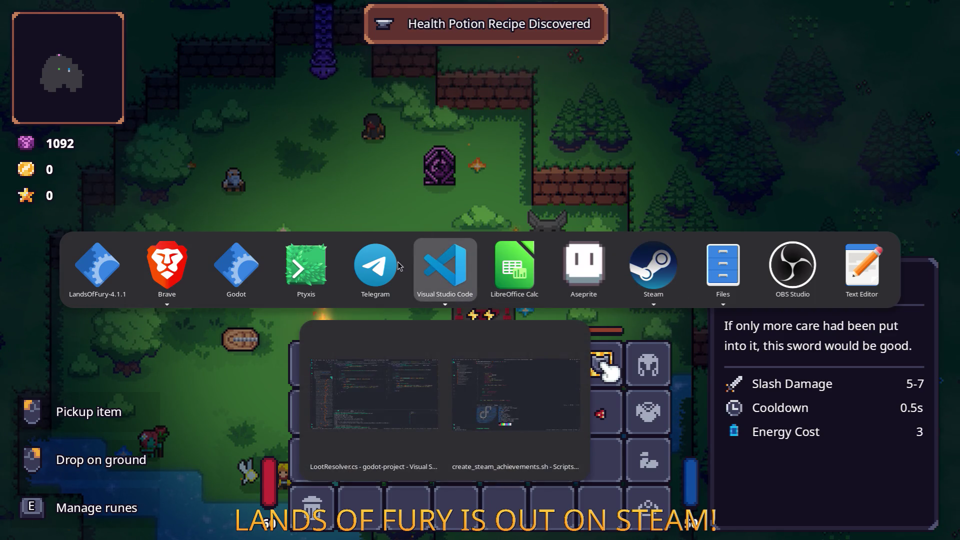
- Switch to Translations.csv in LibreOffice Calc and go to the Health Potion title
key("alt+shift+Tab")
key("alt+shift+Tab")
left_click(468, 271)
key("alt+Tab")
key("alt+Tab")
key("alt+Tab")
key("alt+Tab")
key("alt+Tab")
key("alt+Tab")
left_click(511, 416)
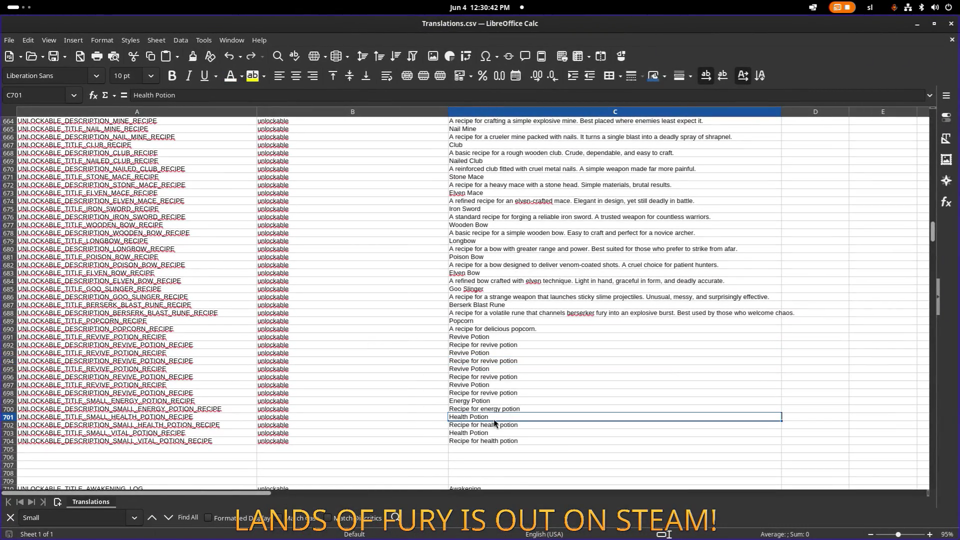
- Rename the C703 title from 'Health Potion' to 'Vital Potion'
double_click(489, 434)
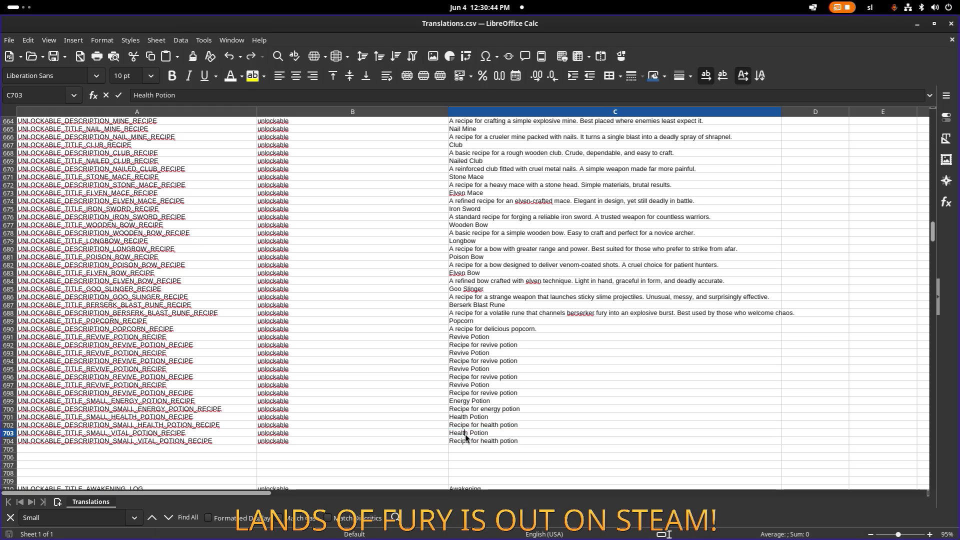
type("Vital")
key("Return")
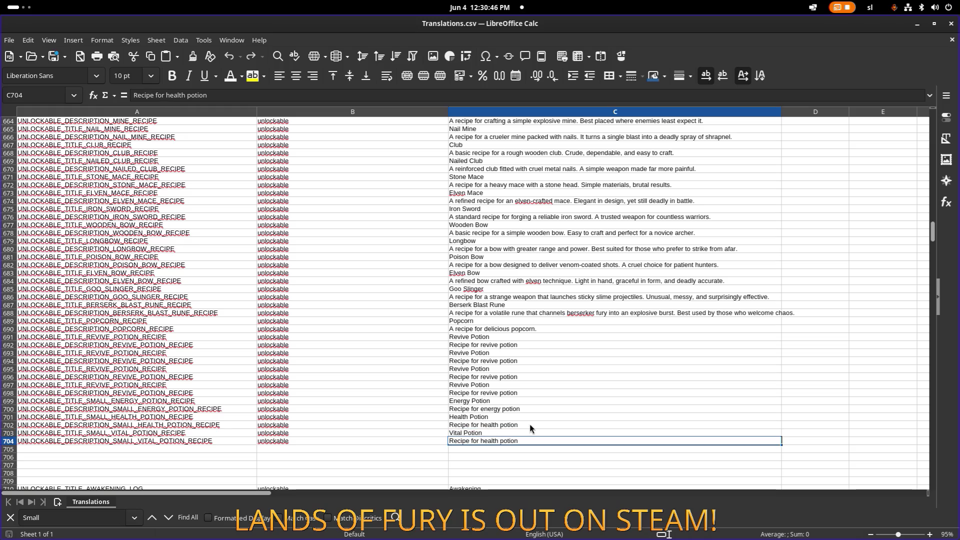
- Switch to Visual Studio Code, clear its selection, and minimize it to return to the game
key("alt+Tab")
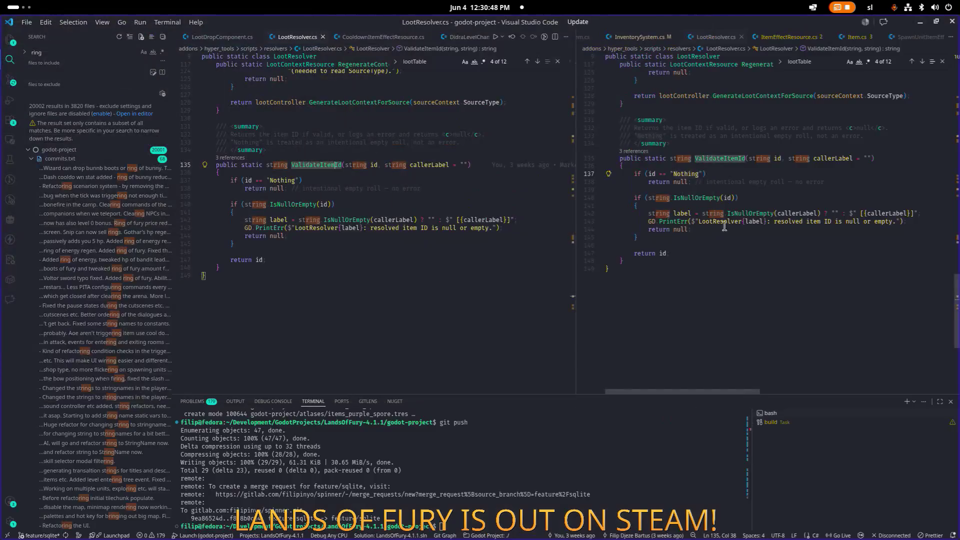
left_click(686, 288)
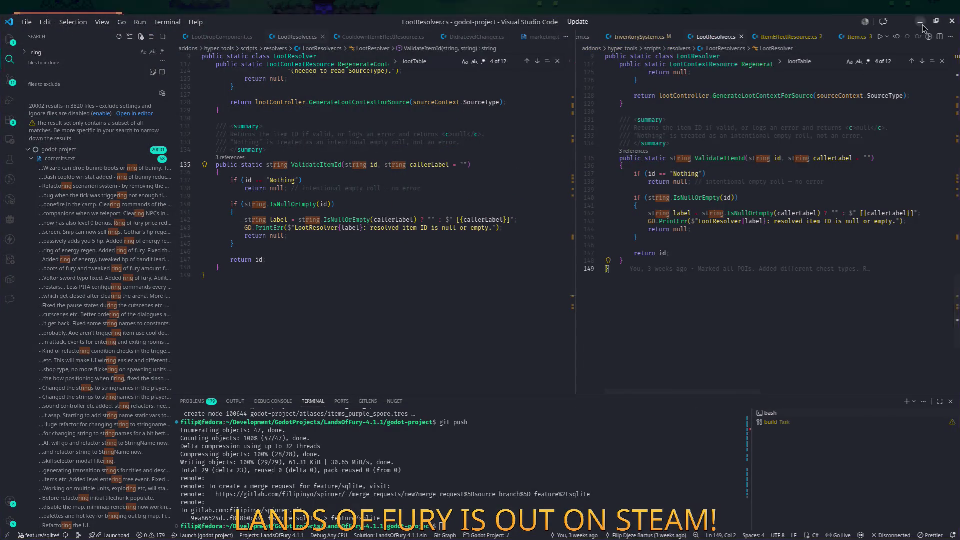
left_click(920, 22)
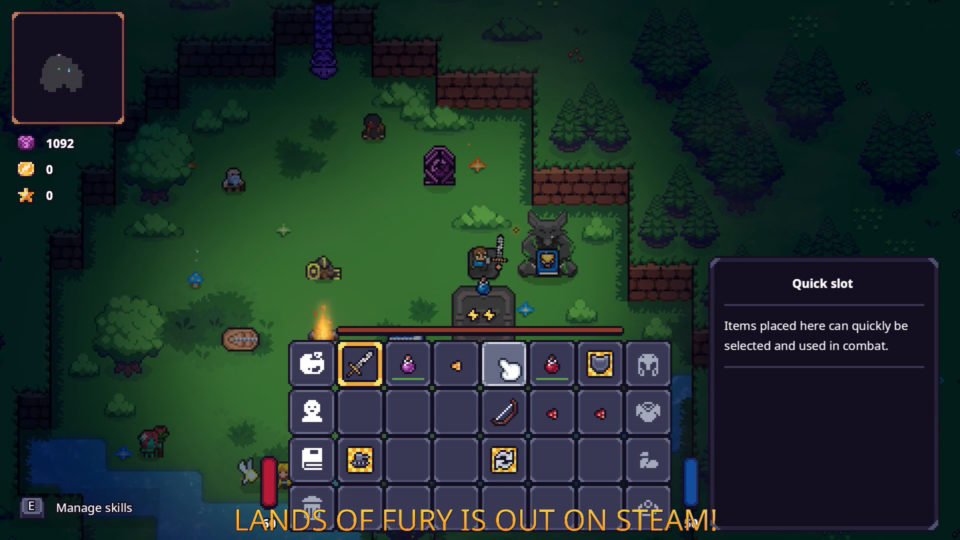
- Put the Energy Potion in hotbar slot 4 and drink it for an energy boost
key("Tab")
key("s")
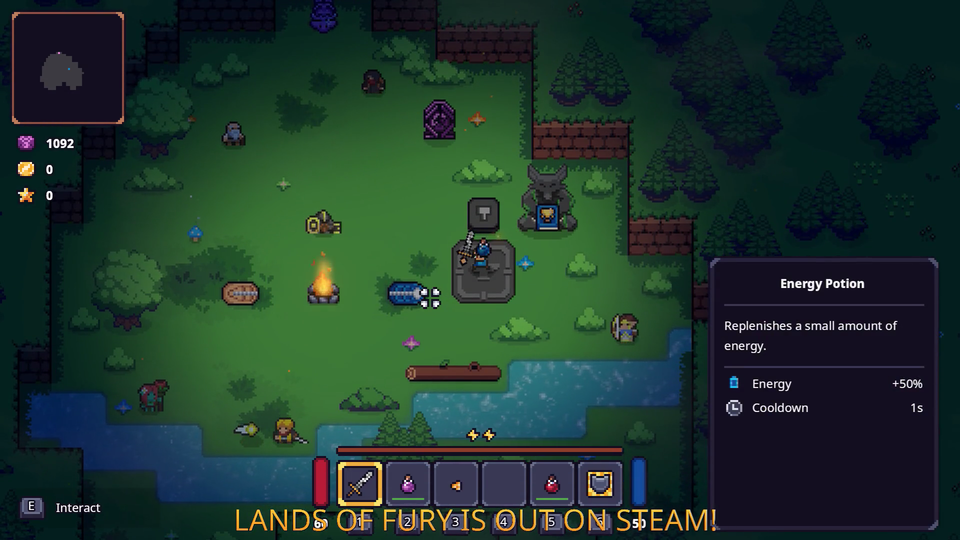
key("a")
key("Tab")
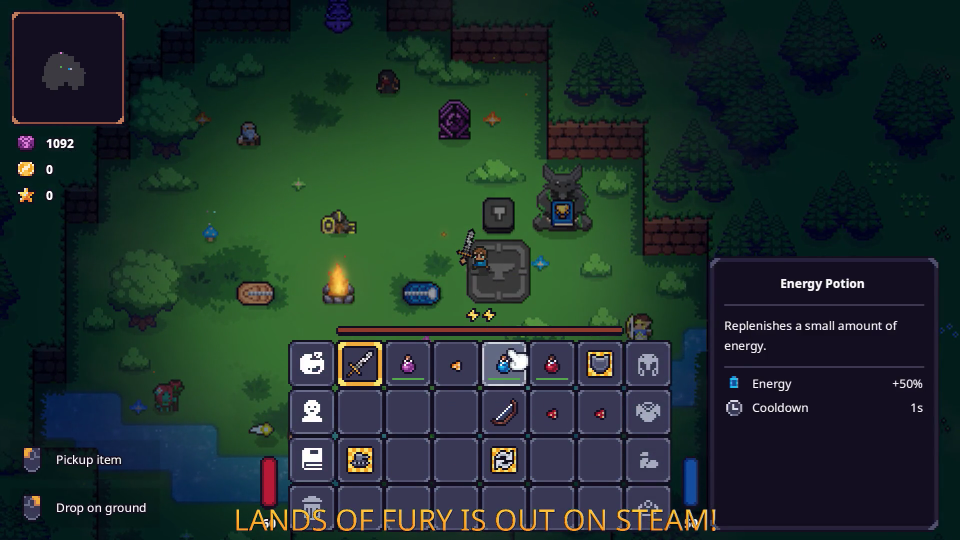
key("Tab")
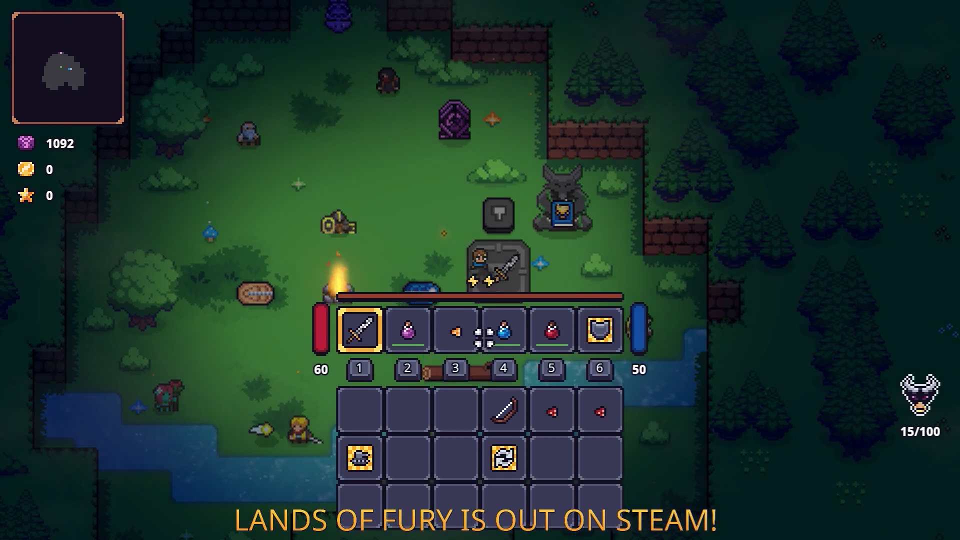
key("a")
key("w")
- Walk to the campfire, pause the game and quit back to the Godot editor
key("d")
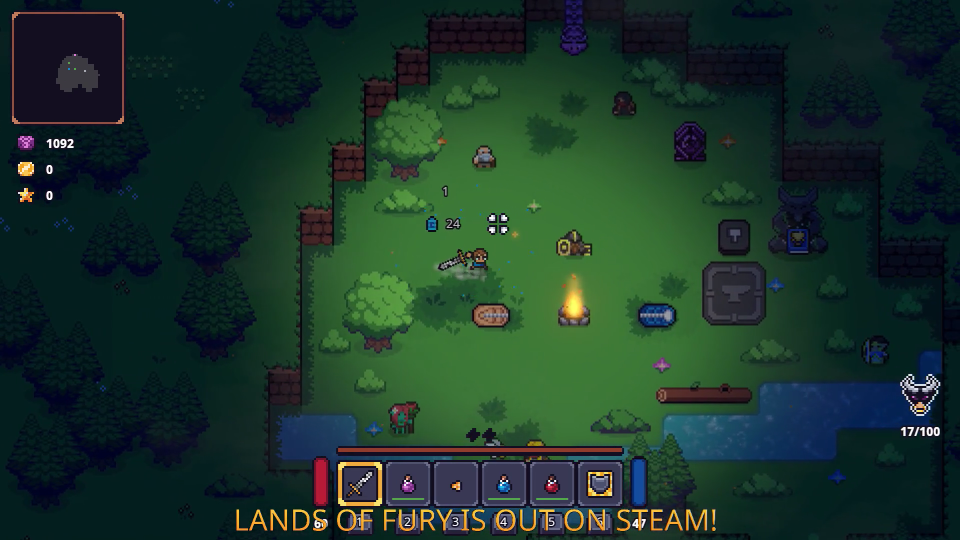
key("s")
key("Tab")
key("Tab")
key("Escape")
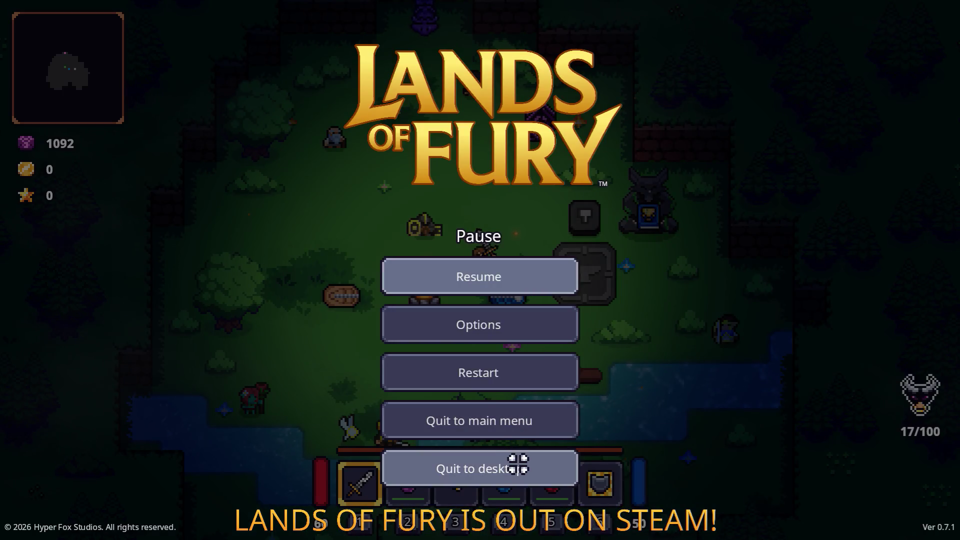
left_click(517, 459)
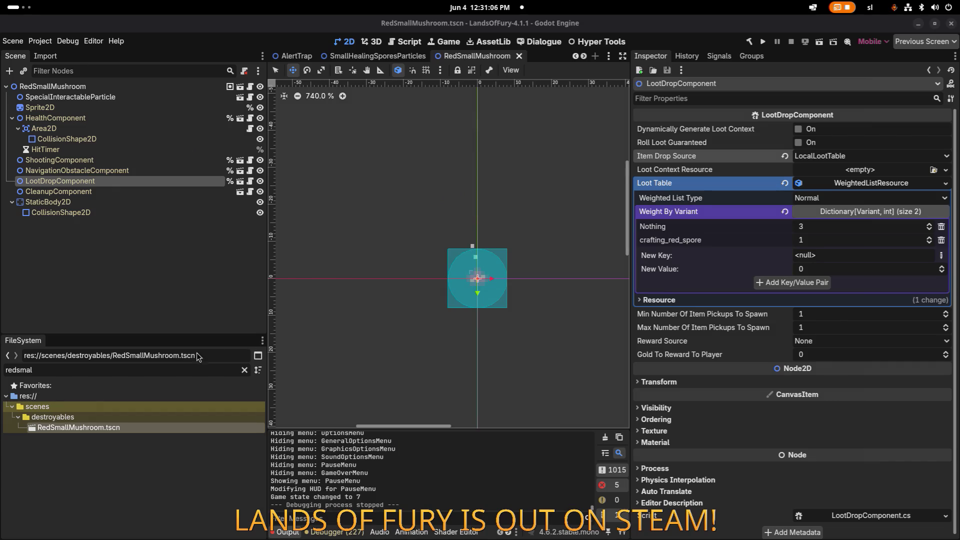
- Filter the FileSystem dock by 'crate' and open the Crate.tres tag resource
double_click(179, 374)
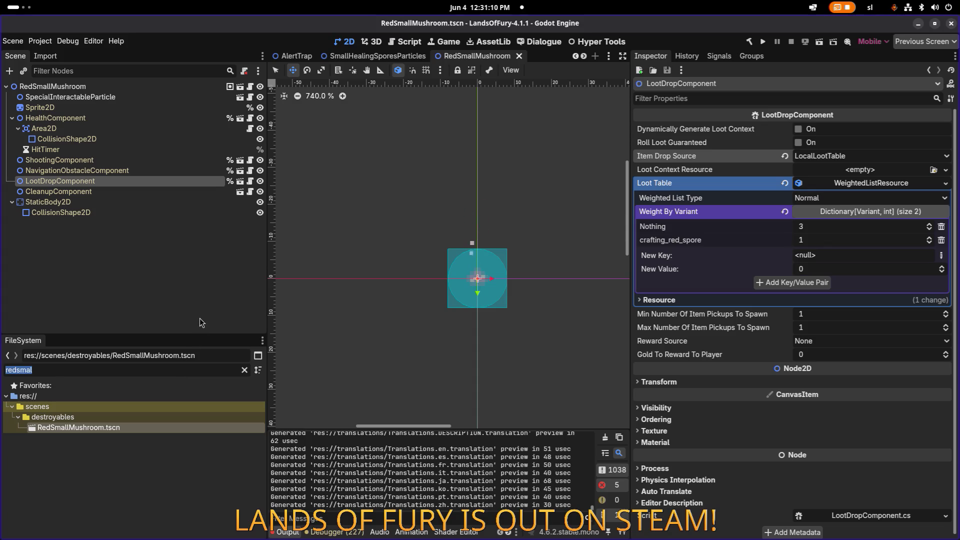
type("crate")
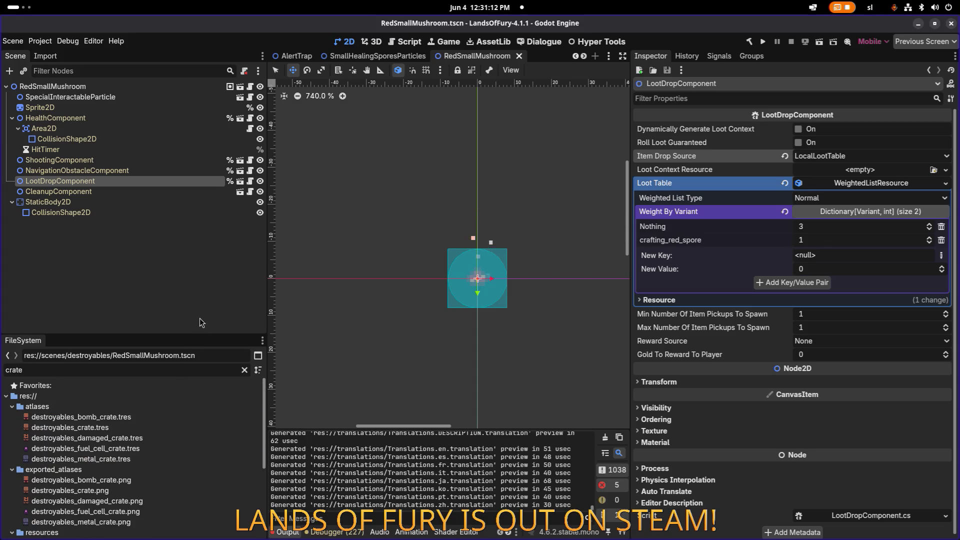
scroll(143, 476, "down", 1)
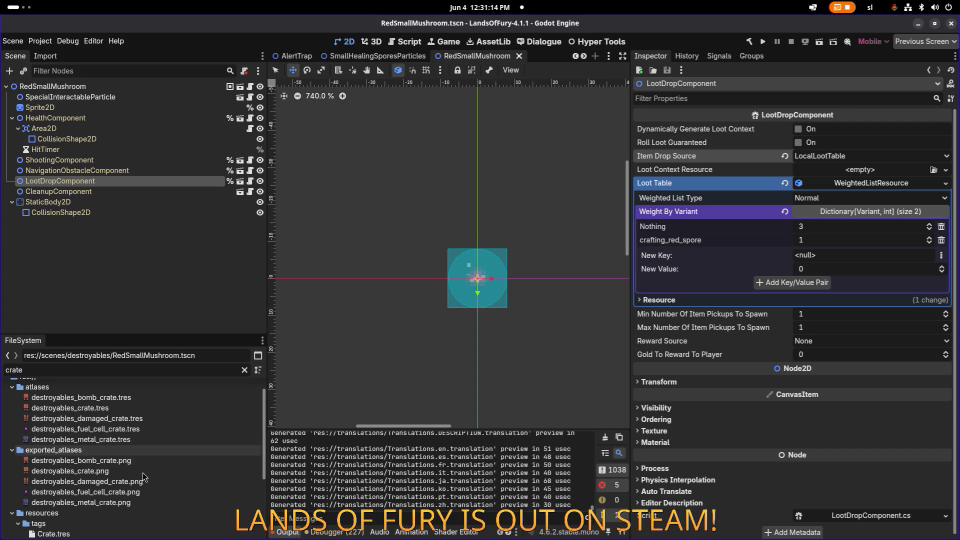
scroll(140, 474, "down", 4)
left_click(145, 438)
scroll(457, 247, "down", 5)
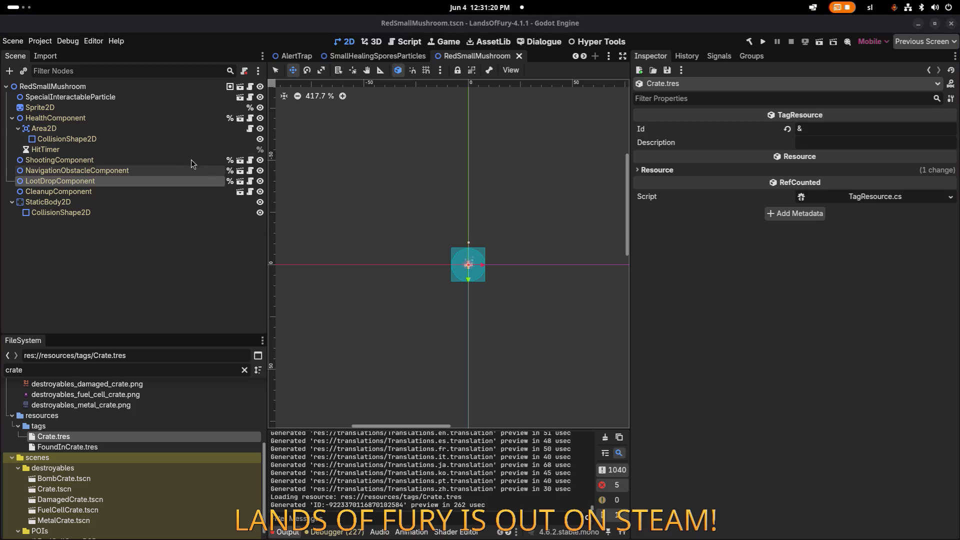
- Check the red mushroom's LootDropComponent weights, then open scenes/destroyables/Crate.tscn
left_click(132, 174)
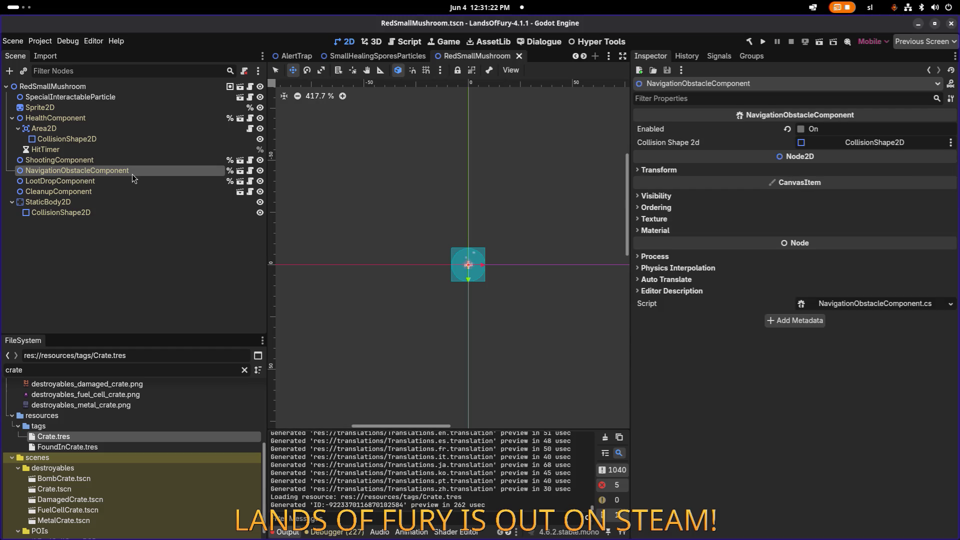
left_click(126, 183)
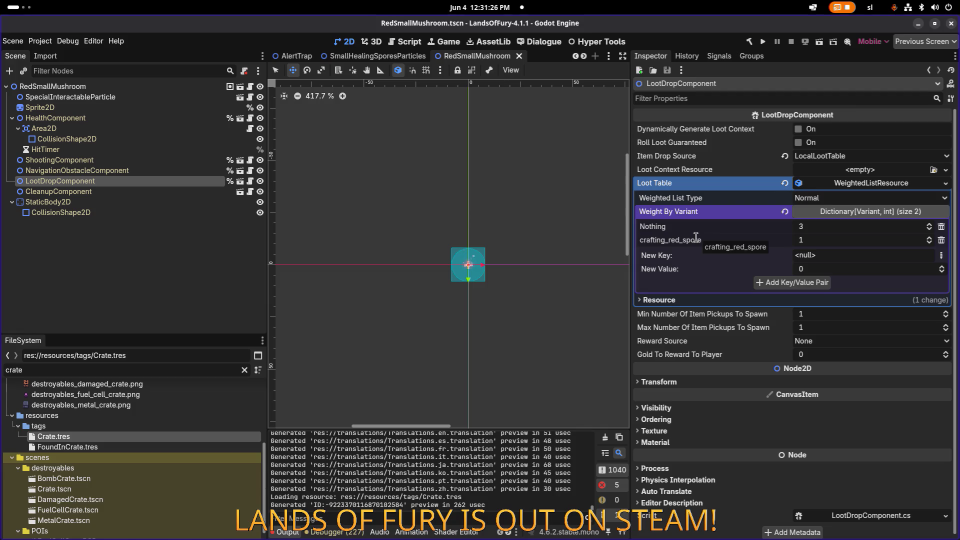
left_click(123, 436)
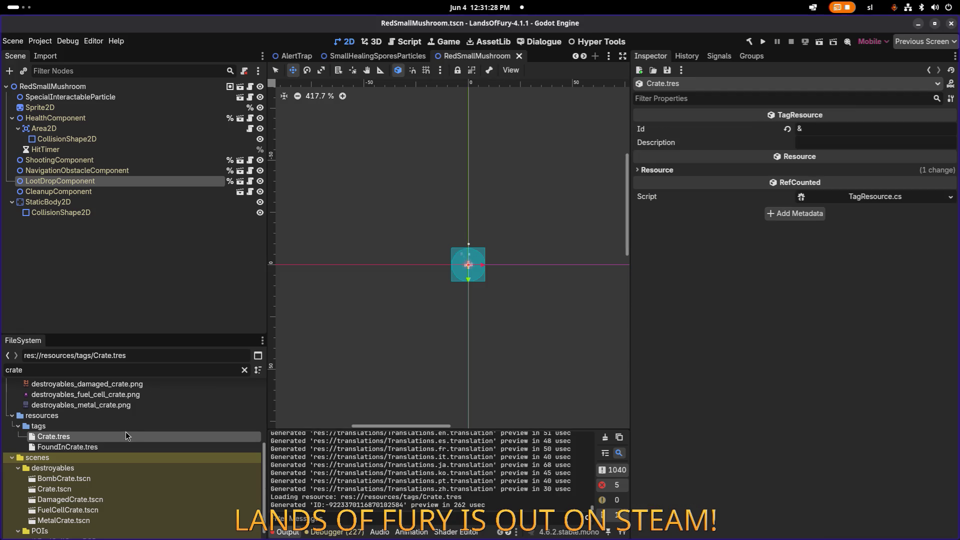
scroll(123, 440, "up", 3)
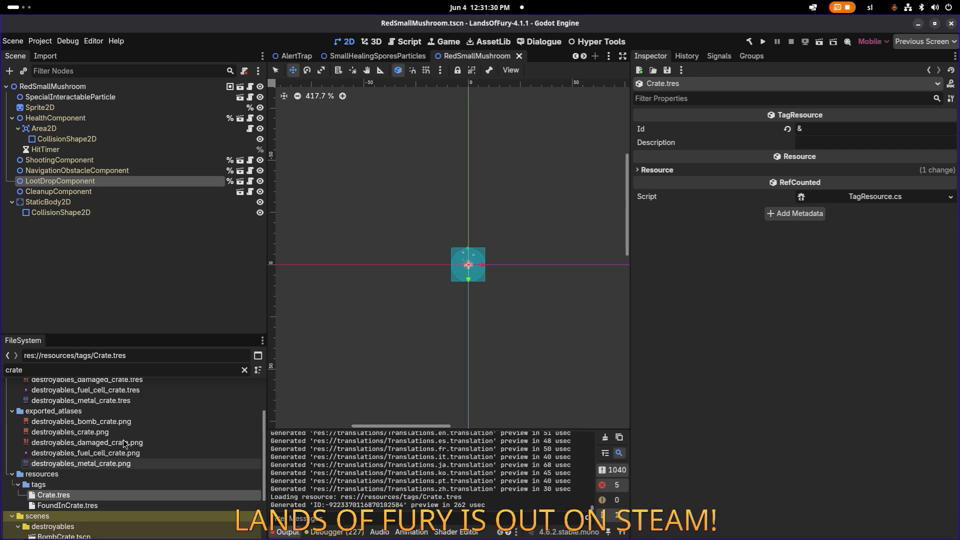
scroll(123, 439, "down", 4)
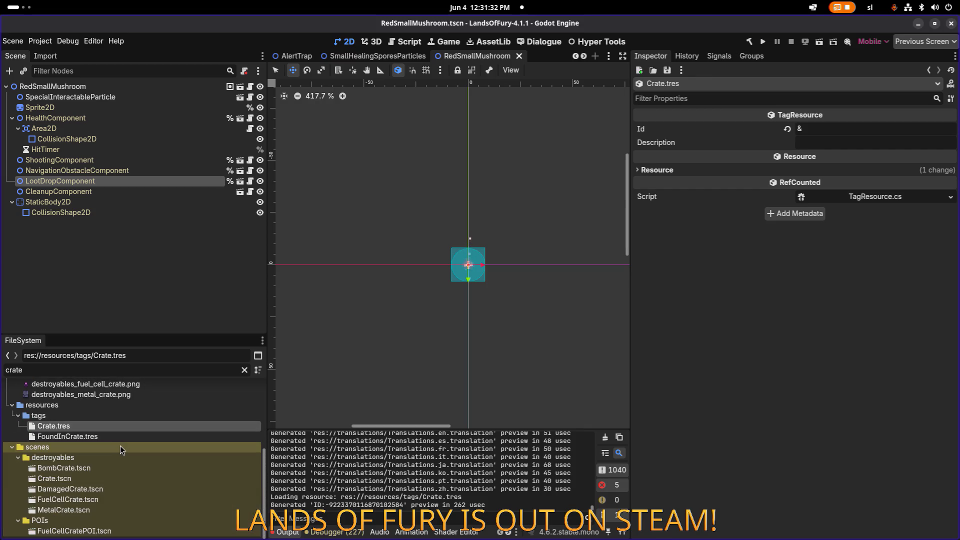
double_click(101, 478)
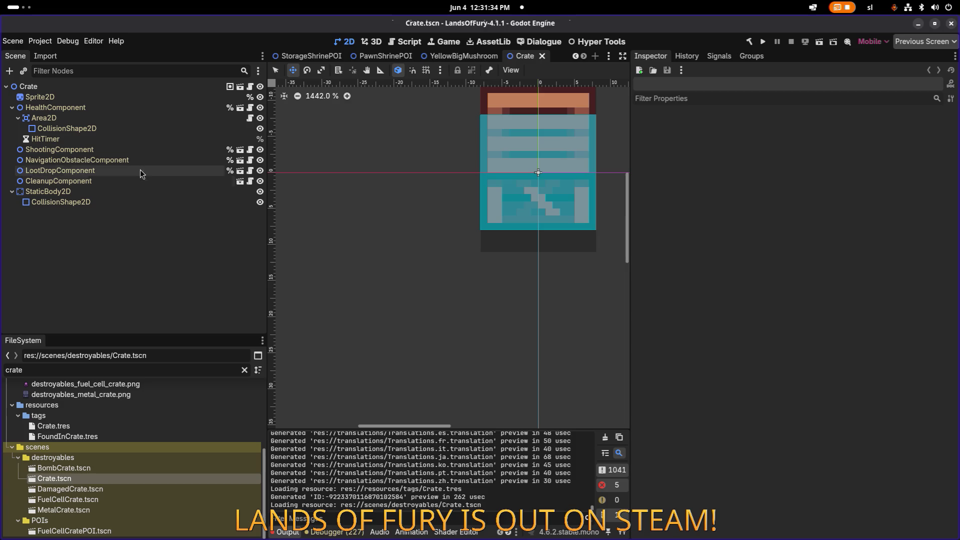
- Inspect the Crate's LootDropComponent, filter FileSystem by 'loot', and open DefaultRunLootProfile.tres
left_click(132, 158)
left_click(127, 171)
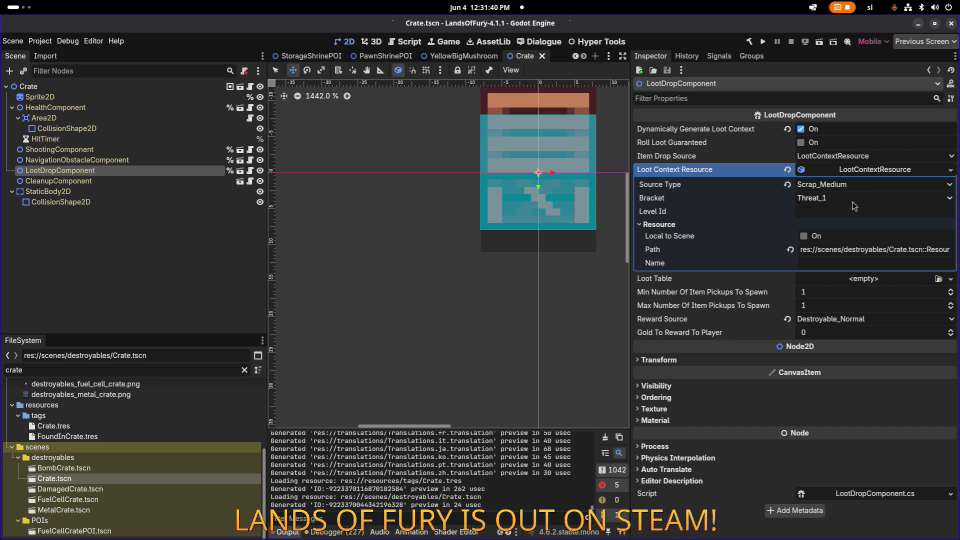
left_click(172, 373)
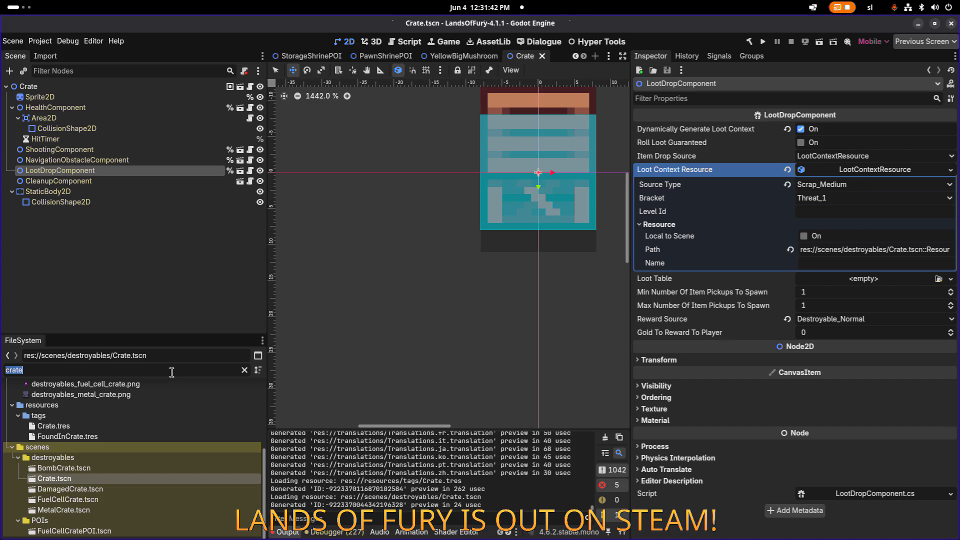
type("default")
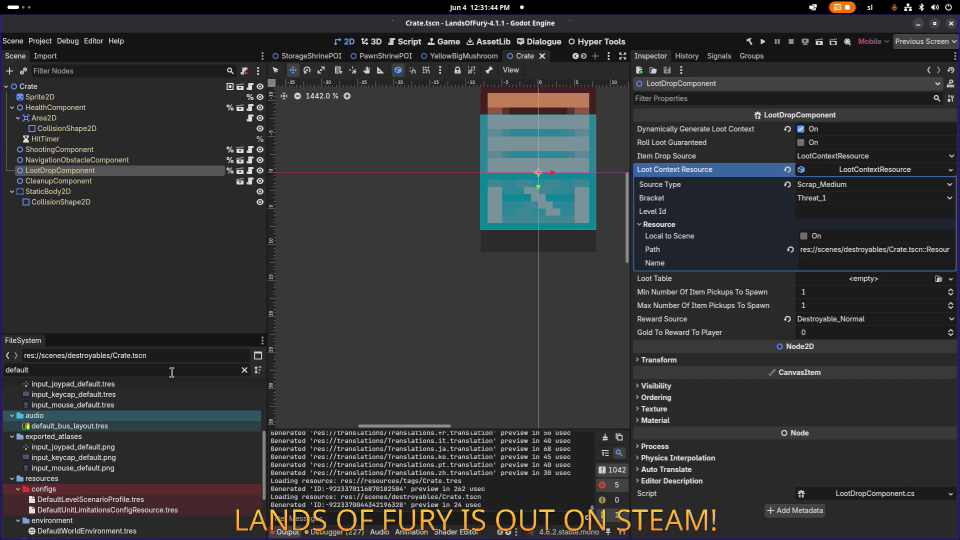
key("ctrl+BackSpace")
key("ctrl+l")
type("oot")
key("ctrl+a")
type("loot")
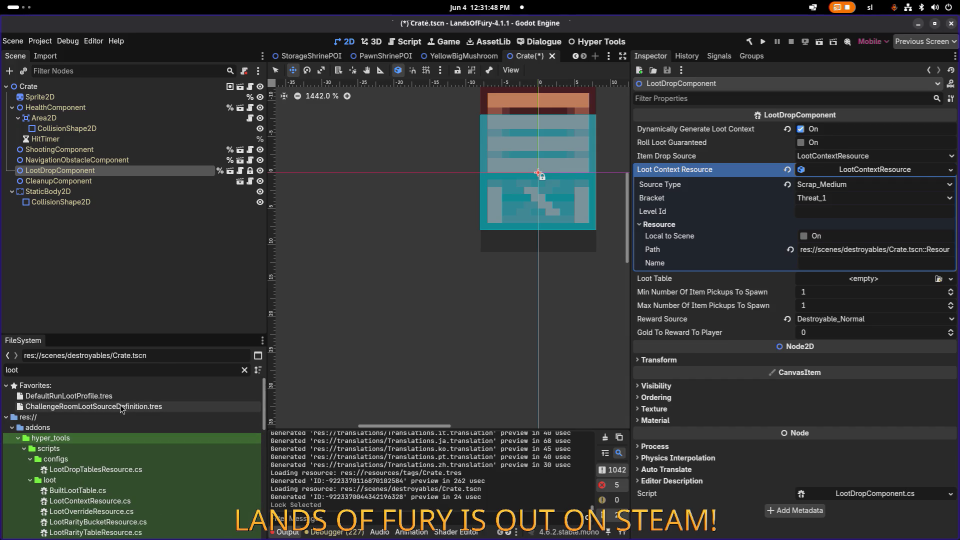
left_click(126, 396)
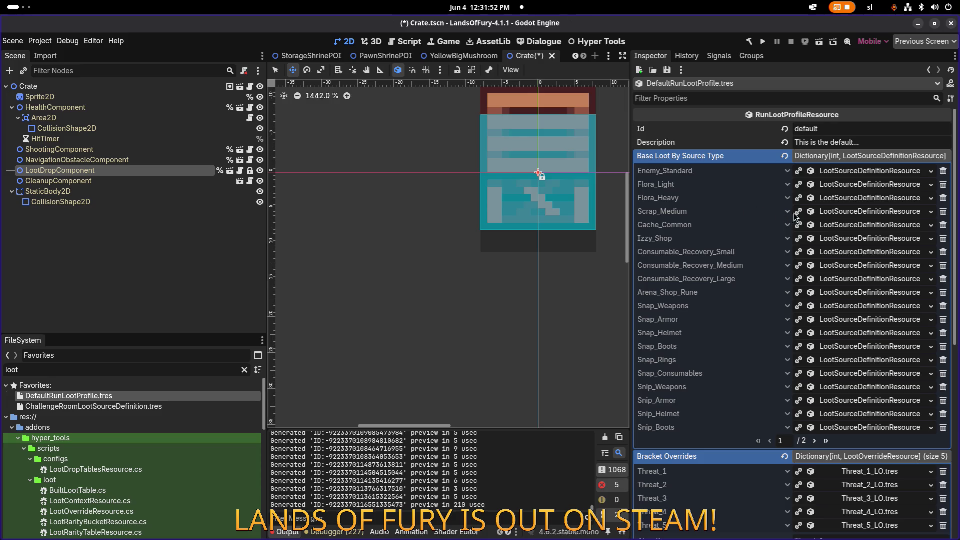
- Expand Scrap_Medium > Rarity Buckets > 0 > Weight By Variant to show crafting_nails, crafting_rope, crafting_wooden_stick
left_click(851, 213)
left_click(856, 254)
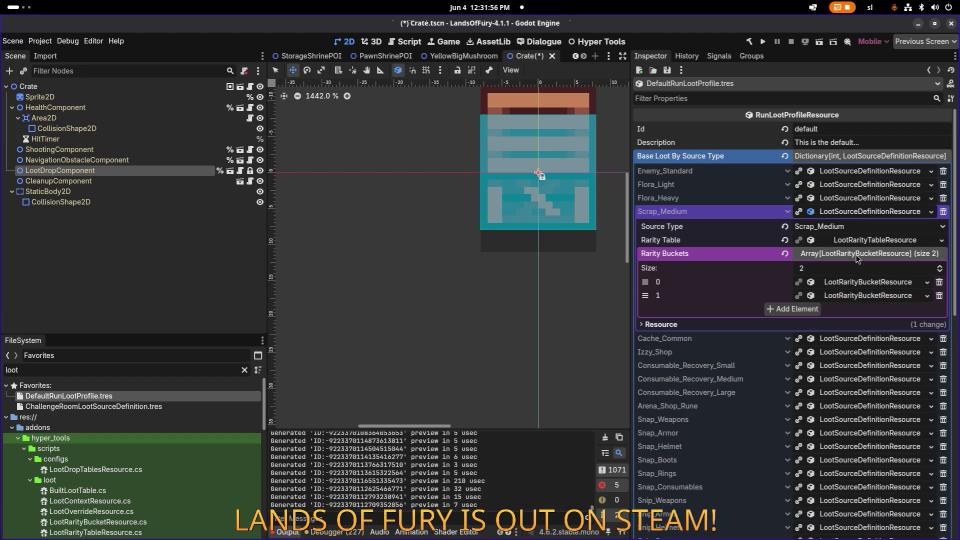
left_click(852, 283)
left_click(865, 315)
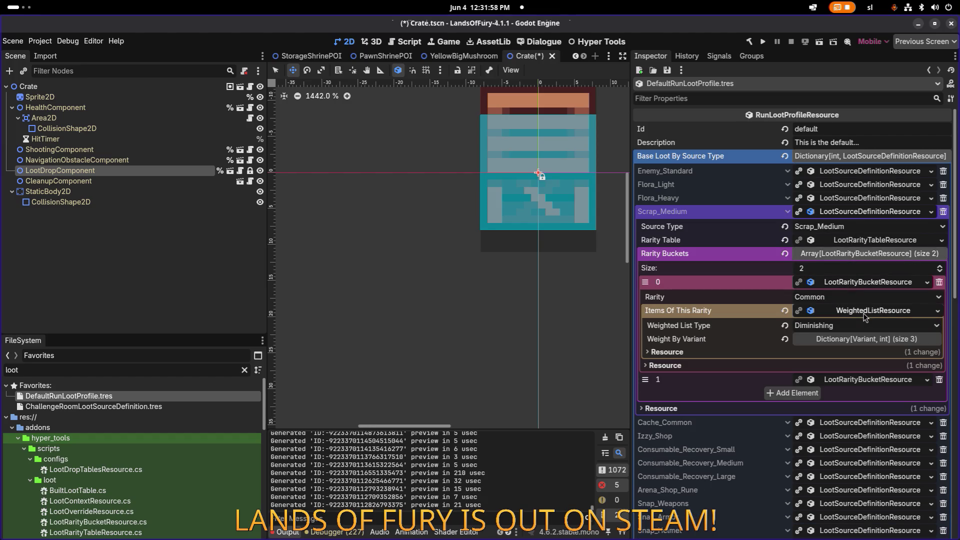
left_click(862, 339)
scroll(863, 341, "down", 1)
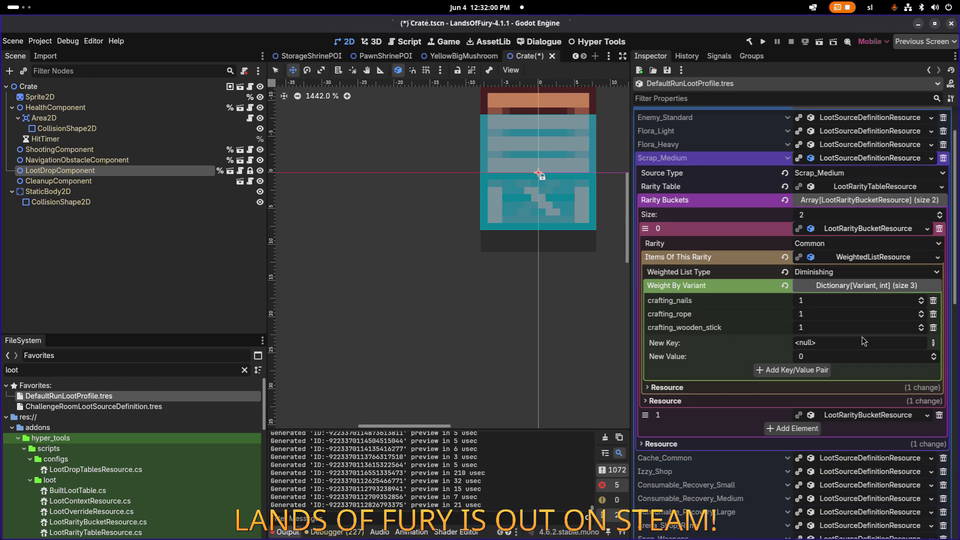
- Expand the Legendary rarity bucket to show its weighted items
left_click(867, 416)
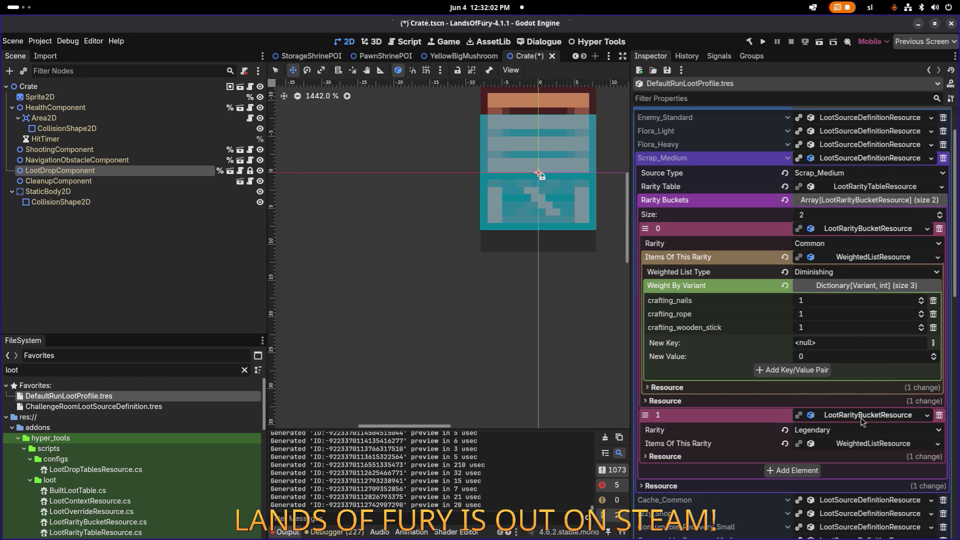
left_click(855, 444)
left_click(855, 472)
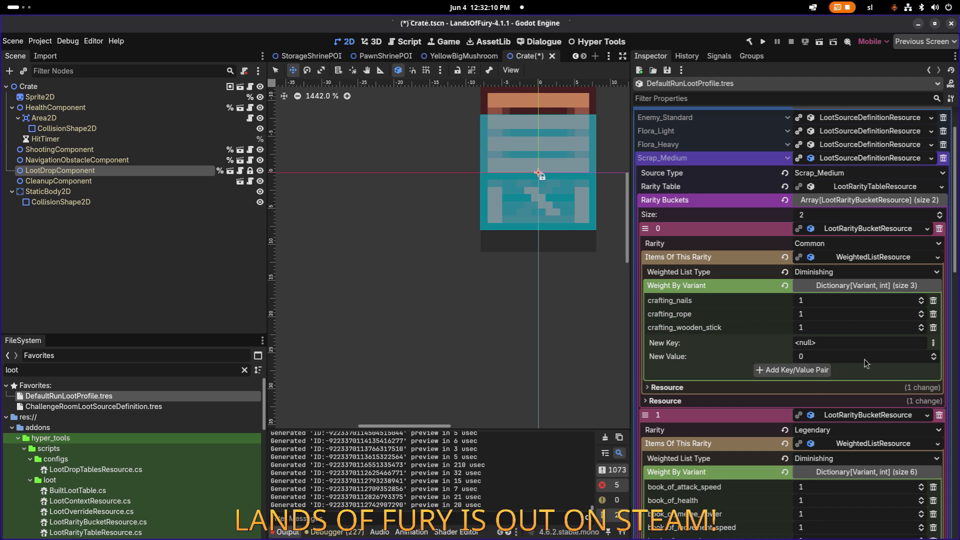
- Add a String key small_potion with weight 1 to the Common bucket's Weight By Variant
left_click(933, 345)
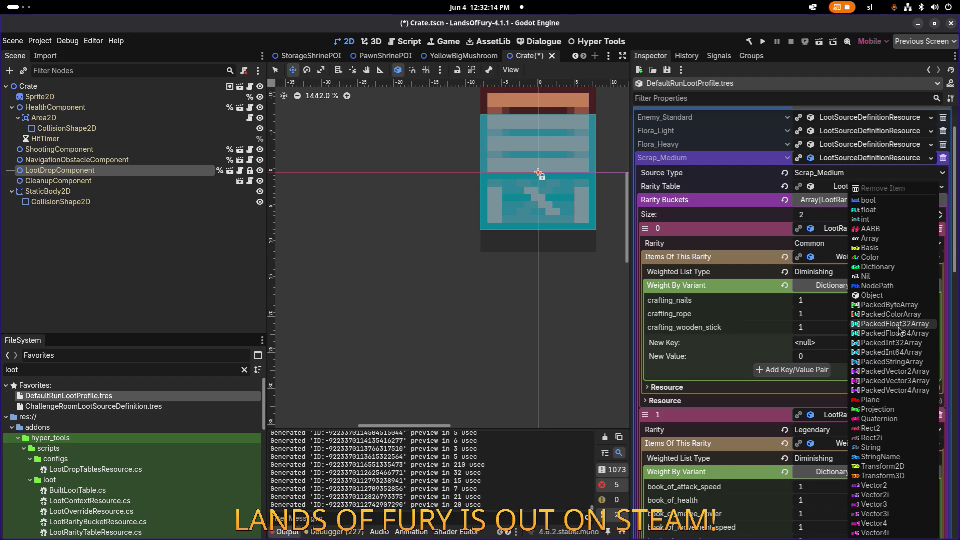
left_click(872, 448)
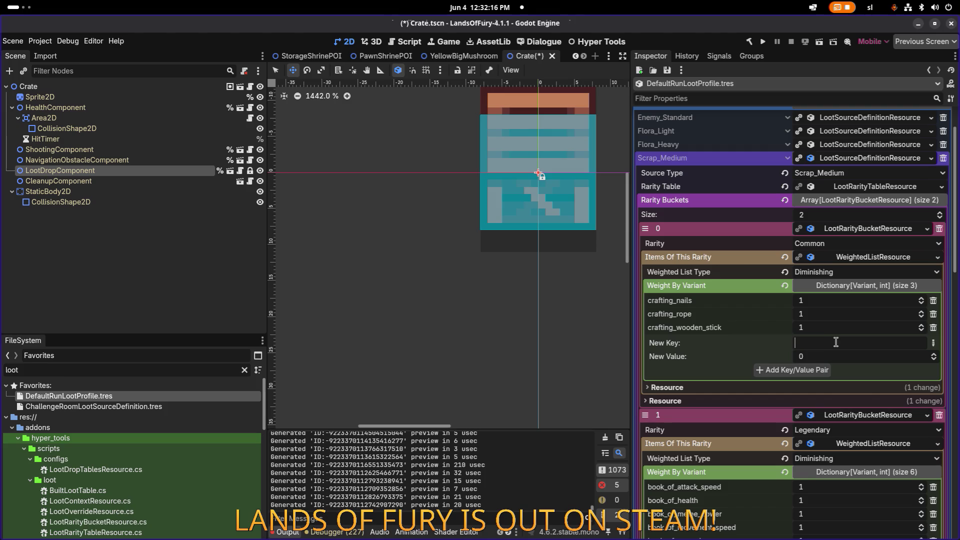
type("small_potion")
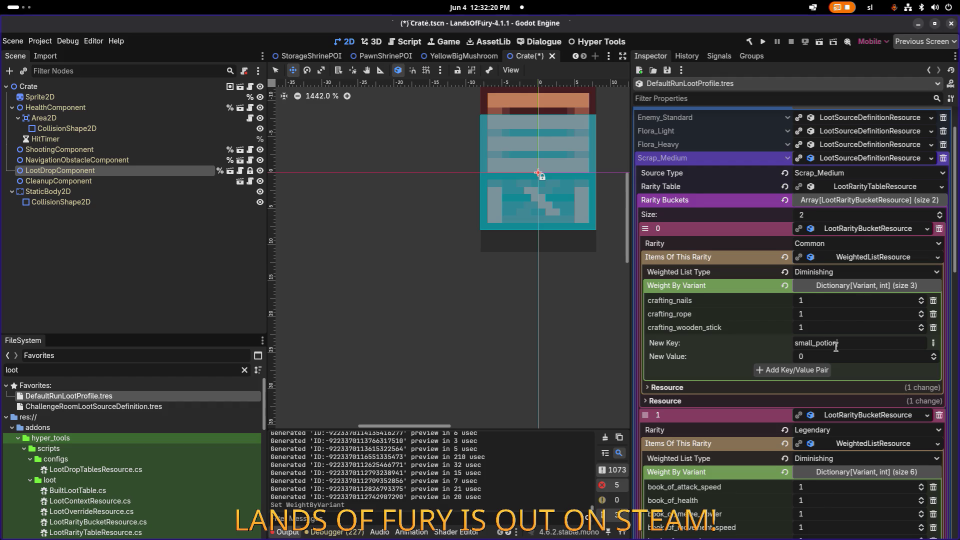
left_click(819, 373)
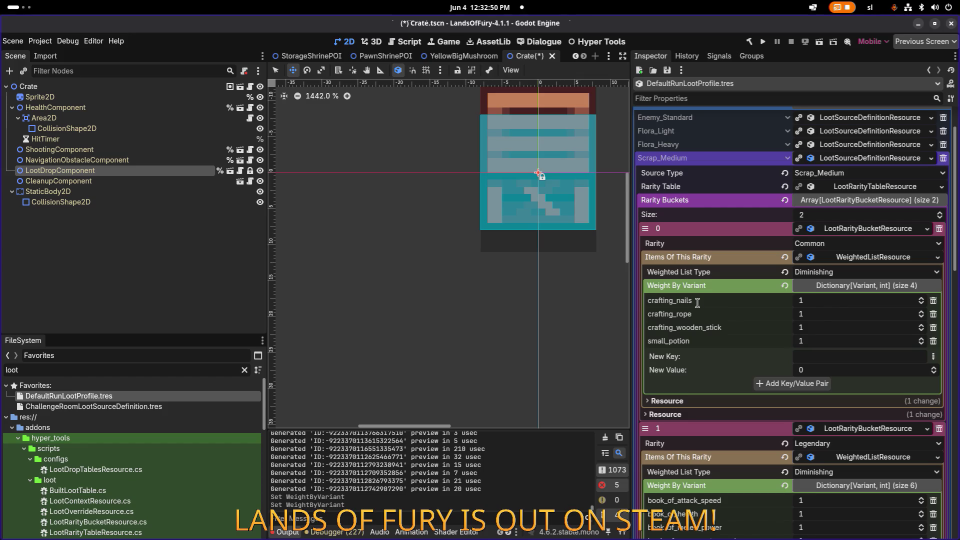
scroll(723, 307, "down", 5)
scroll(740, 313, "up", 4)
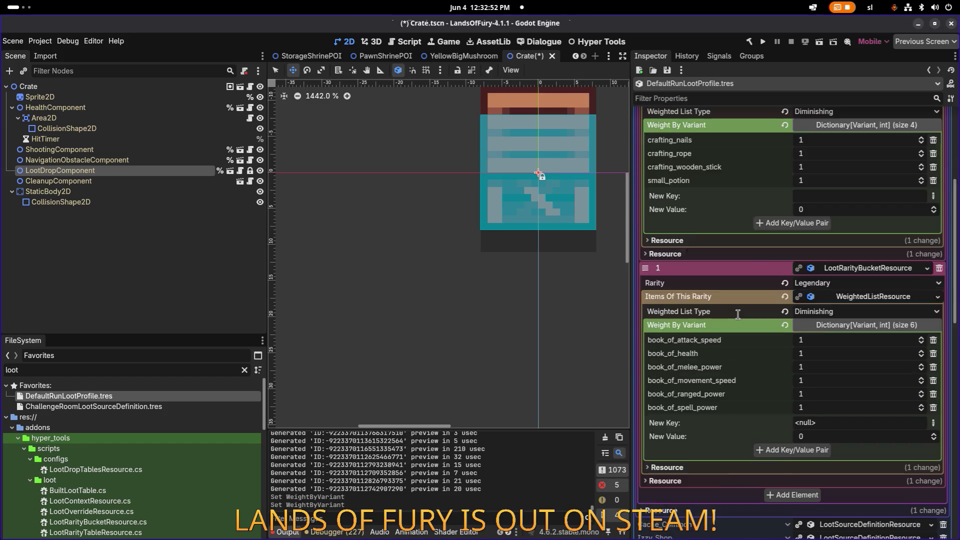
scroll(740, 319, "up", 3)
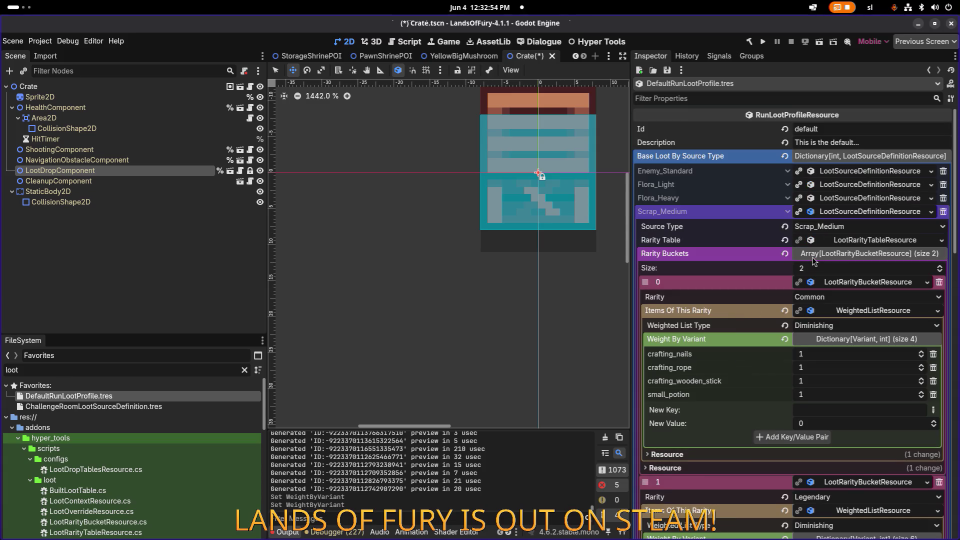
- Collapse the Common and Legendary buckets and show Scrap_Medium's per-rarity weights
left_click(852, 283)
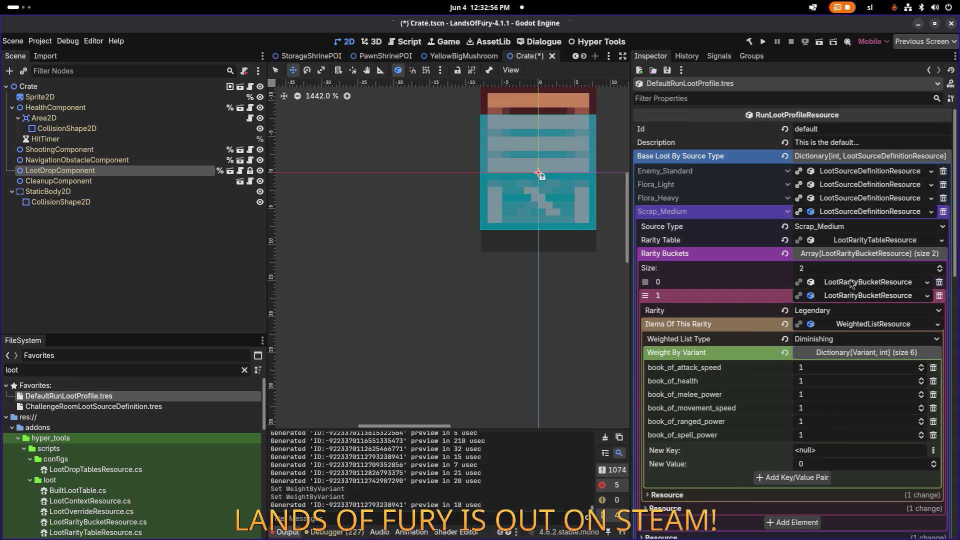
left_click(854, 299)
left_click(864, 240)
left_click(861, 256)
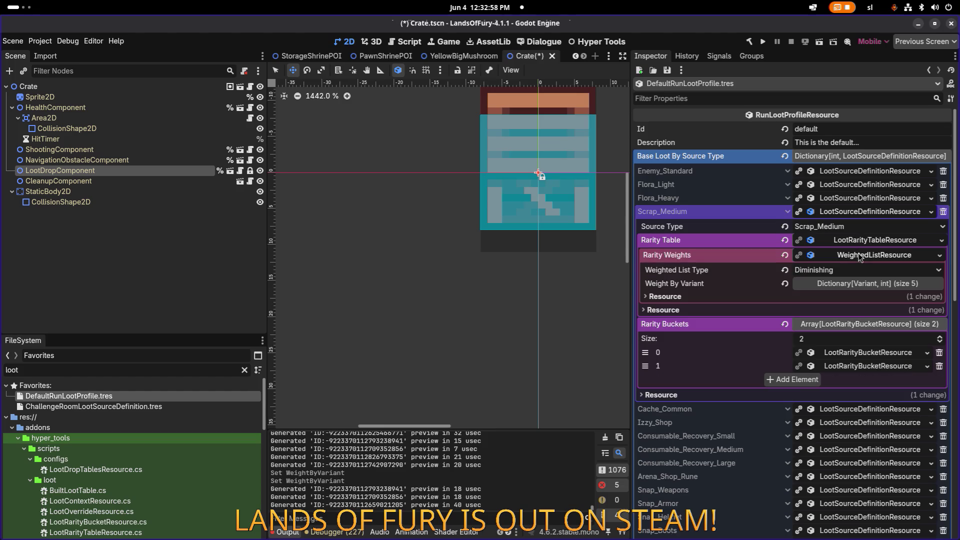
left_click(849, 285)
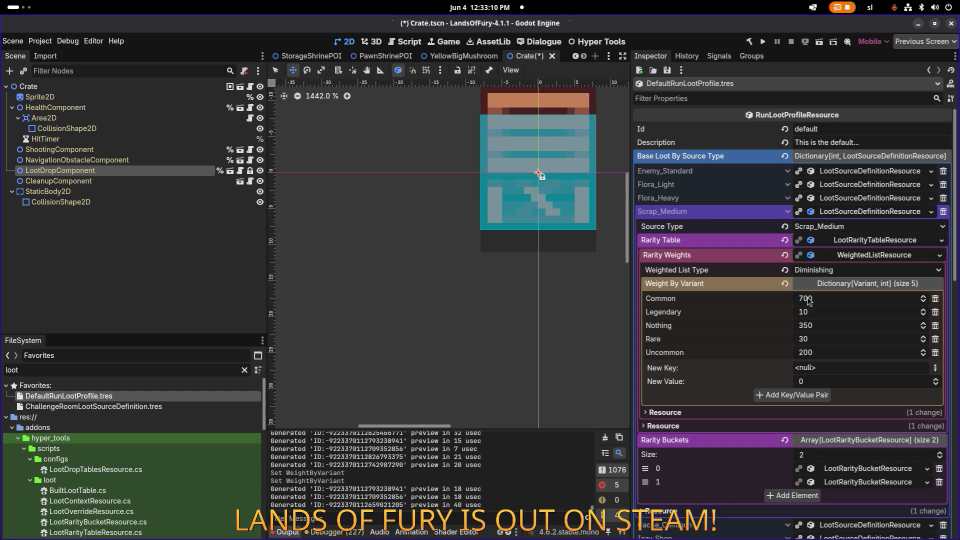
scroll(802, 427, "down", 3)
- Add a third LootRarityBucketResource bucket with rarity Uncommon and show its Weight By Variant
left_click(843, 362)
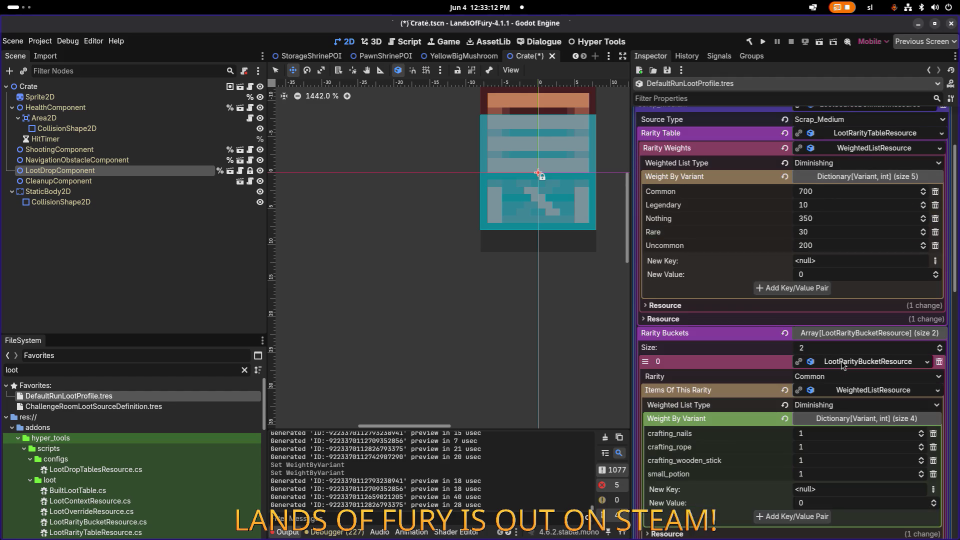
left_click(843, 362)
left_click(795, 389)
left_click(842, 392)
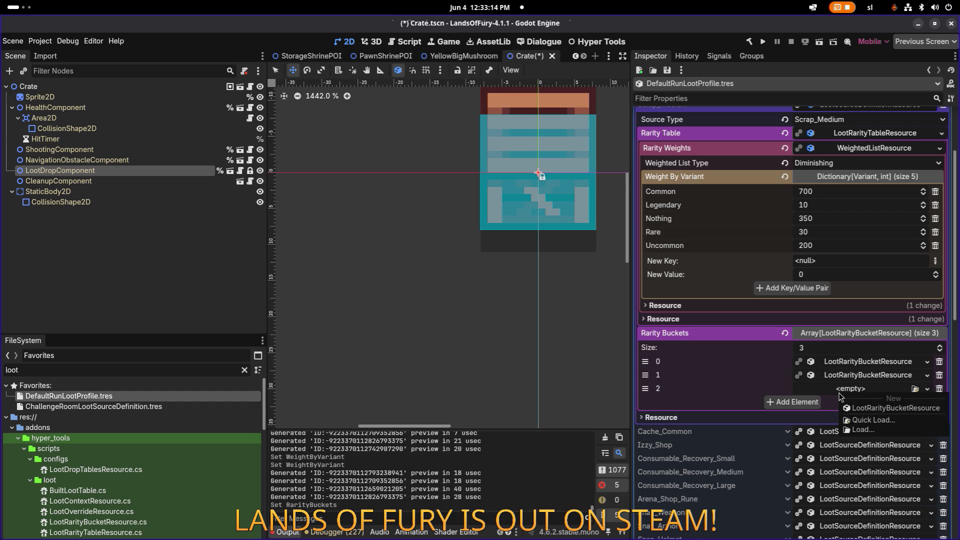
left_click(866, 409)
left_click(850, 388)
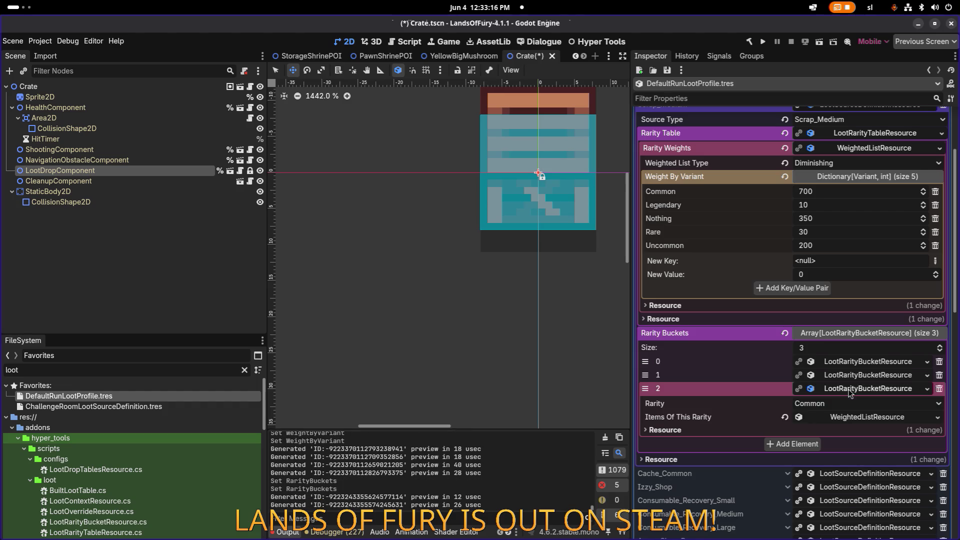
left_click(847, 403)
left_click(836, 438)
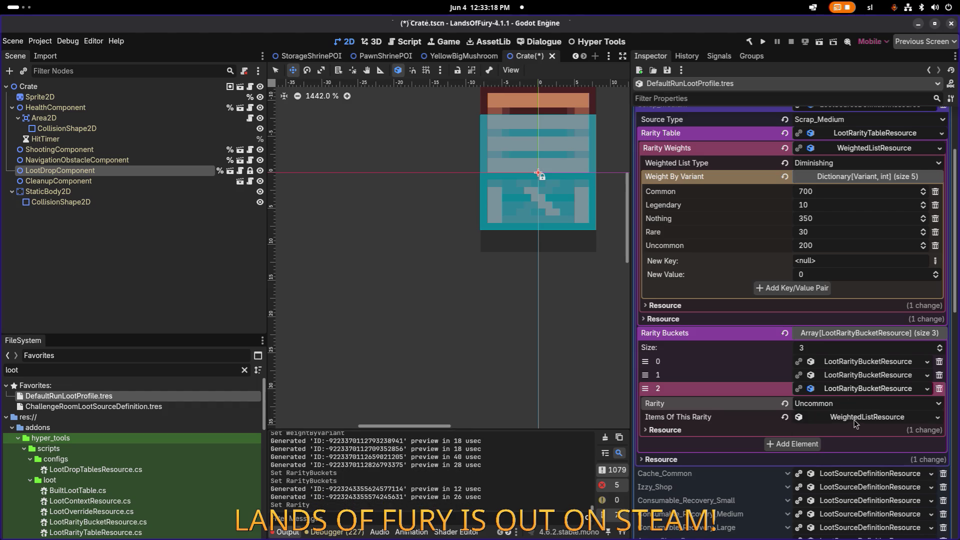
left_click(851, 419)
scroll(857, 422, "down", 1)
left_click(862, 393)
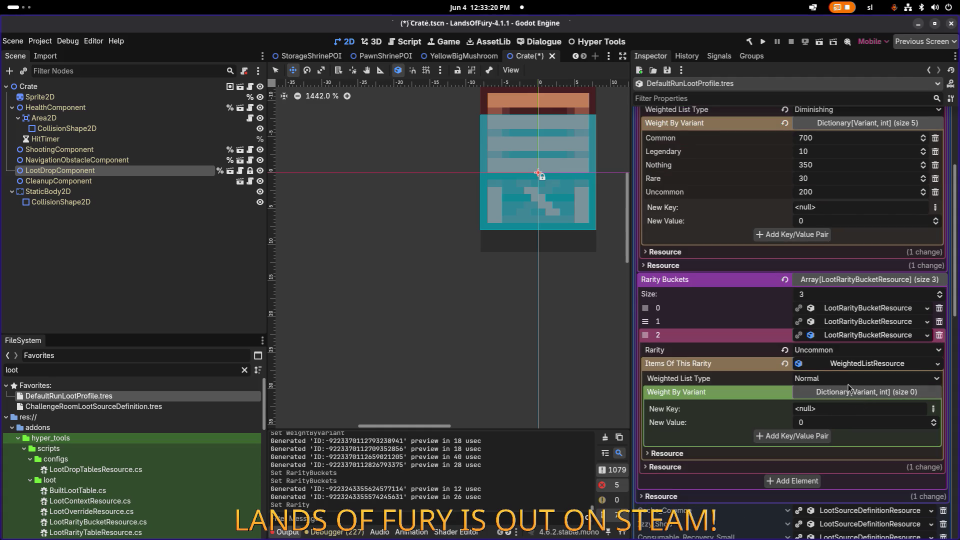
- Remove small_potion from the Common bucket's items
left_click(875, 308)
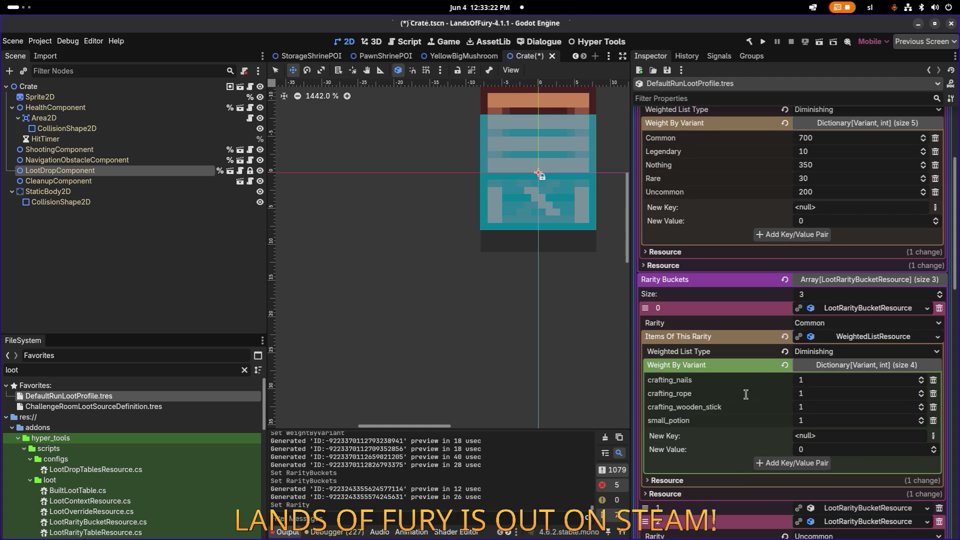
left_click(934, 421)
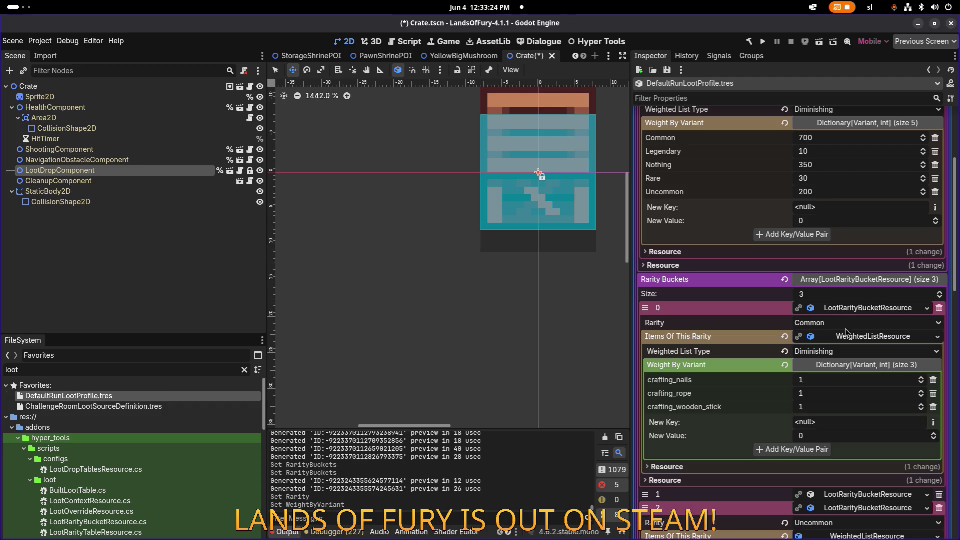
left_click(863, 337)
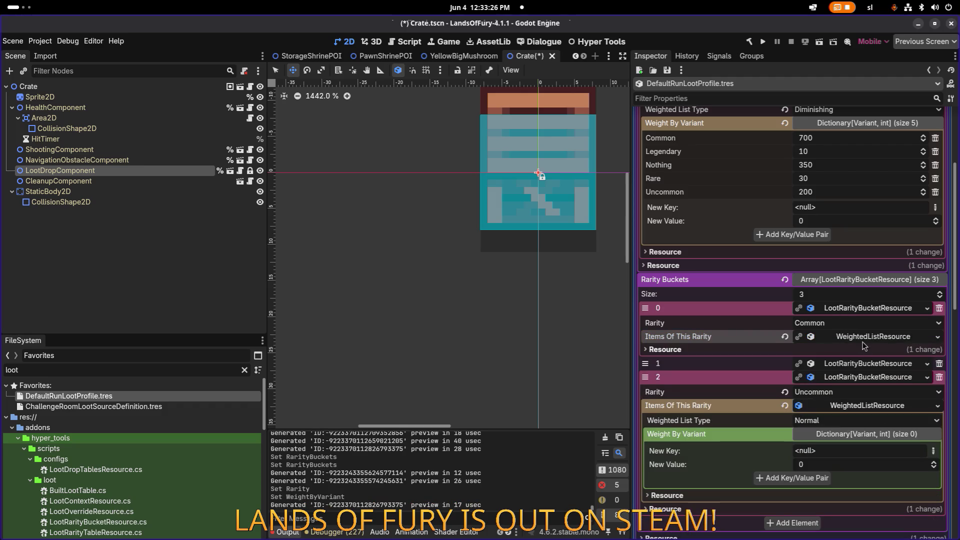
left_click(857, 310)
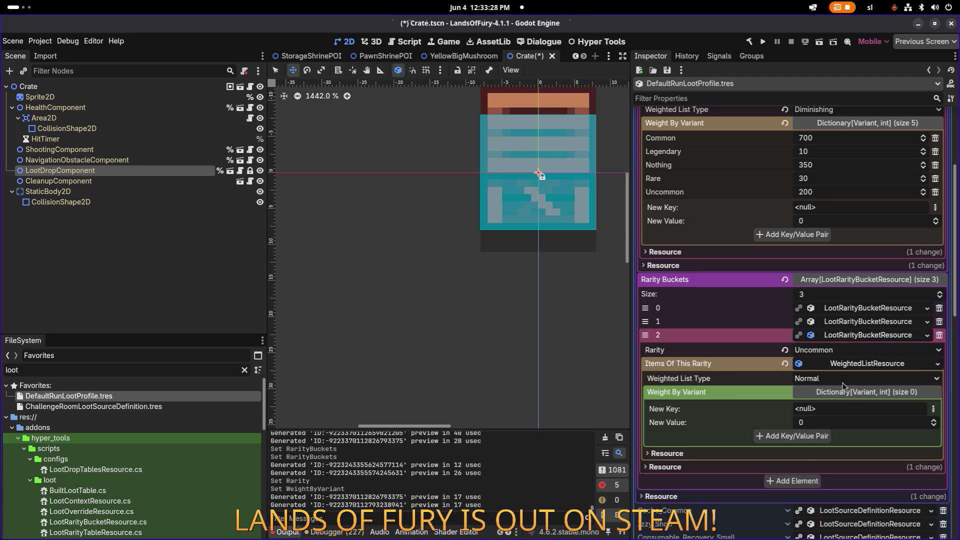
- Add a StringName key small_potion with weight 1 to the Uncommon bucket and save
left_click(933, 409)
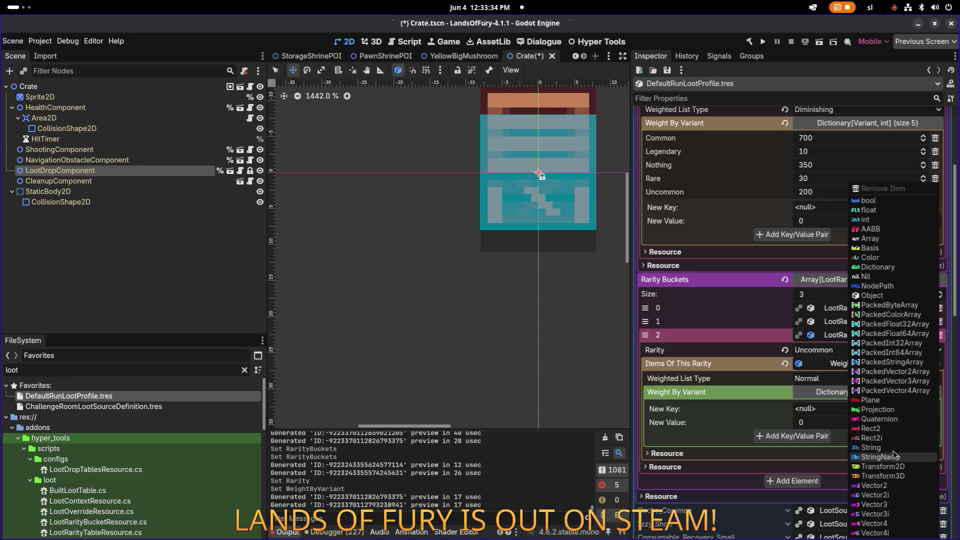
left_click(893, 455)
type("small_potion")
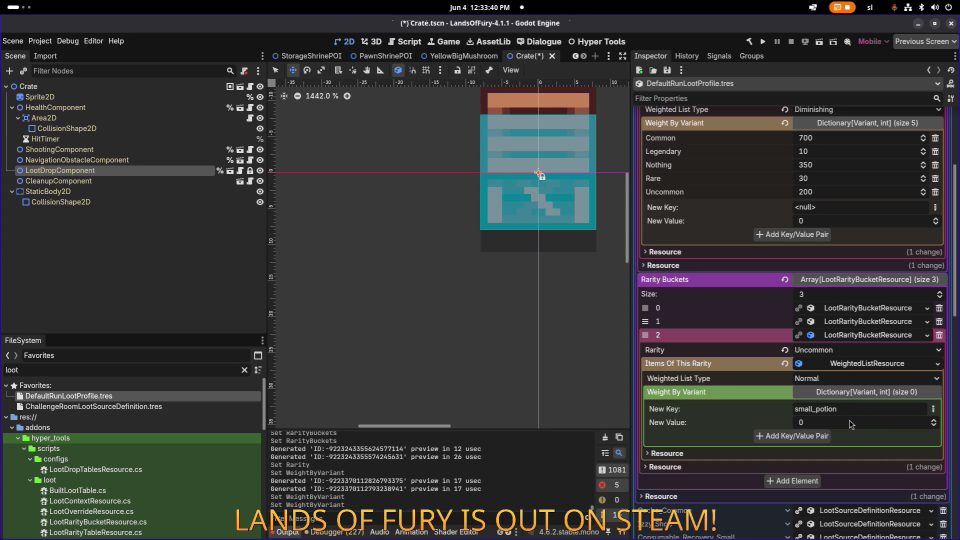
scroll(850, 424, "up", 1)
left_click(812, 436)
key("ctrl+s")
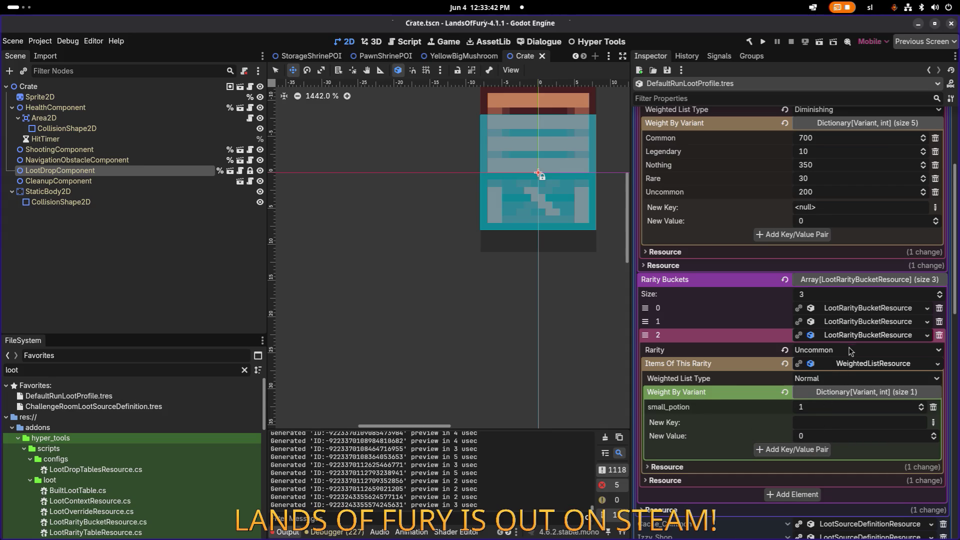
left_click(856, 336)
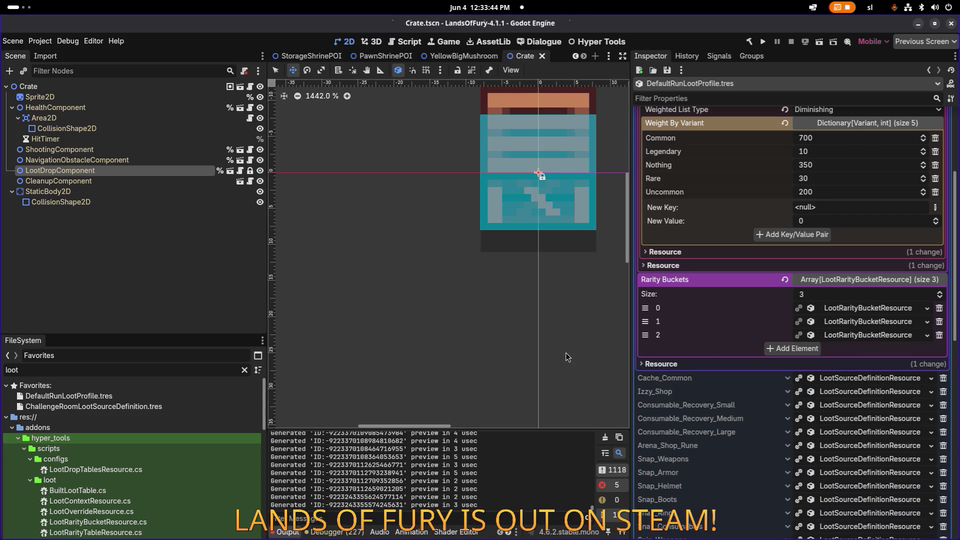
- Recheck the Uncommon bucket, then filter FileSystem by 'smallpo' and open SmallPotion.tres
left_click(840, 337)
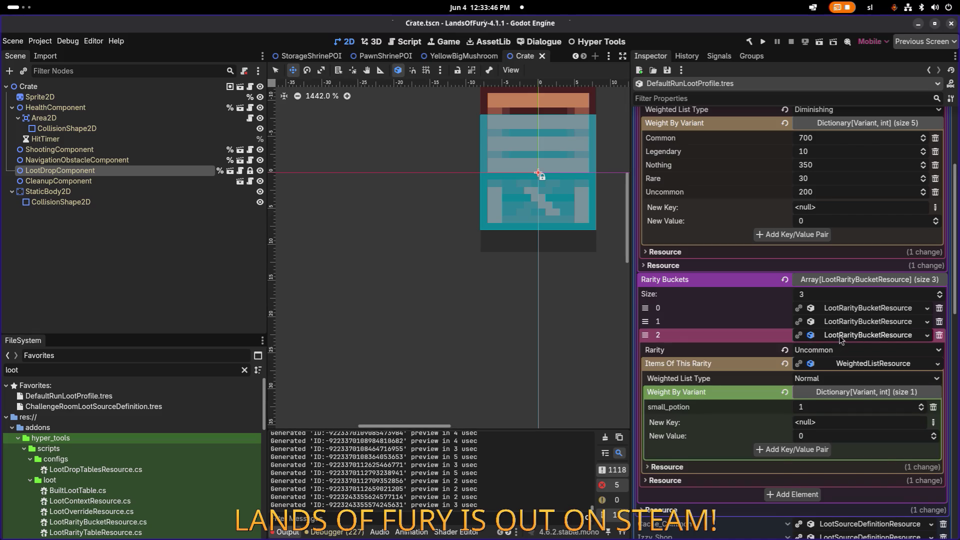
left_click(841, 340)
double_click(94, 370)
type("sn")
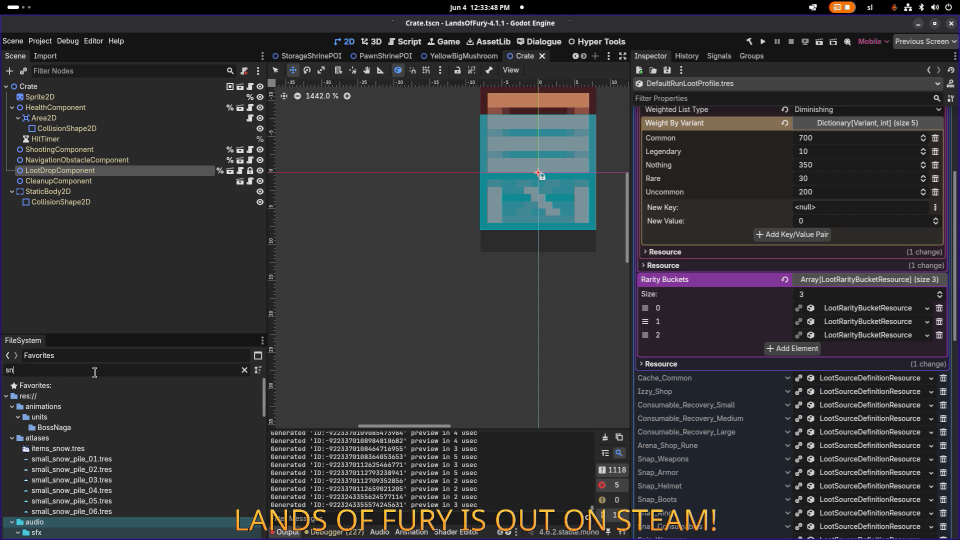
key("BackSpace")
type("mallpo")
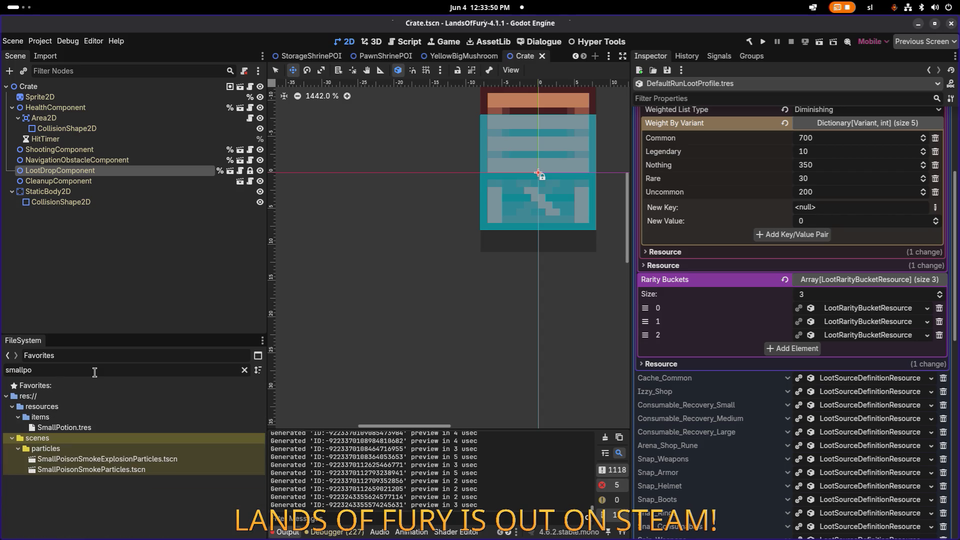
left_click(100, 428)
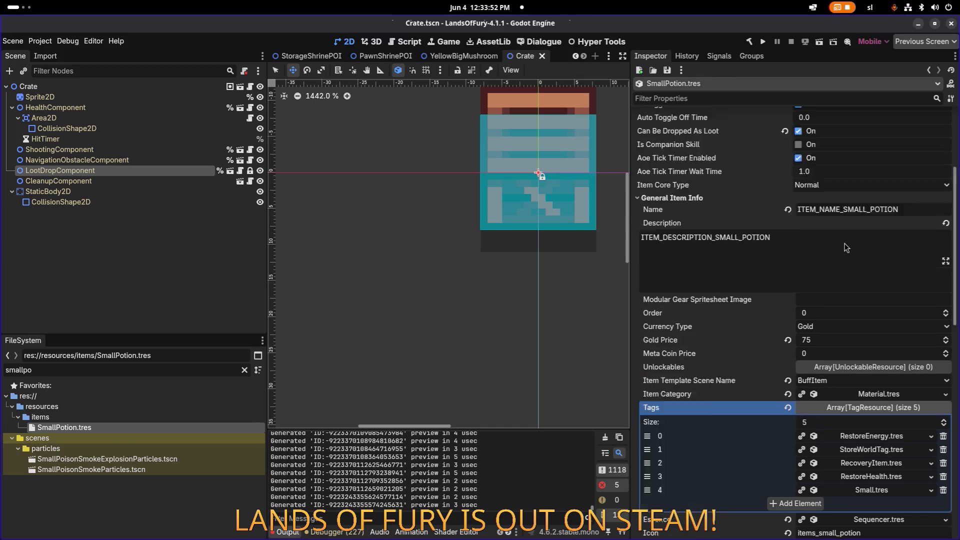
- Set SmallPotion's Rarity Type to Uncommon and Gold Price to 50, save, and open Quick Open Scene
scroll(845, 248, "up", 5)
left_click(848, 185)
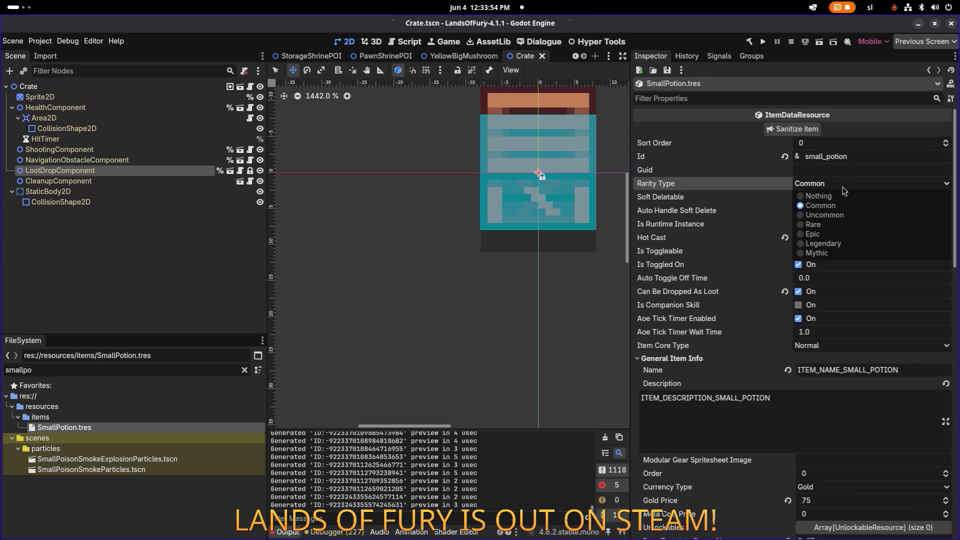
left_click(839, 215)
scroll(853, 184, "down", 3)
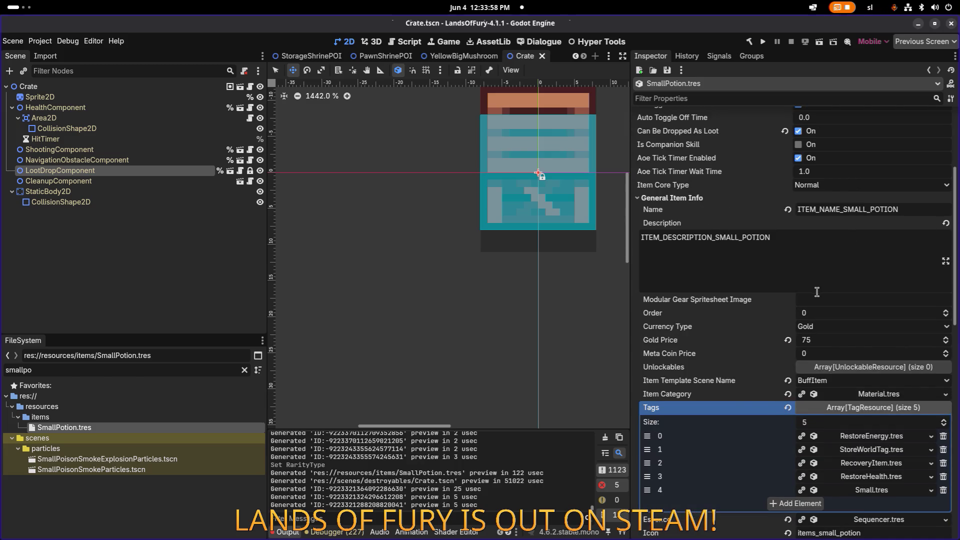
left_click(844, 345)
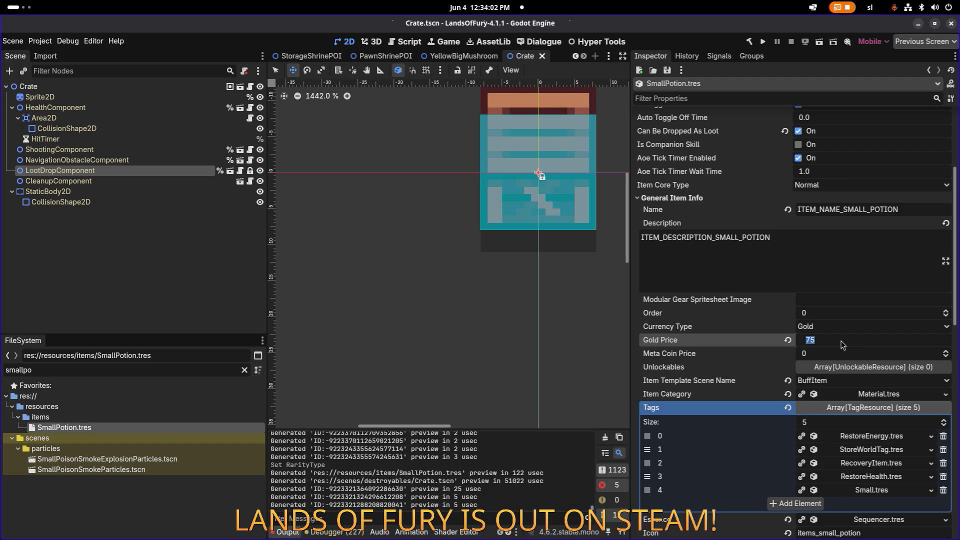
type("50")
key("Return")
key("ctrl+s")
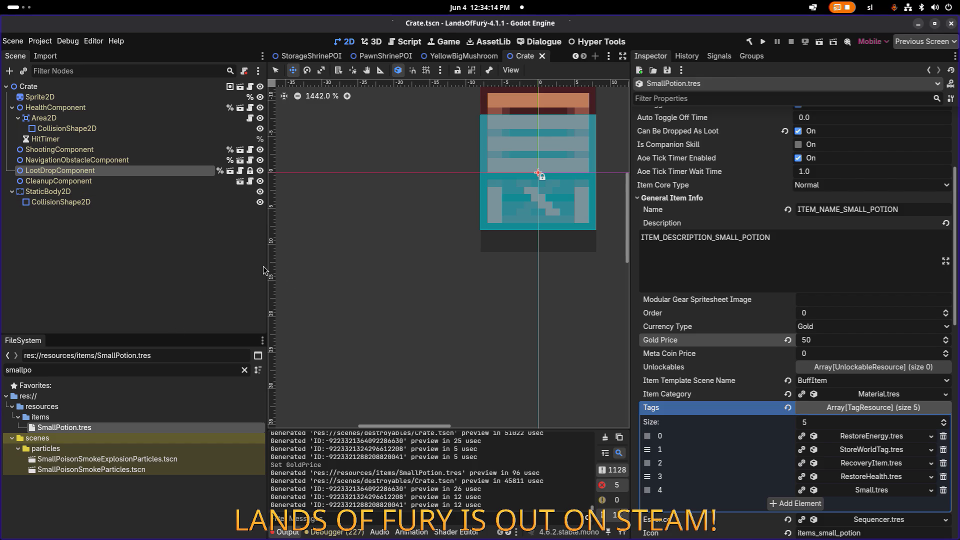
key("ctrl+shift+o")
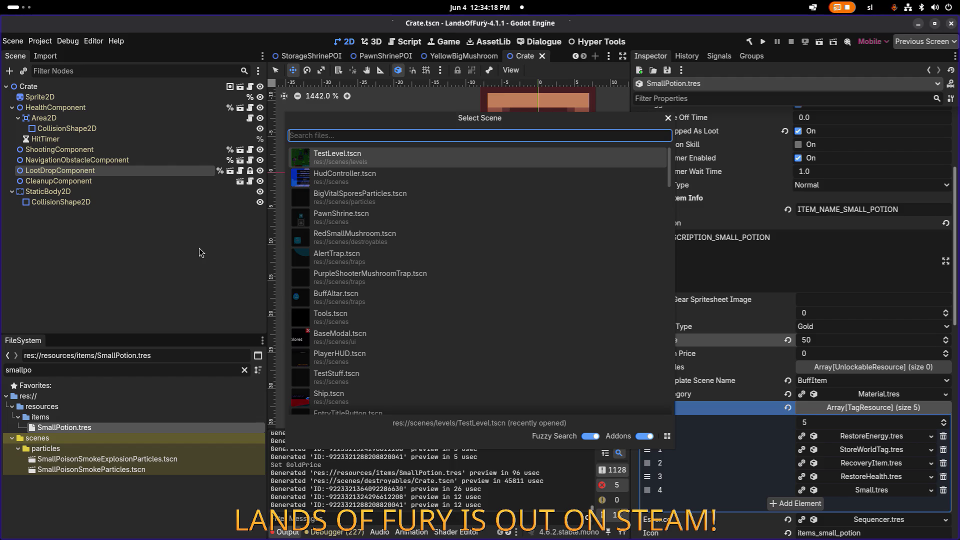
- Open TestLevel and delete the six extra mushrooms, RedSmallMushroom2 through RedSmallMushroom7
double_click(360, 159)
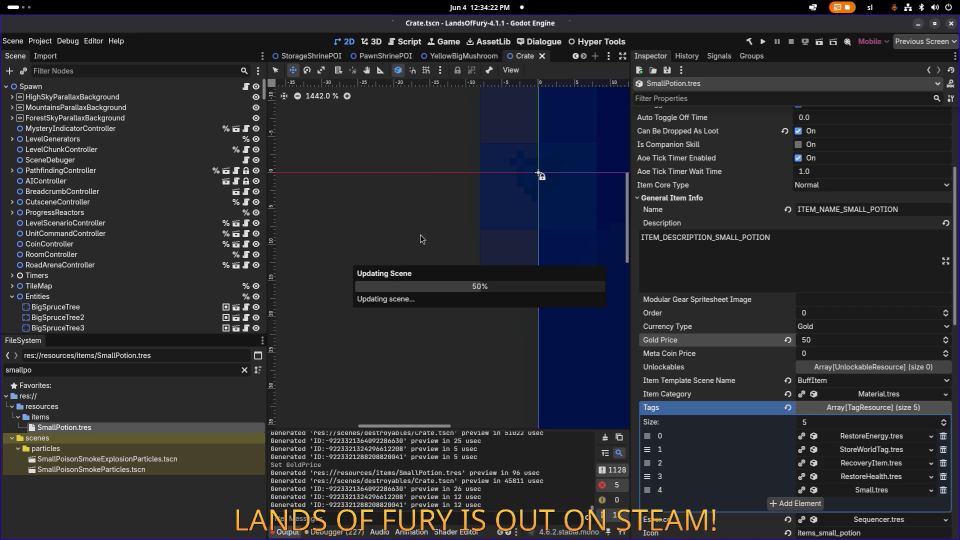
scroll(176, 289, "down", 2)
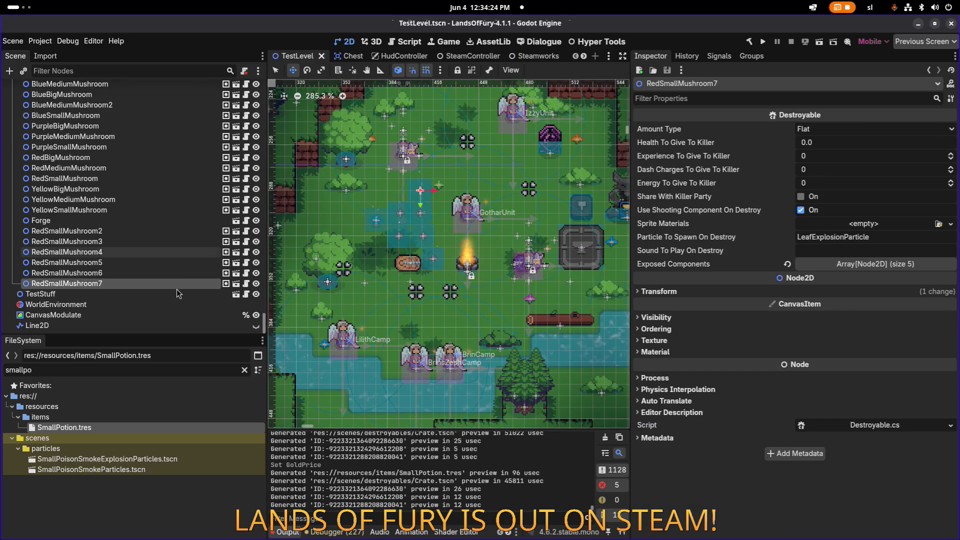
left_click(245, 370)
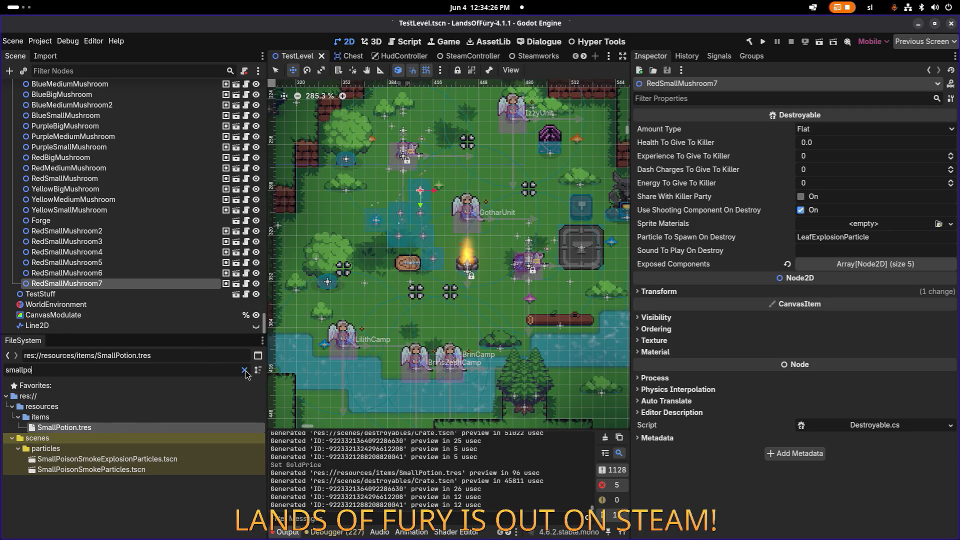
left_click(145, 262)
left_click(140, 274)
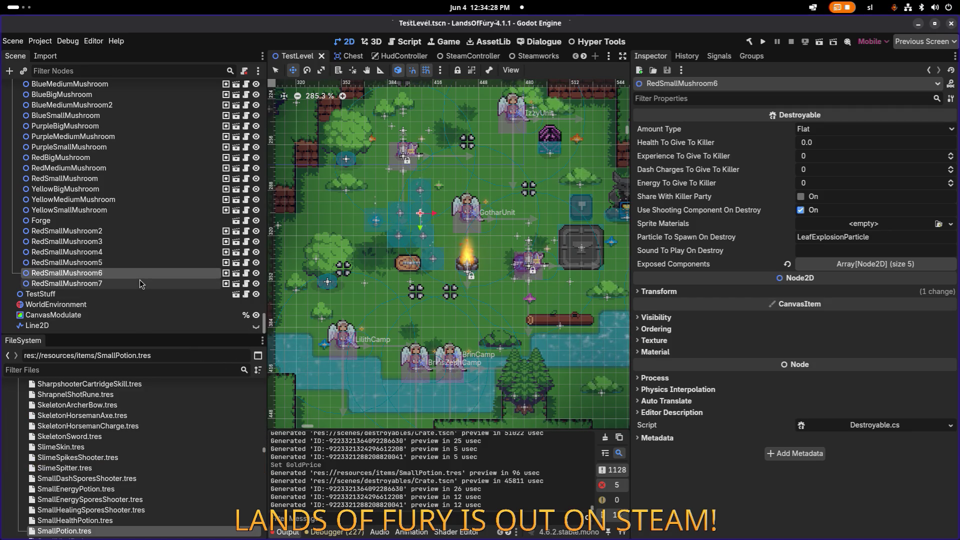
left_click(149, 233)
left_click(132, 282, "shift")
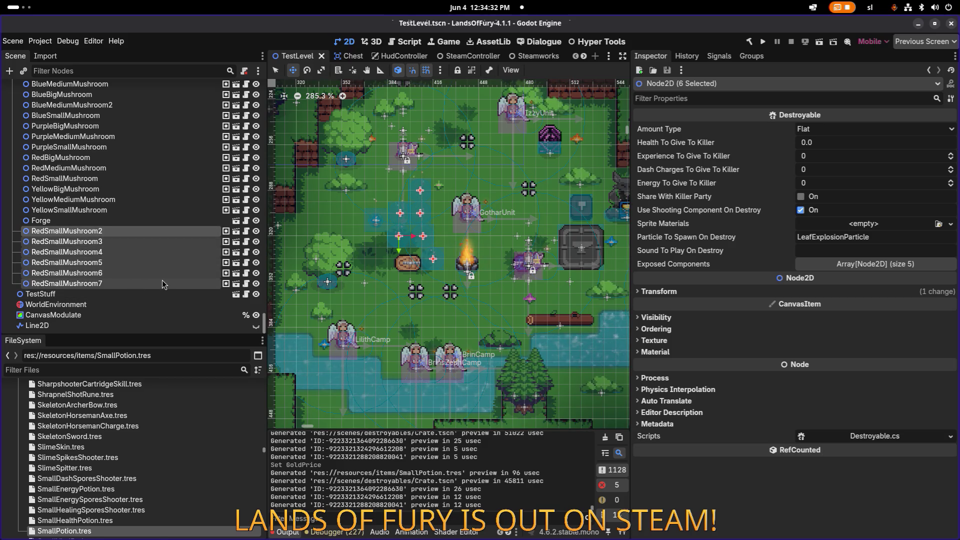
key("Delete")
key("Return")
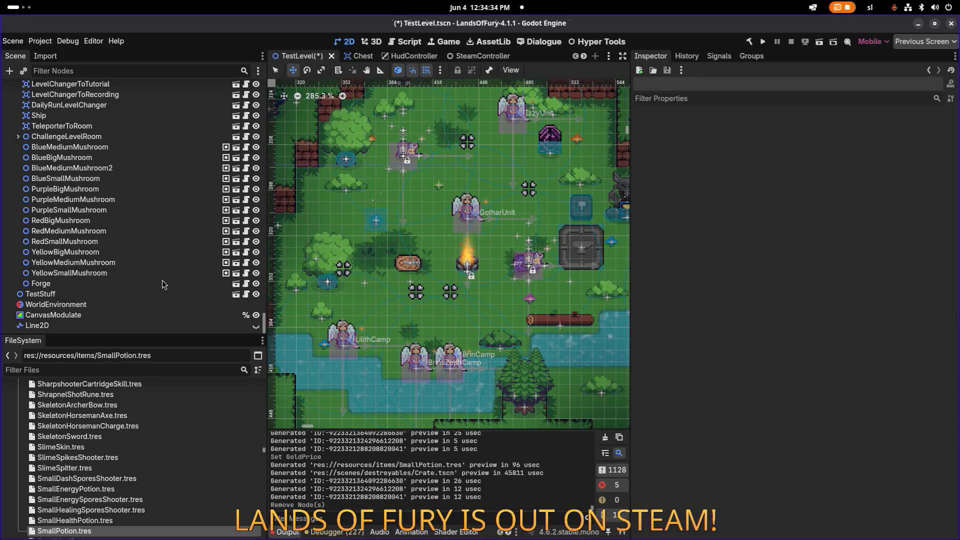
- Filter files for 'crate' and instance Crate.tscn below Forge, placing it near the campfire
left_click(134, 371)
type("crate")
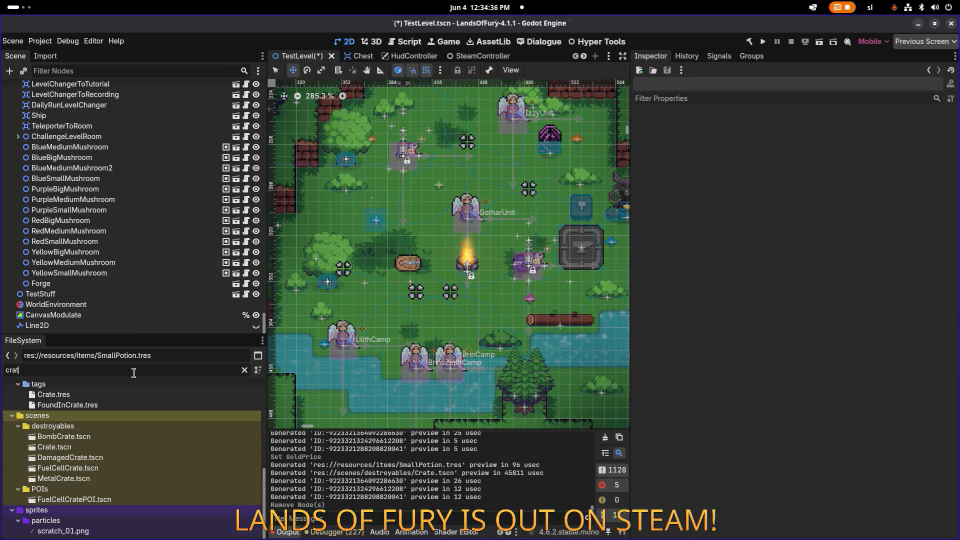
left_click_drag(82, 476, 185, 289)
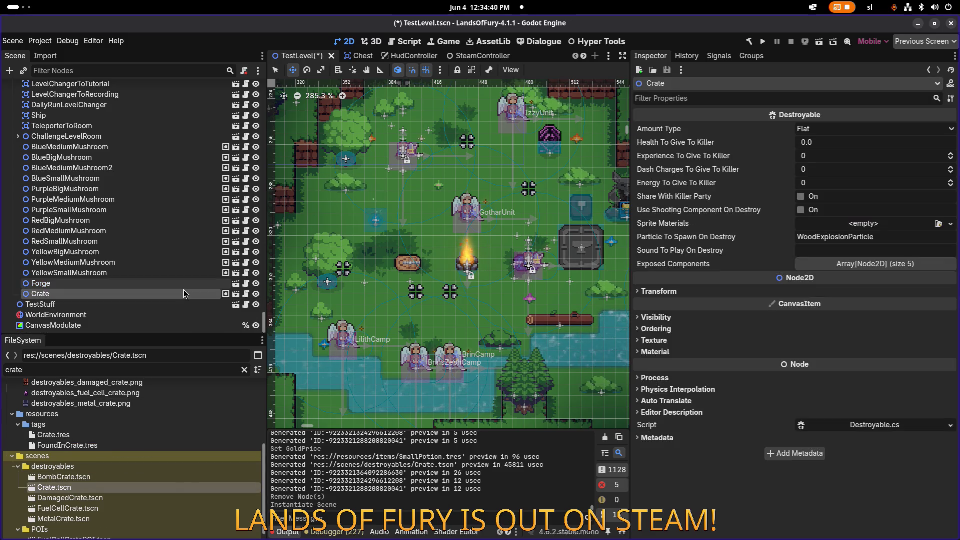
left_click(179, 281)
double_click(188, 297)
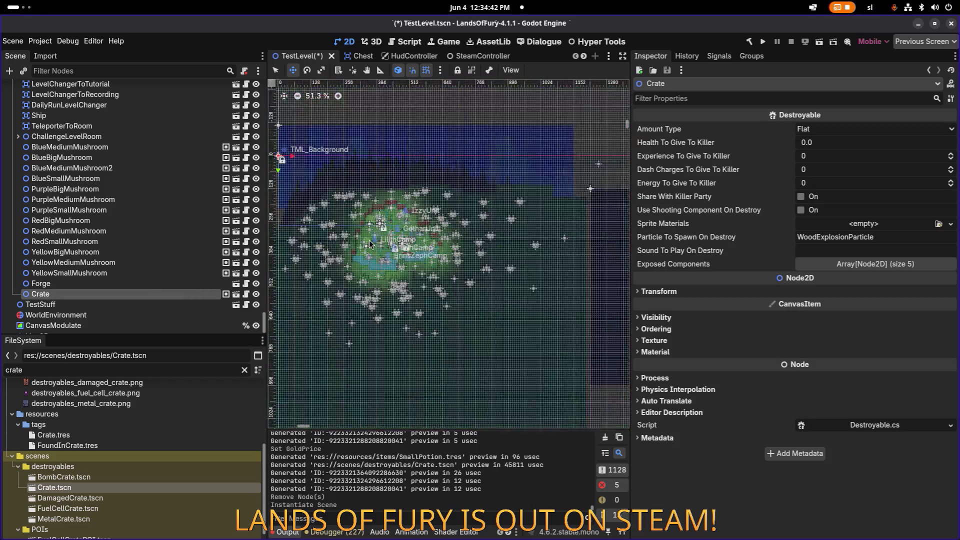
mouse_move(405, 196)
left_mouse_down()
mouse_move(496, 265)
mouse_move(488, 254)
mouse_move(524, 304)
left_mouse_up()
scroll(489, 254, "up", 8)
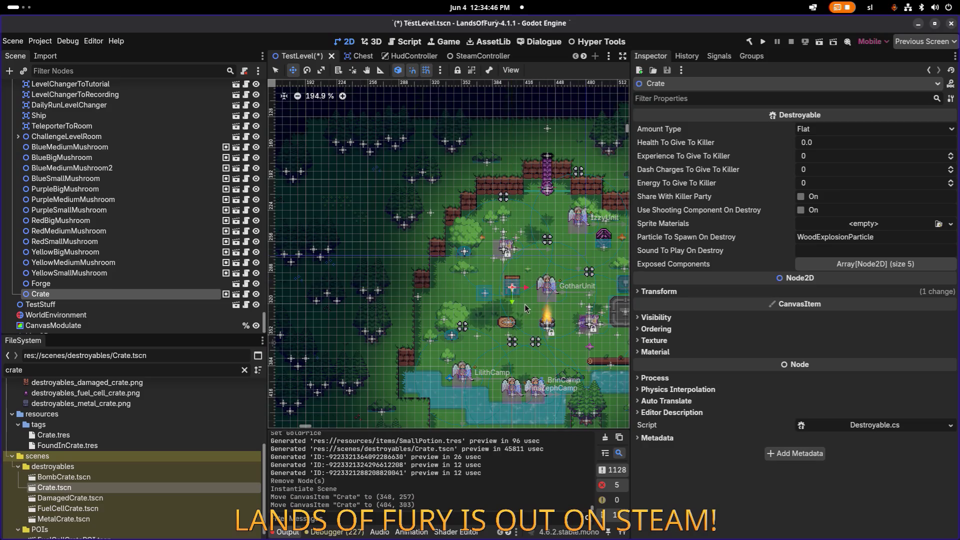
scroll(524, 304, "up", 3)
left_click_drag(457, 267, 444, 259)
- Clear the file filter and open the DefaultRunLootProfile resource
key("BackSpace")
key("BackSpace")
key("BackSpace")
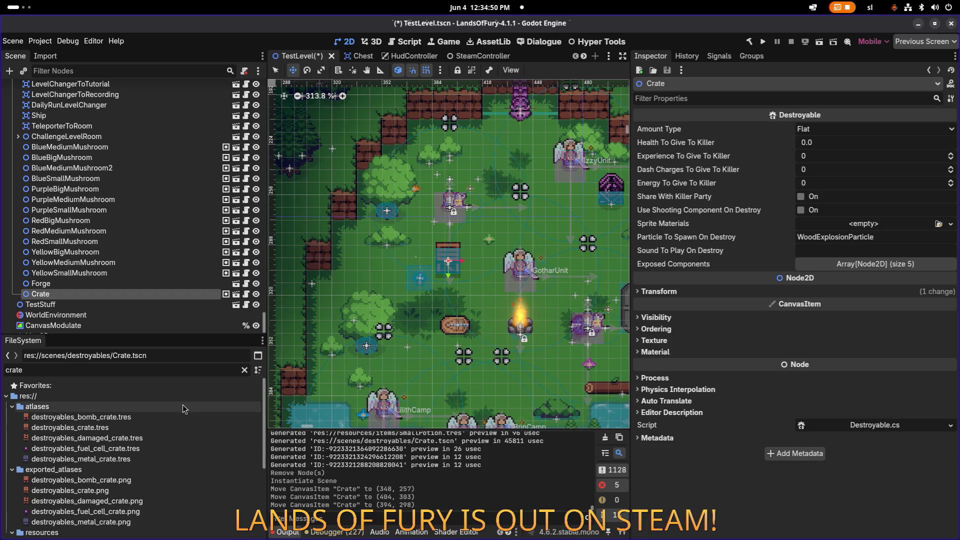
scroll(238, 393, "down", 15)
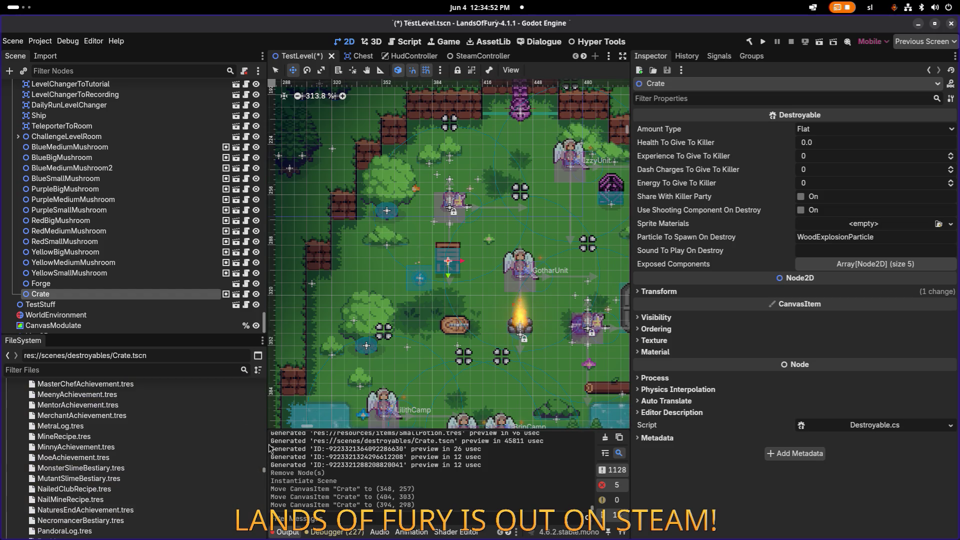
scroll(263, 388, "up", 5)
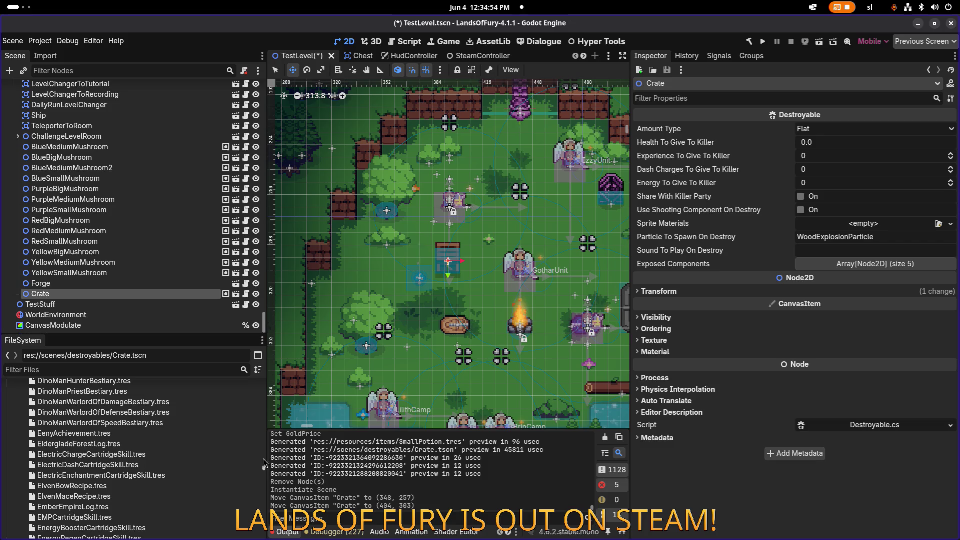
left_click_drag(263, 469, 264, 374)
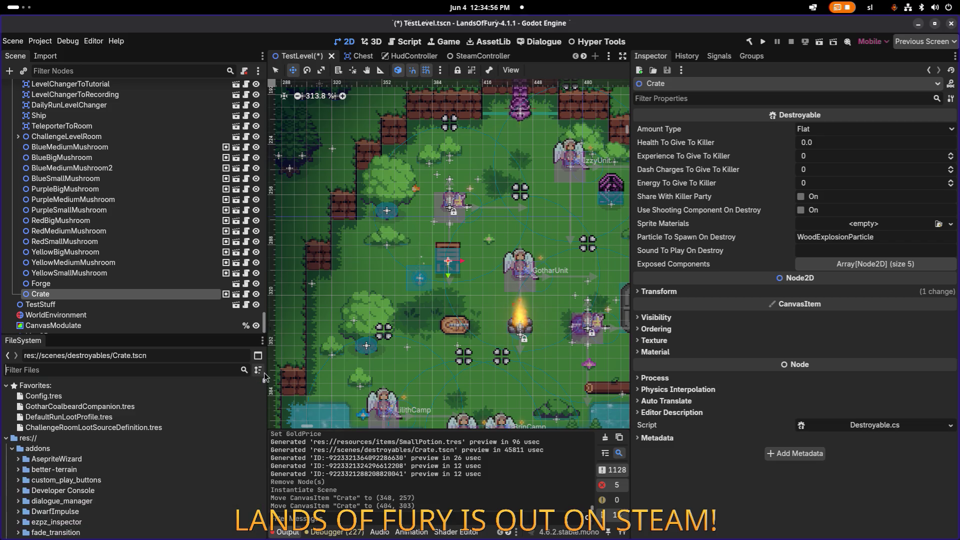
left_click(134, 416)
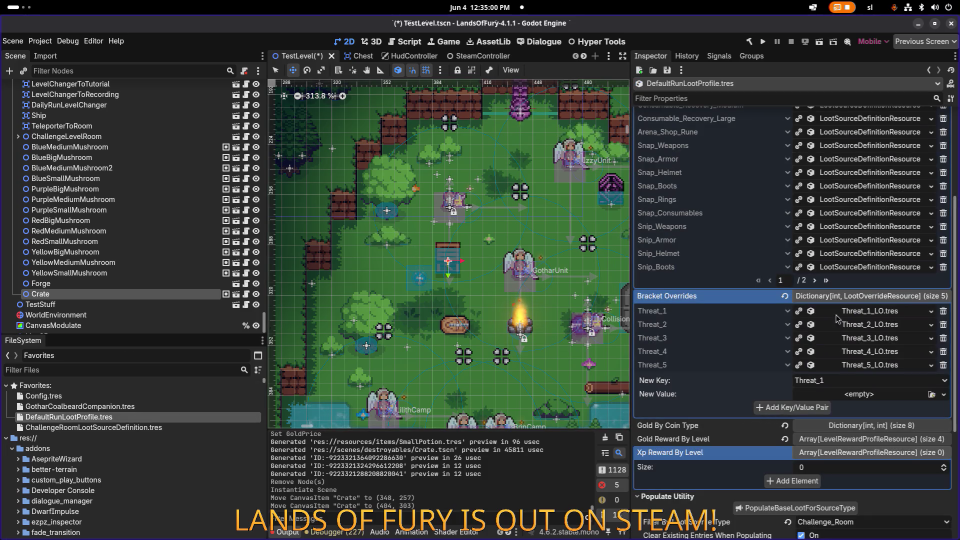
- Expand the Scrap_Medium loot source and its third rarity bucket in the loot profile
scroll(844, 298, "up", 5)
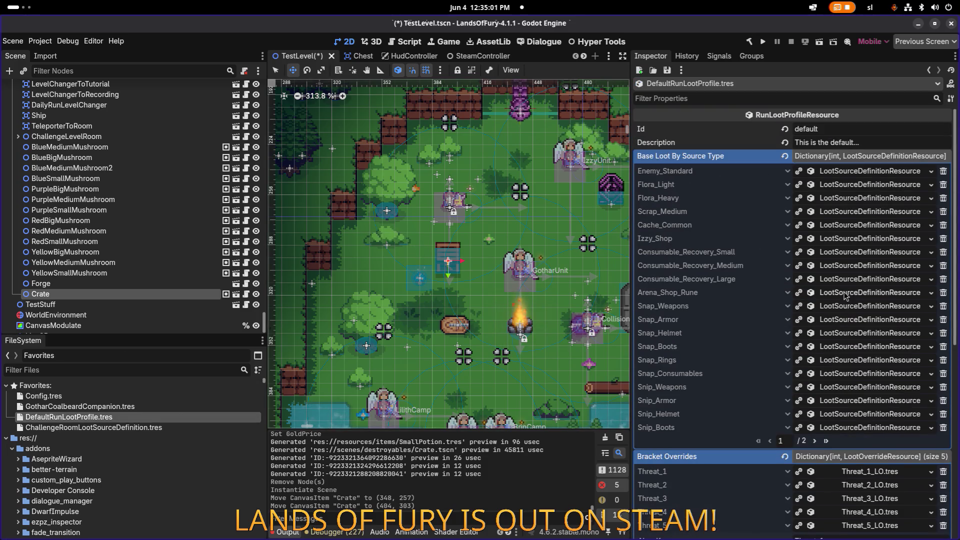
left_click(867, 212)
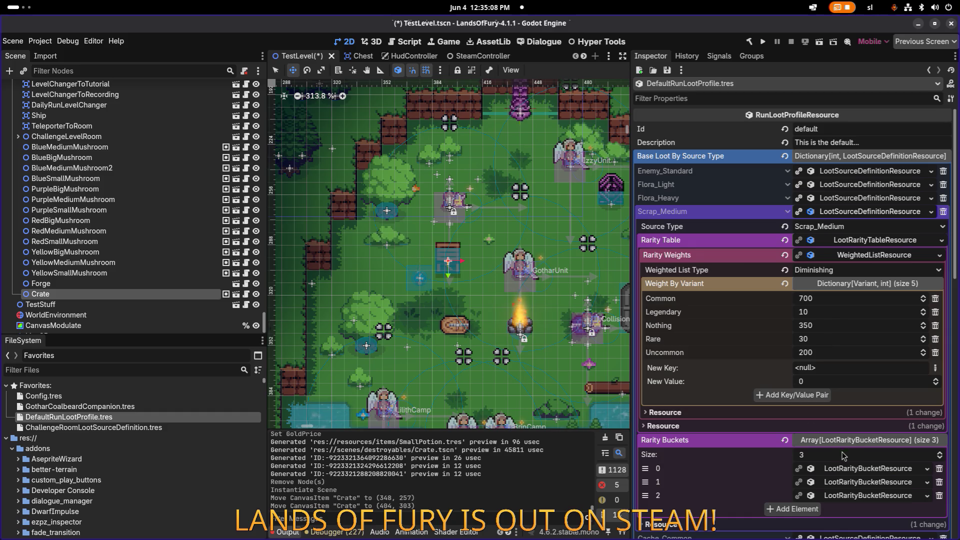
left_click(862, 494)
scroll(861, 489, "down", 1)
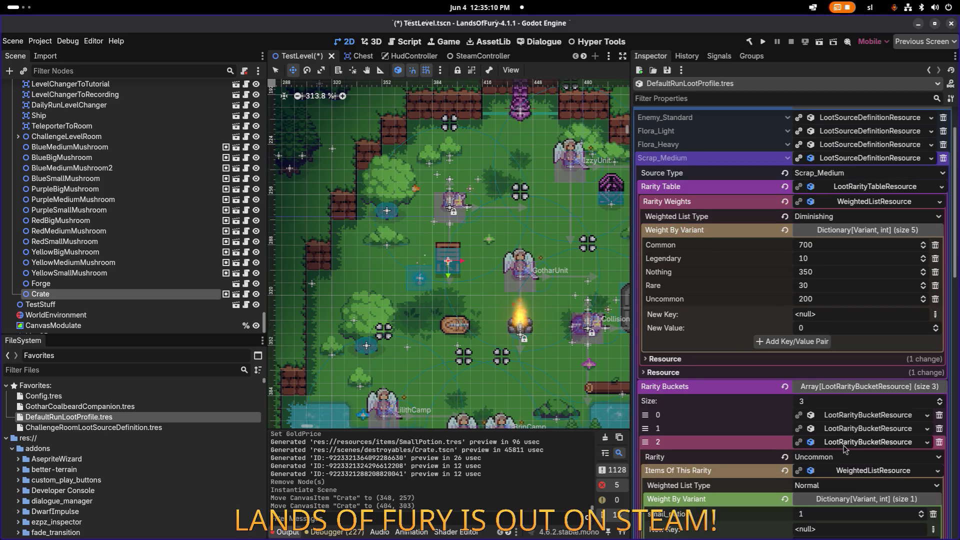
scroll(752, 139, "up", 2)
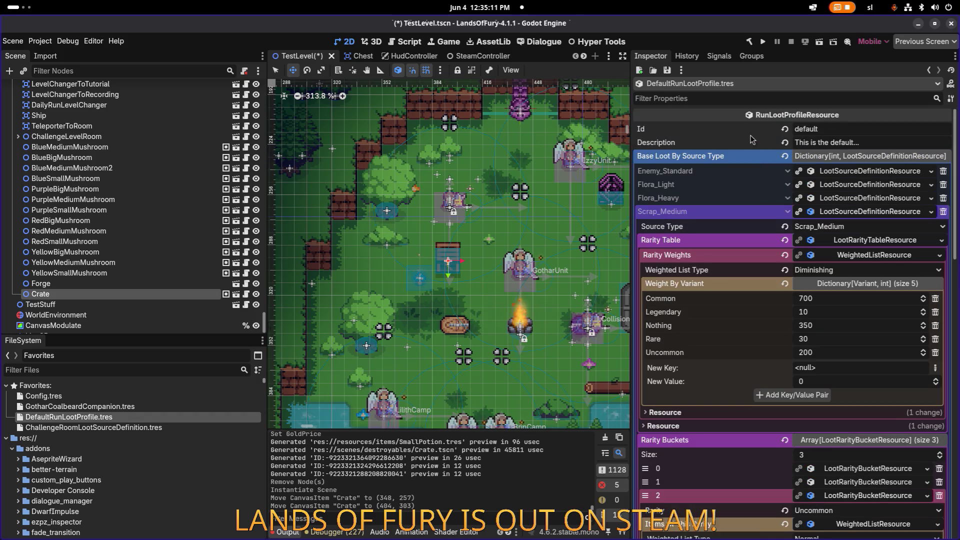
- Save the loot profile resource and select the Crate in the level
left_click(668, 70)
left_click(675, 82)
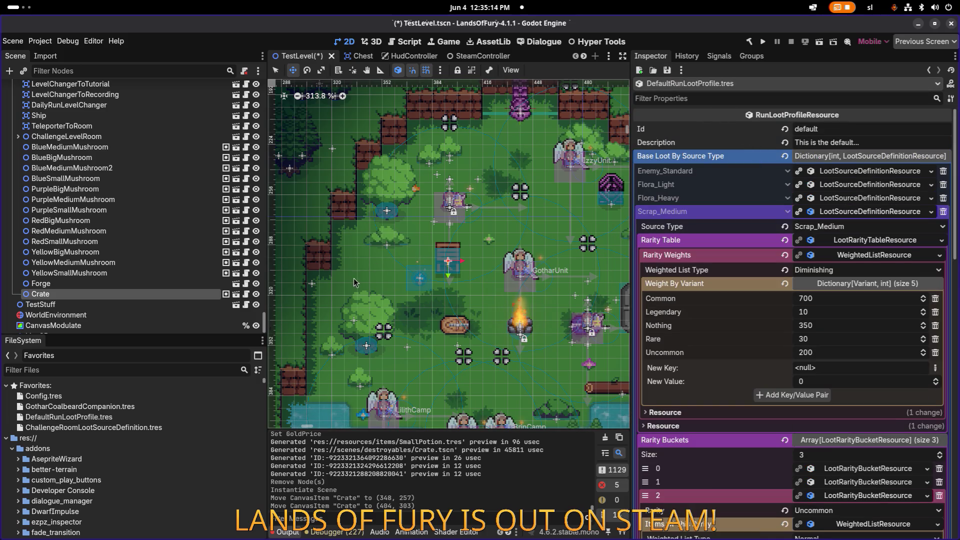
left_click(100, 284)
left_click(99, 295)
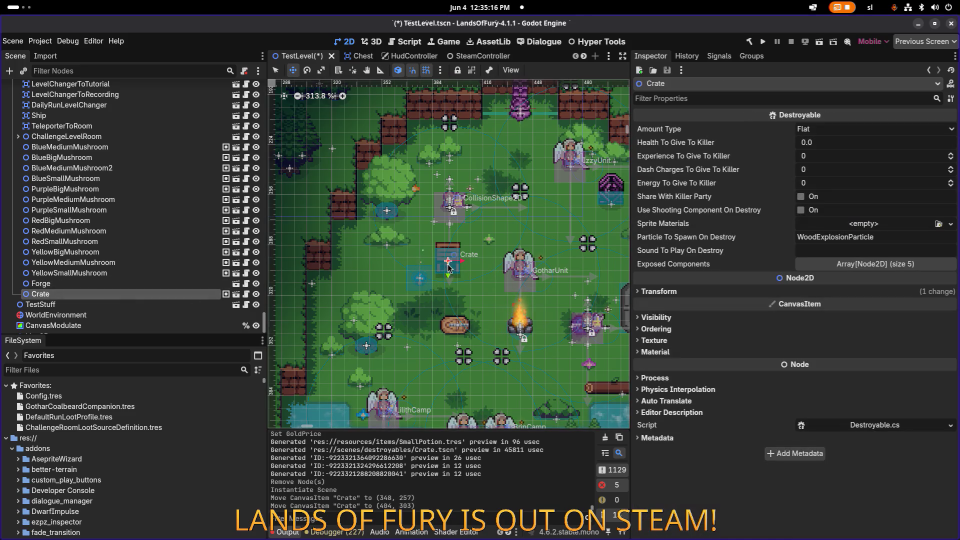
- Duplicate the Crate with Ctrl+D into a grid up to Crate11 beside the campfire, then save TestLevel
scroll(445, 264, "up", 5)
key("ctrl+d")
left_click_drag(450, 258, 451, 331)
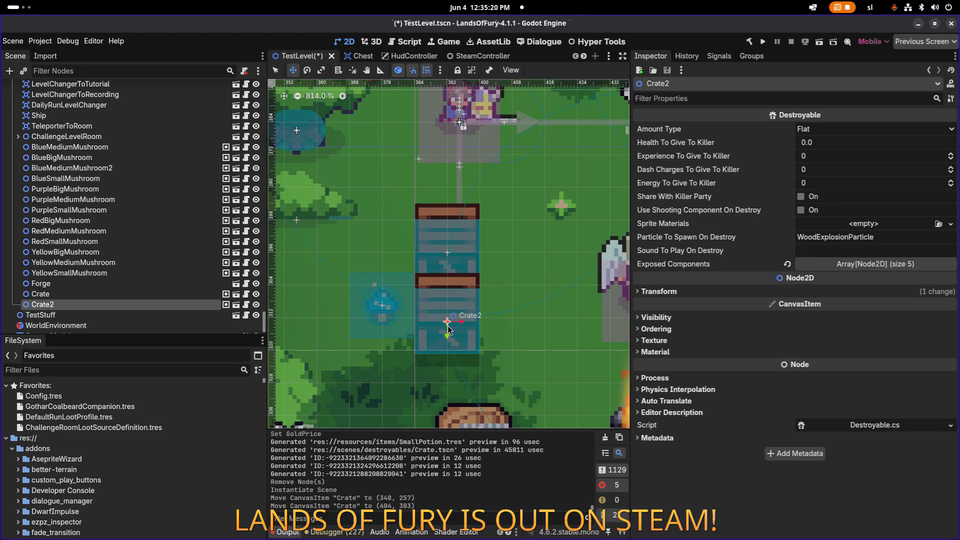
scroll(450, 323, "down", 7)
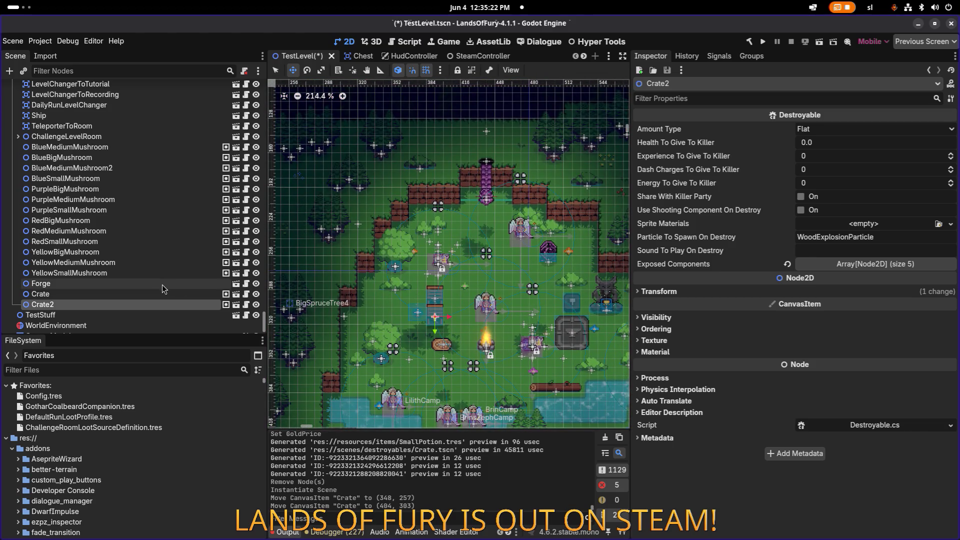
left_click(150, 294)
left_click(147, 309, "shift")
key("ctrl+d")
scroll(444, 330, "up", 2)
mouse_move(448, 295)
left_mouse_down()
mouse_move(423, 295)
mouse_move(472, 297)
mouse_move(452, 356)
mouse_move(458, 340)
mouse_move(411, 339)
left_mouse_up()
key("ctrl+d")
key("ctrl+d")
key("ctrl+d")
key("ctrl+d")
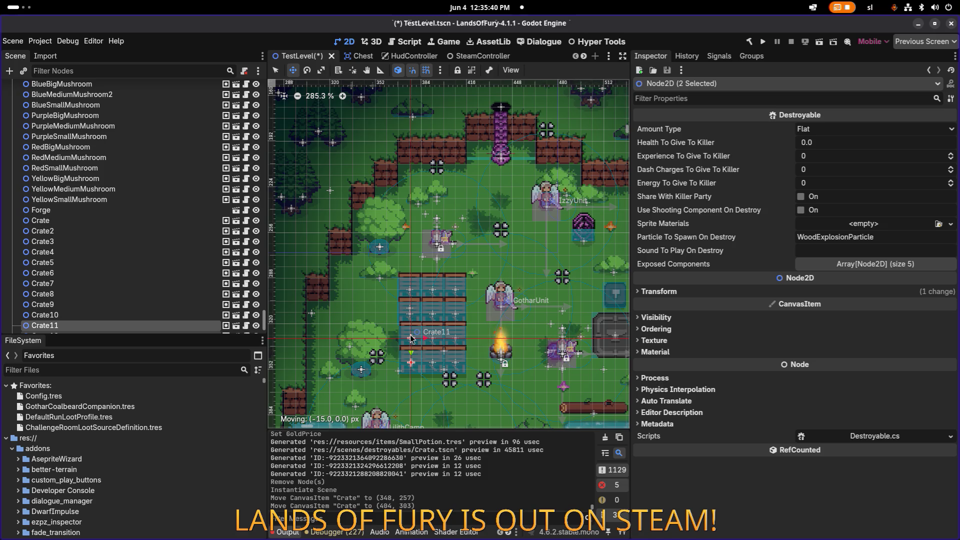
key("ctrl+s")
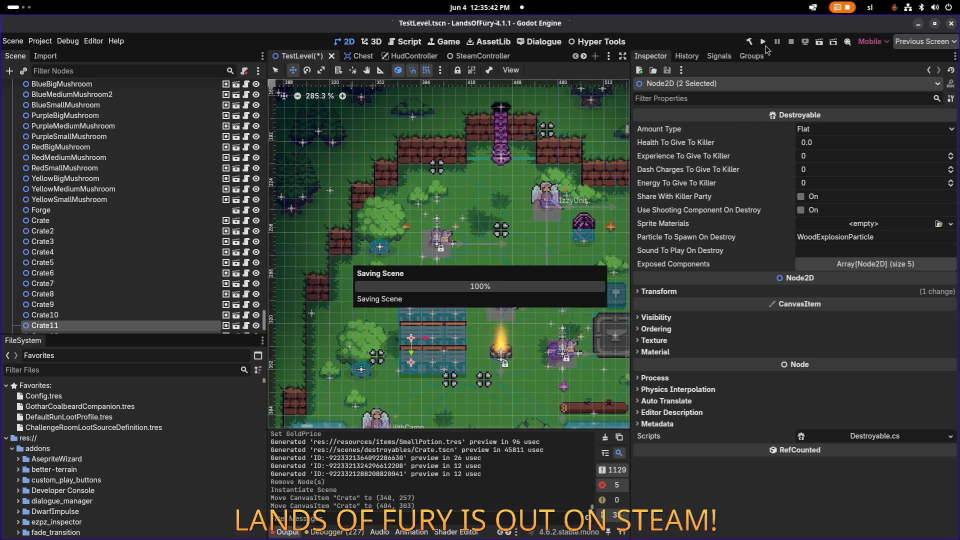
- Run the project, press Start and choose the first profile to enter The Glade
left_click(763, 42)
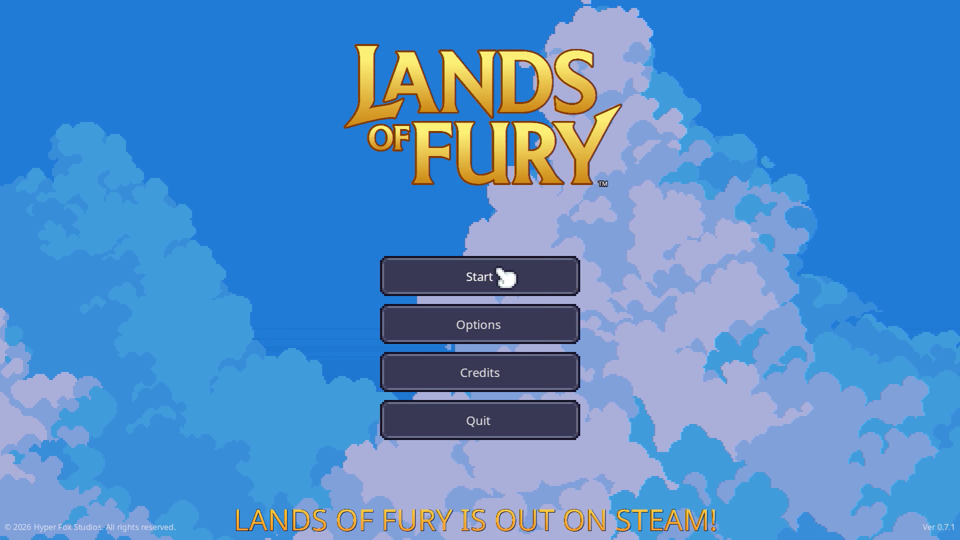
left_click(474, 277)
left_click(467, 278)
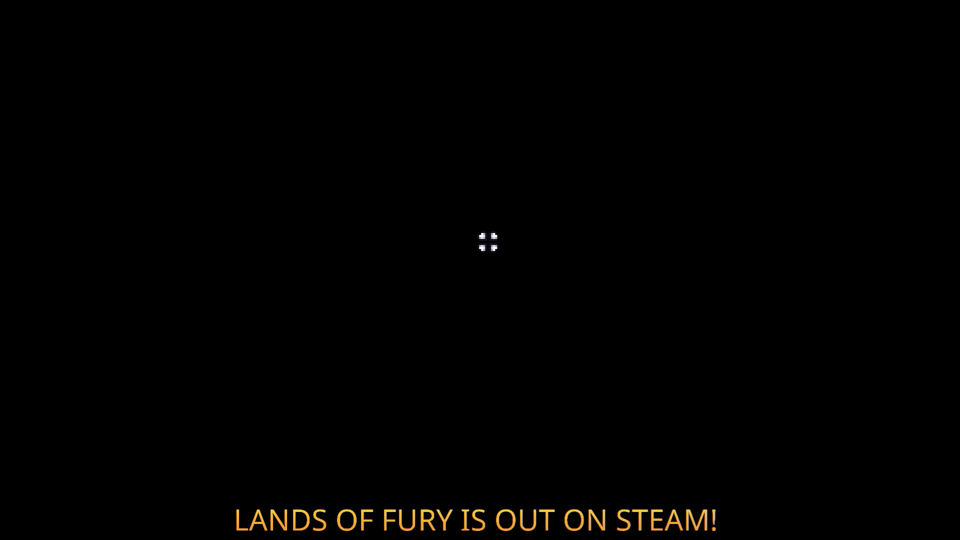
- Put the Rusty Sword in hotbar slot 1 and hack through the crate wall
key("i")
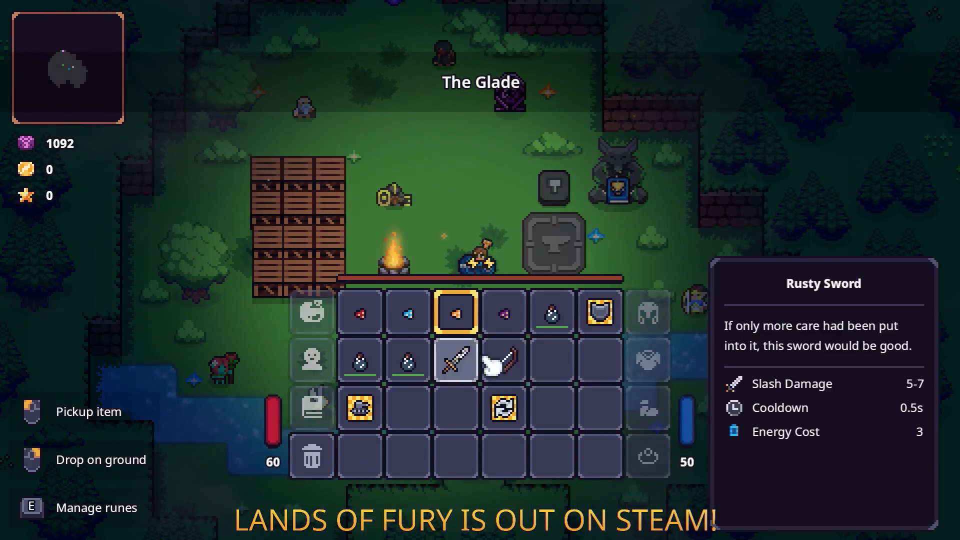
left_click_drag(360, 337, 455, 415)
key("i")
key("a")
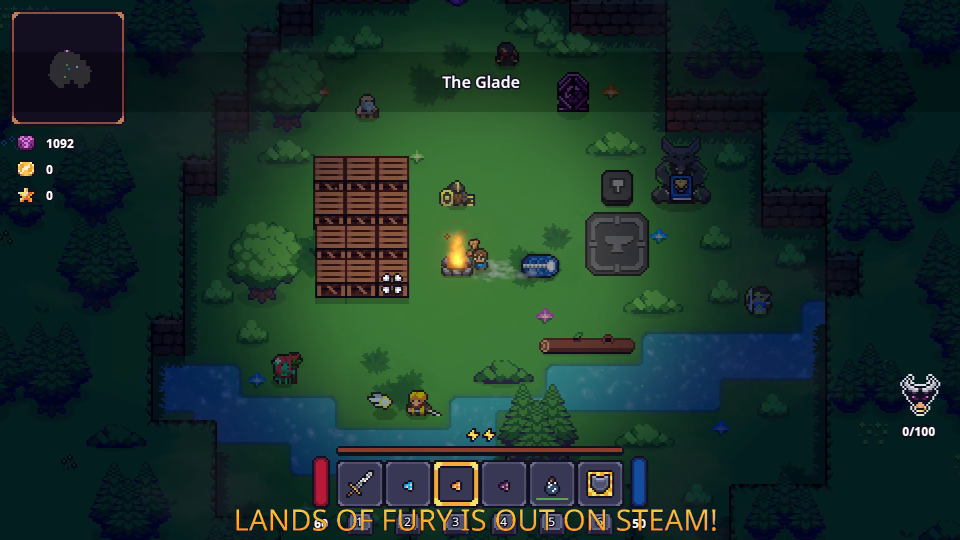
key("1")
left_click(392, 243)
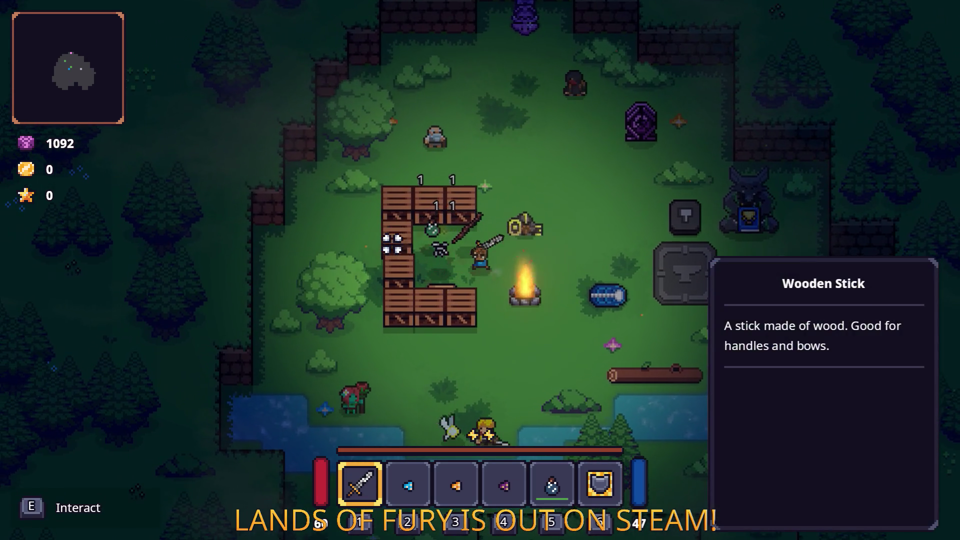
key("a")
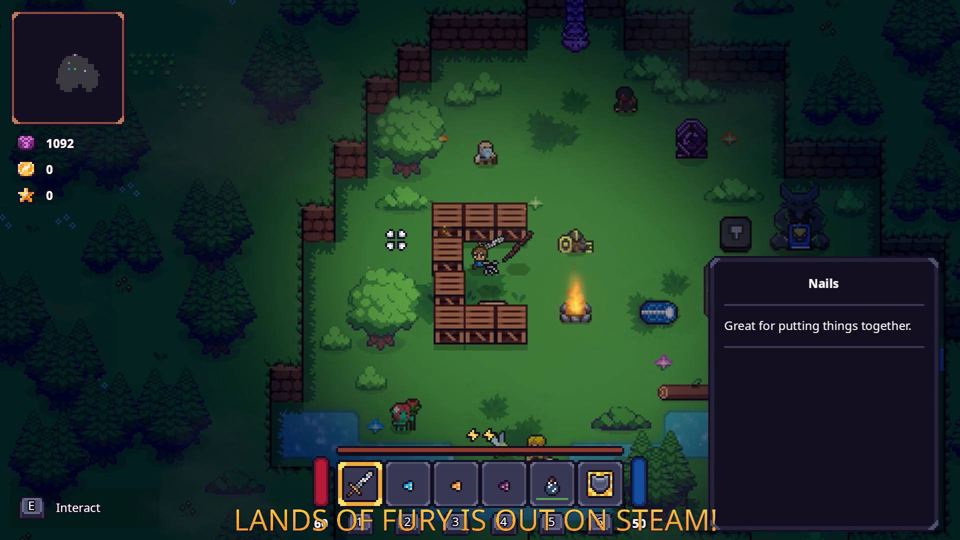
left_click(397, 230)
left_click(532, 203)
key("s")
left_click(555, 307)
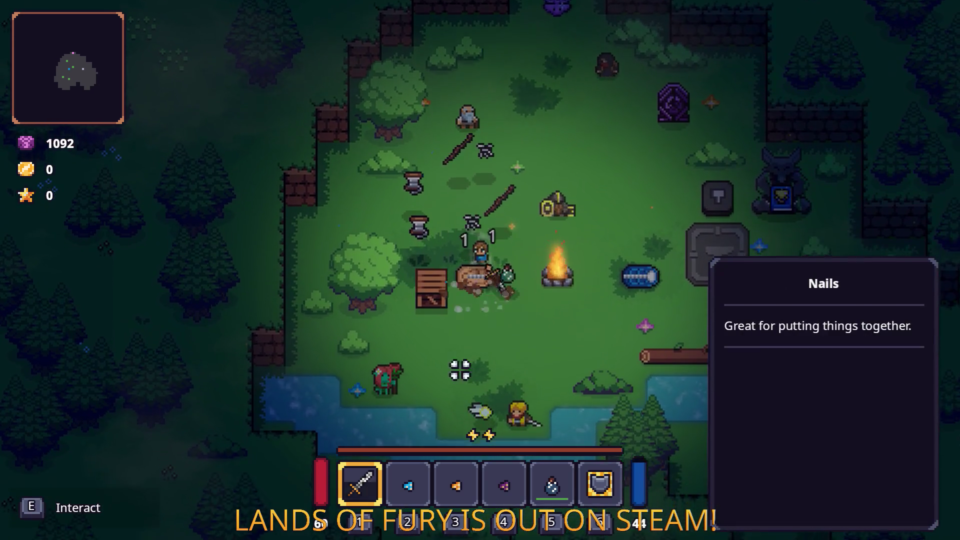
left_click(372, 345)
- Swap the Wooden Bow into slot 1, shoot the remaining crates, then pause and restart the run
key("i")
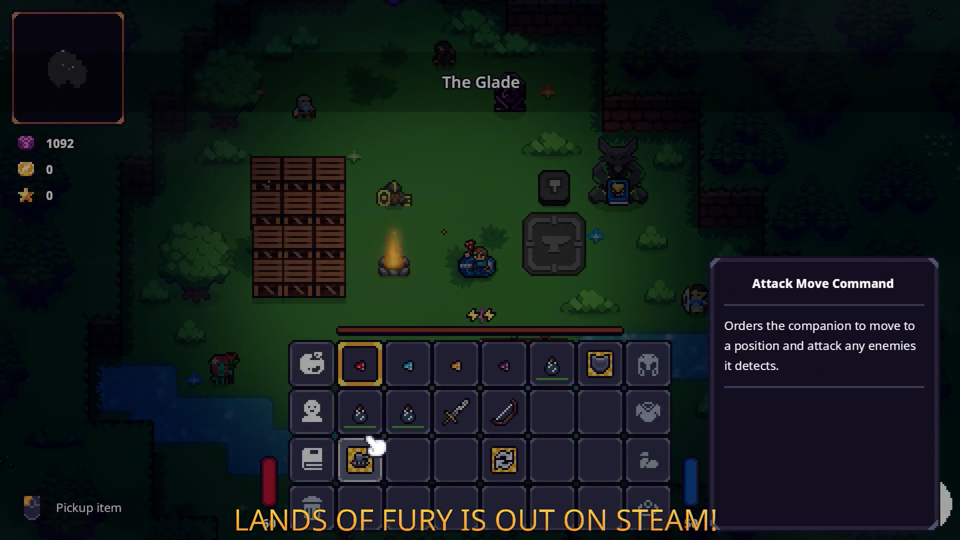
left_click_drag(455, 410, 360, 368)
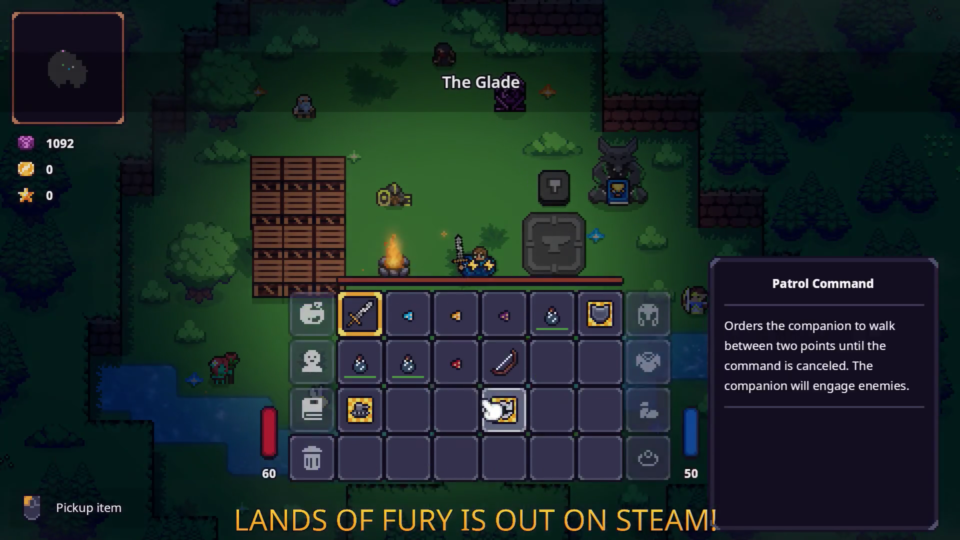
left_click_drag(505, 361, 360, 314)
key("i")
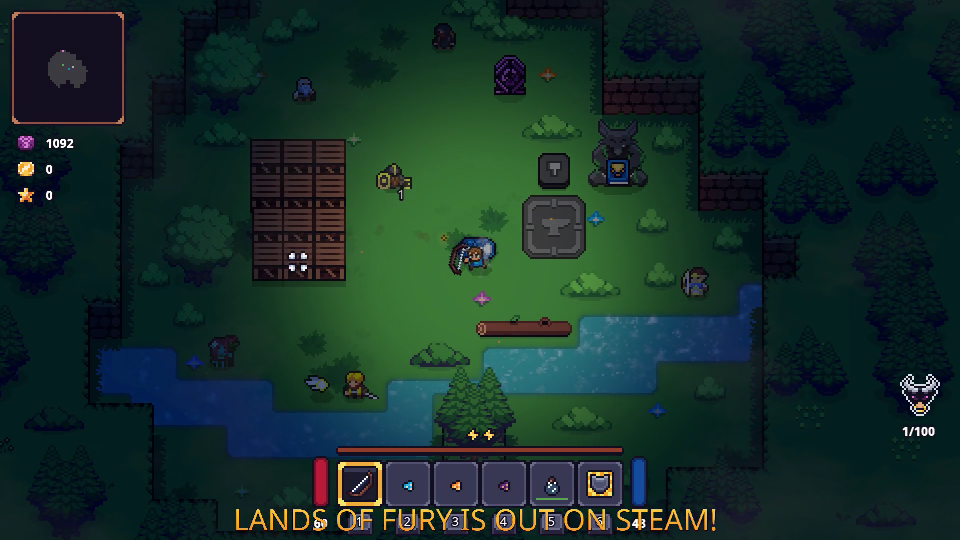
mouse_move(291, 238)
left_mouse_down()
mouse_move(285, 266)
mouse_move(270, 250)
mouse_move(302, 222)
left_mouse_up()
left_click_drag(385, 196, 387, 202)
key("a")
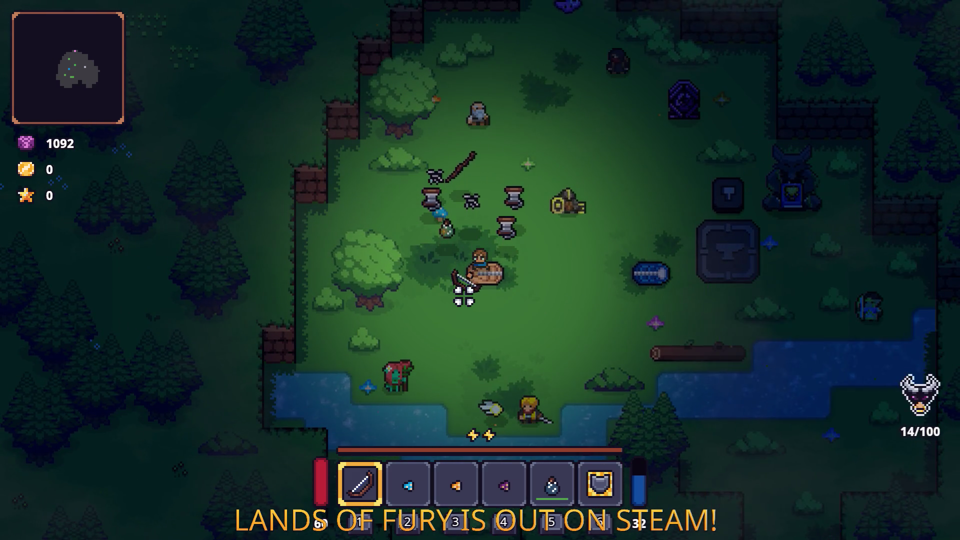
key("Escape")
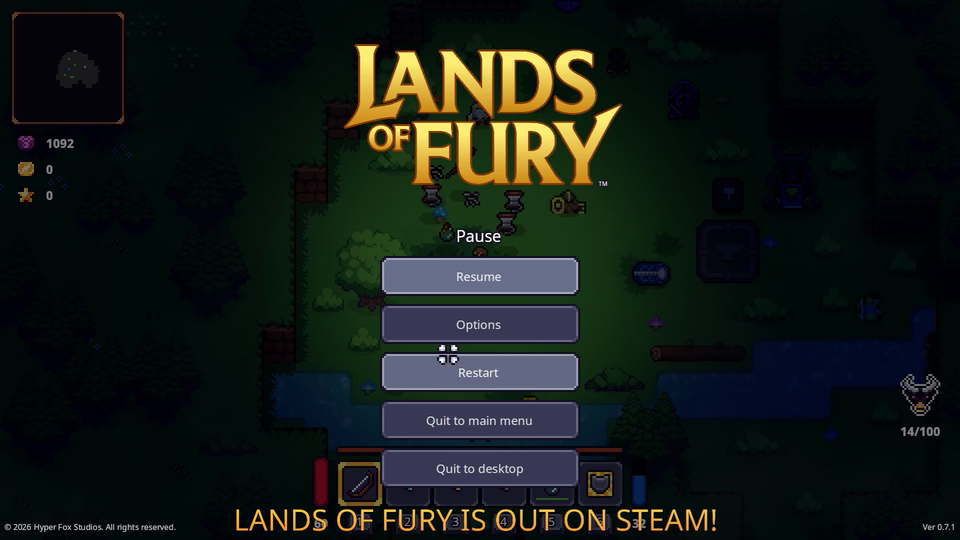
left_click(450, 369)
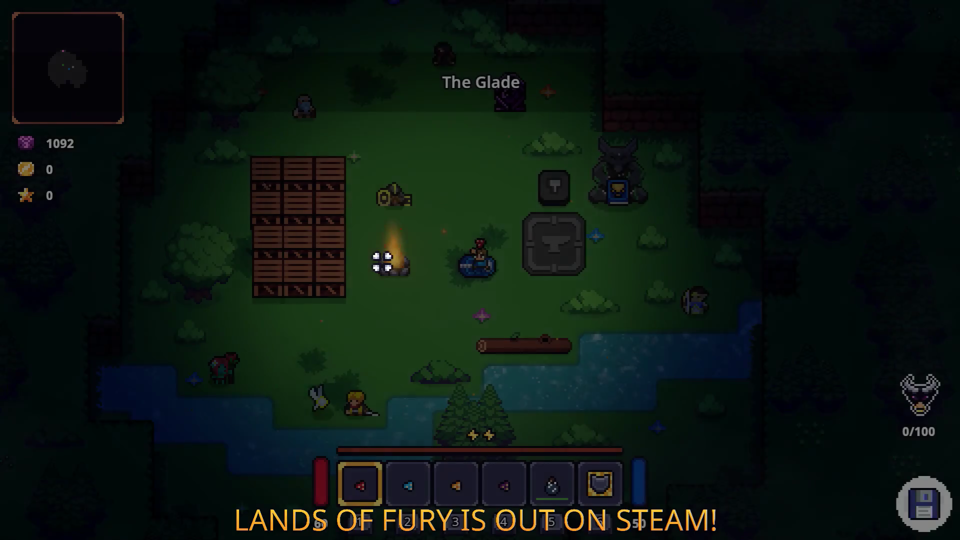
- Equip the Wooden Bow in slot 1 and shoot arrows at the rebuilt crate wall
key("Tab")
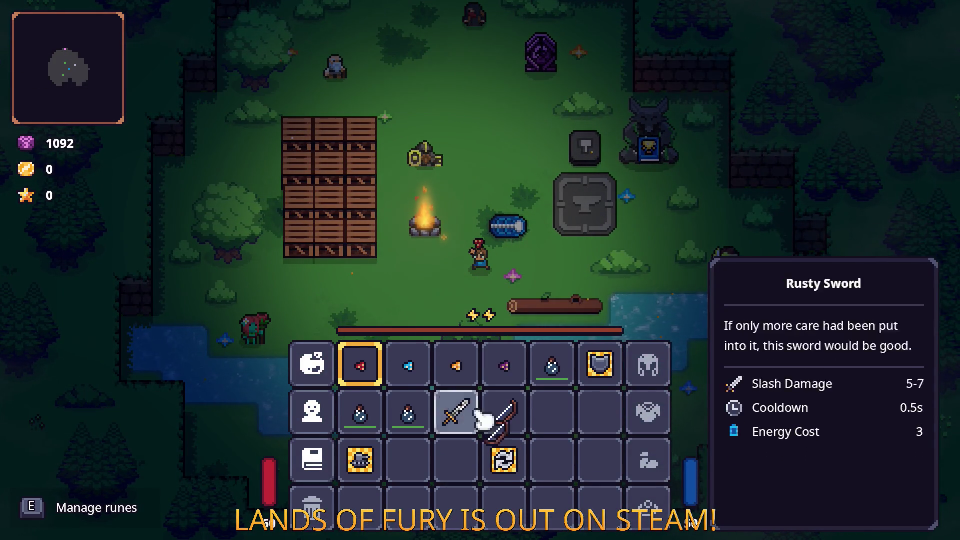
left_click_drag(489, 414, 360, 364)
key("Tab")
key("s")
key("a")
left_click(350, 230)
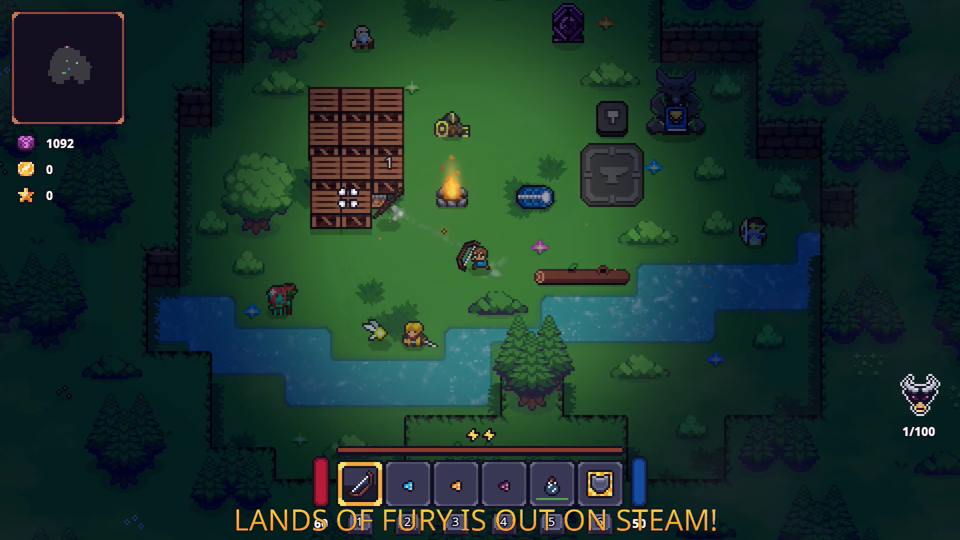
left_click(363, 175)
left_click(364, 175)
key("w")
key("a")
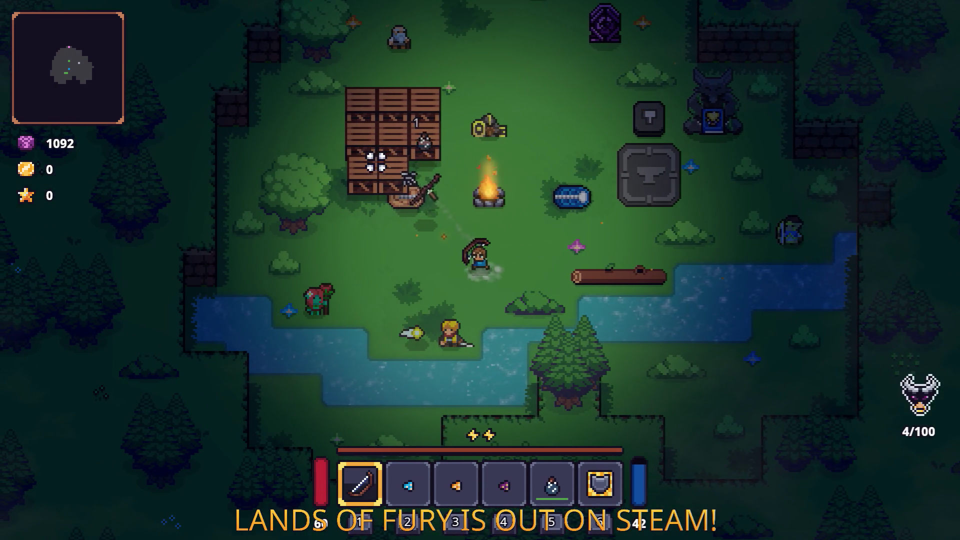
left_click(373, 172)
left_click(376, 168)
- Break the last crates with arrows, pick up the arrows and walk to the anvil
key("w")
left_click(379, 161)
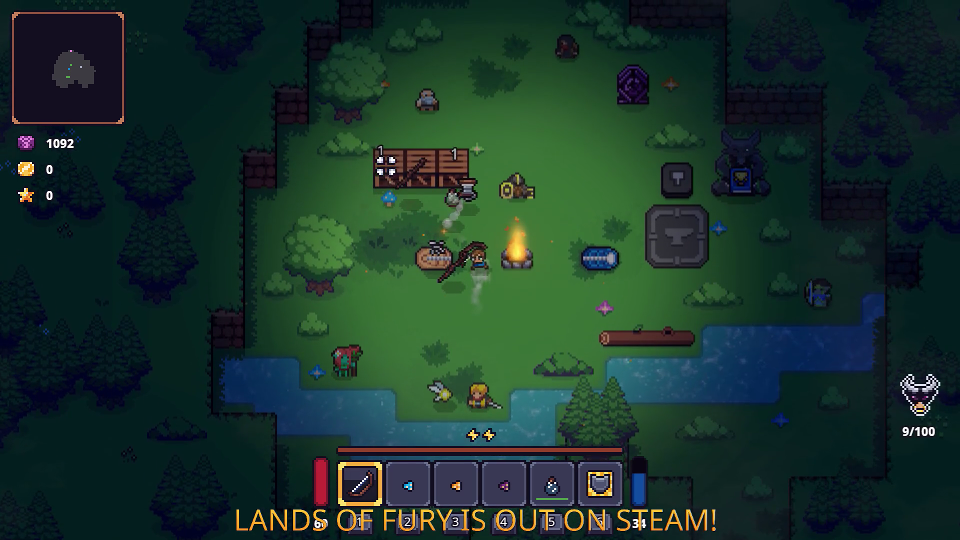
left_click(424, 155)
key("w")
left_click(424, 155)
left_click(344, 170)
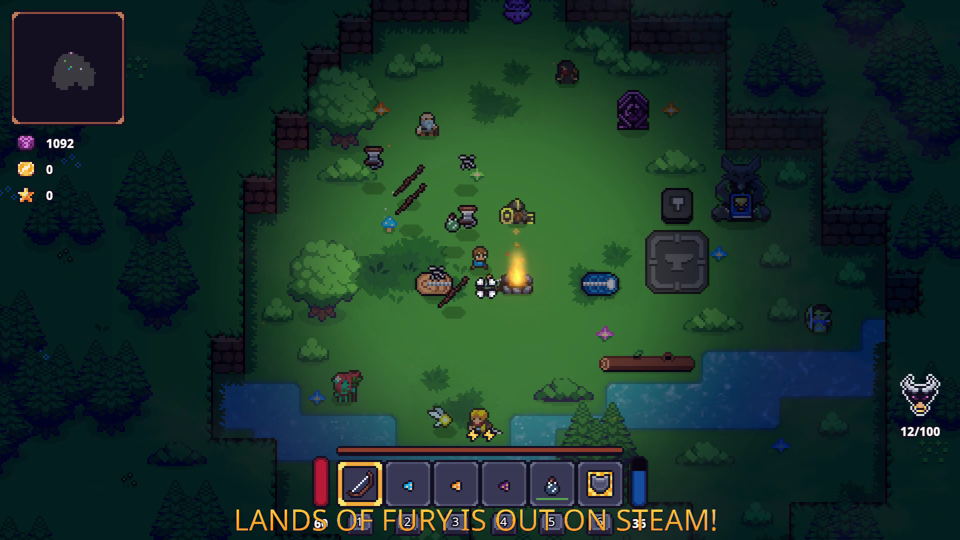
key("a")
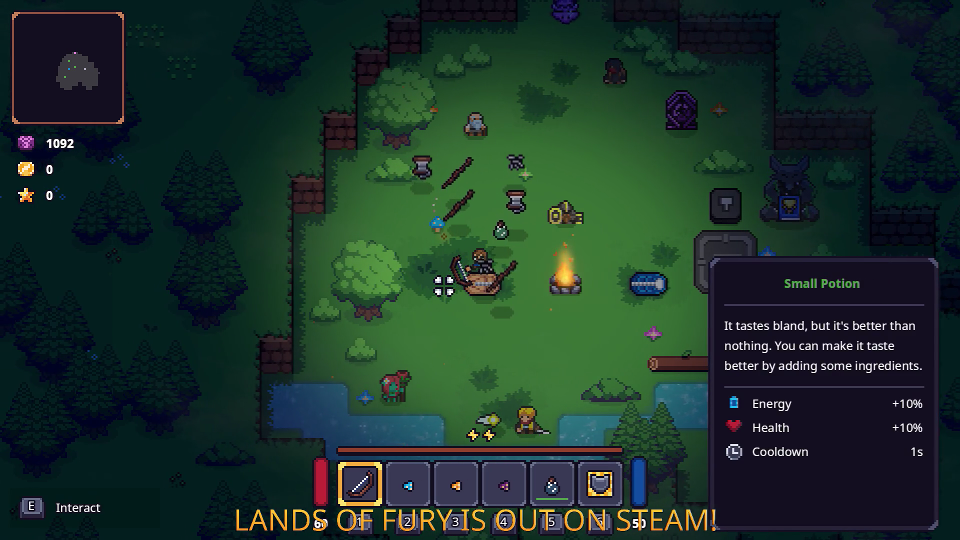
key("d")
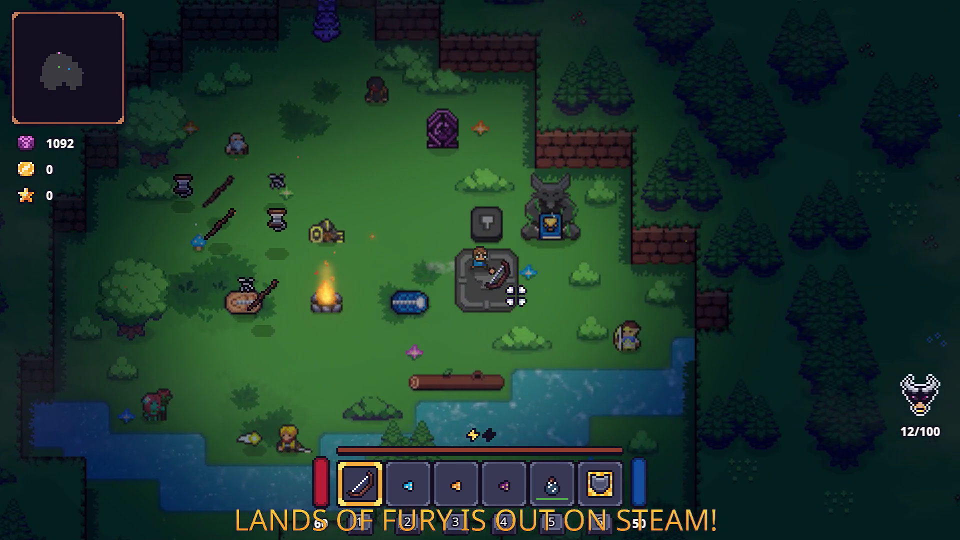
- Use two small potions at the anvil and collect the brewed potions
key("i")
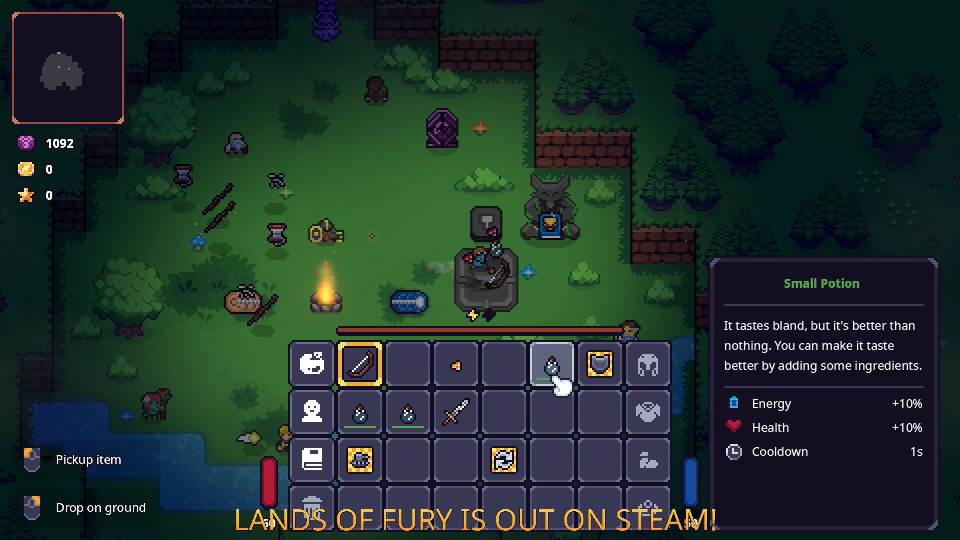
right_click(553, 367)
right_click(429, 413)
key("i")
key("w")
key("a")
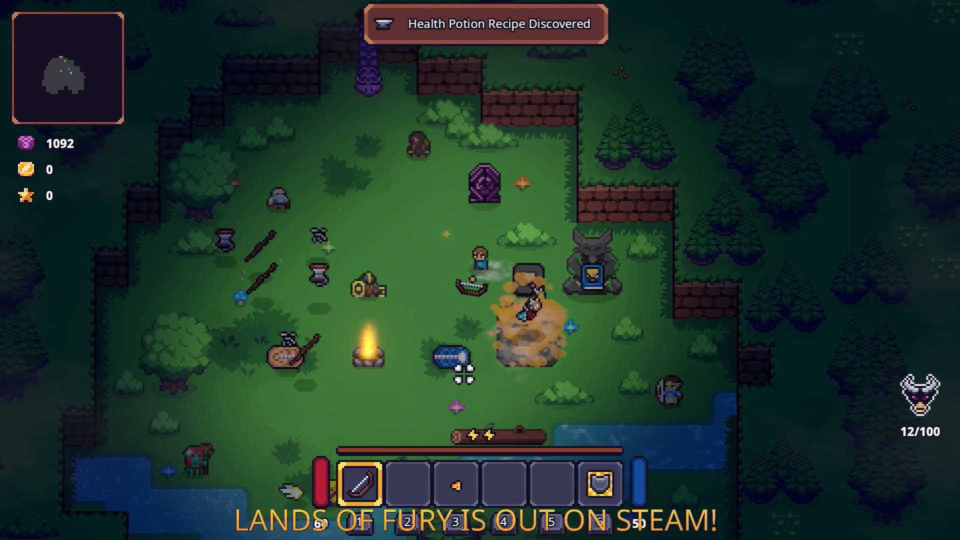
key("d")
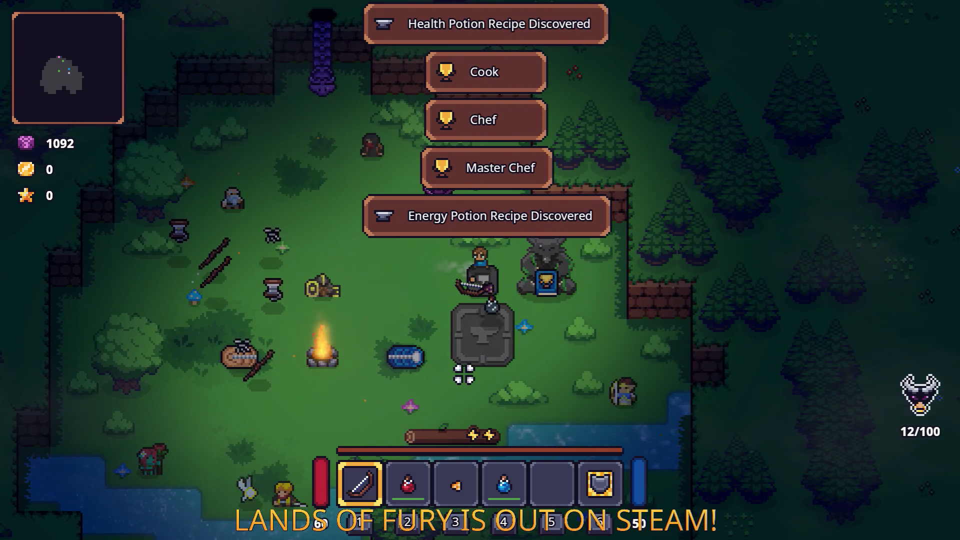
key("a")
key("s")
key("s")
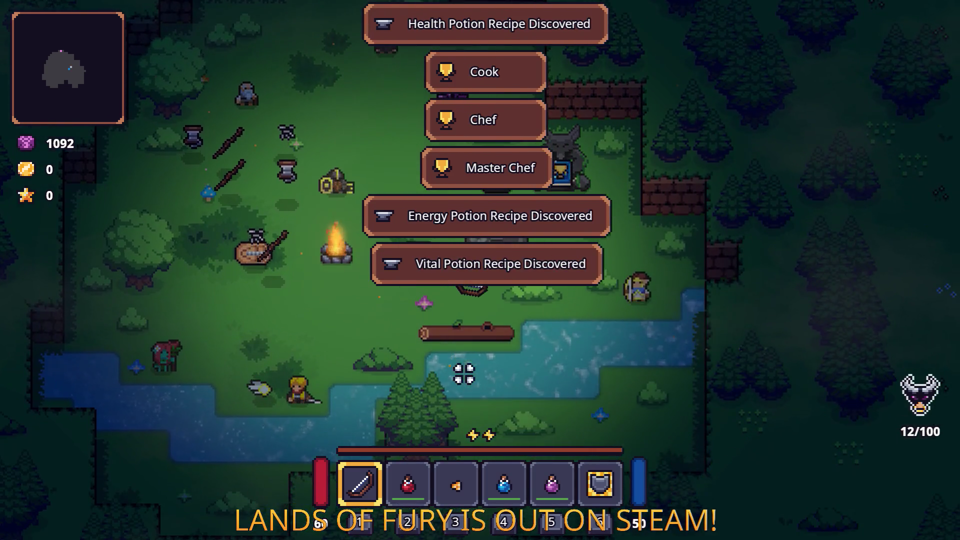
key("i")
key("i")
- Pause the game and quit back to the Godot editor
key("w")
key("a")
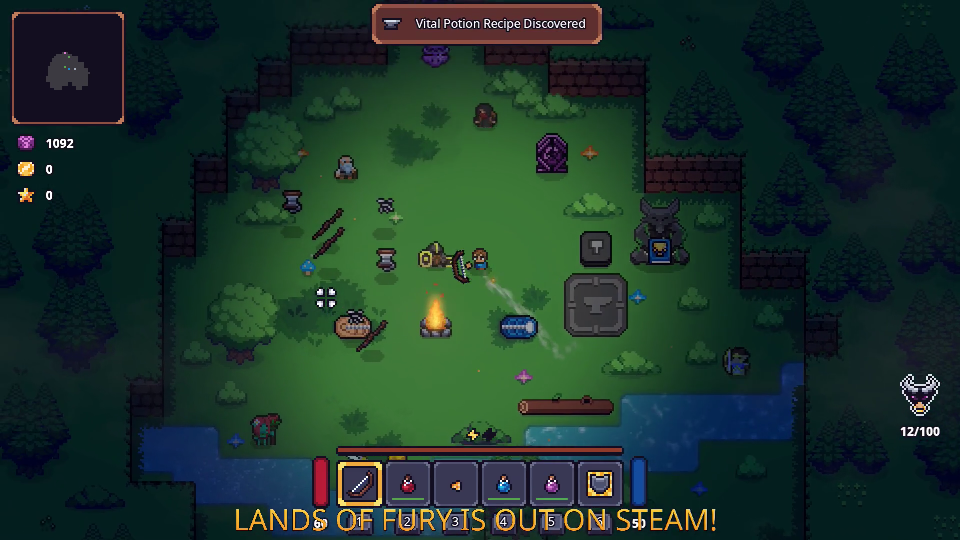
key("Escape")
left_click(490, 473)
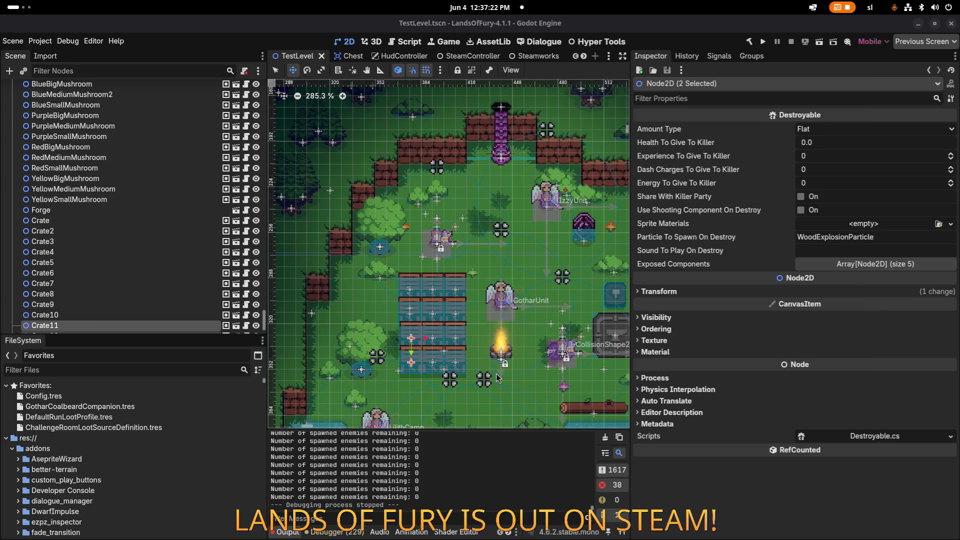
- Select Crate through Crate12 in the Scene dock and delete all twelve nodes
scroll(498, 379, "down", 1)
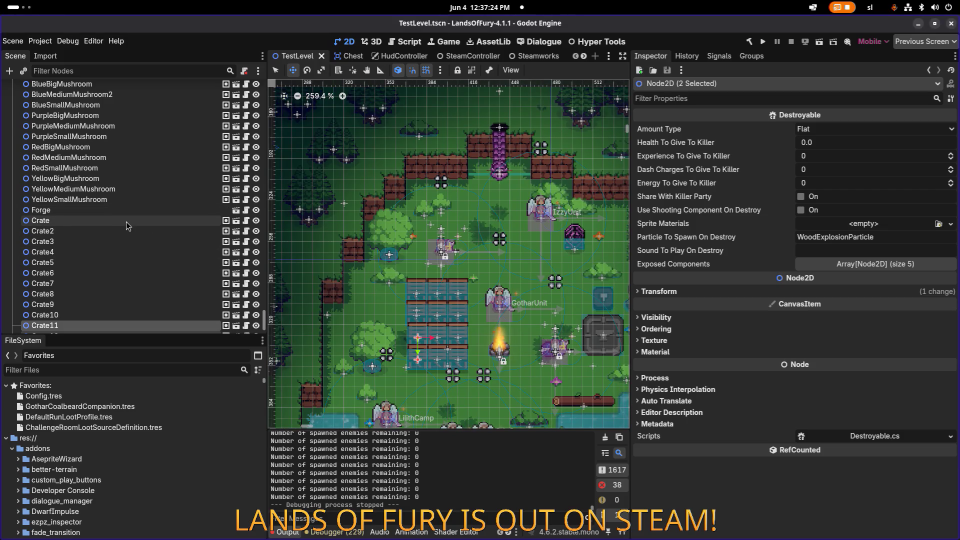
left_click(145, 223)
scroll(145, 226, "down", 2)
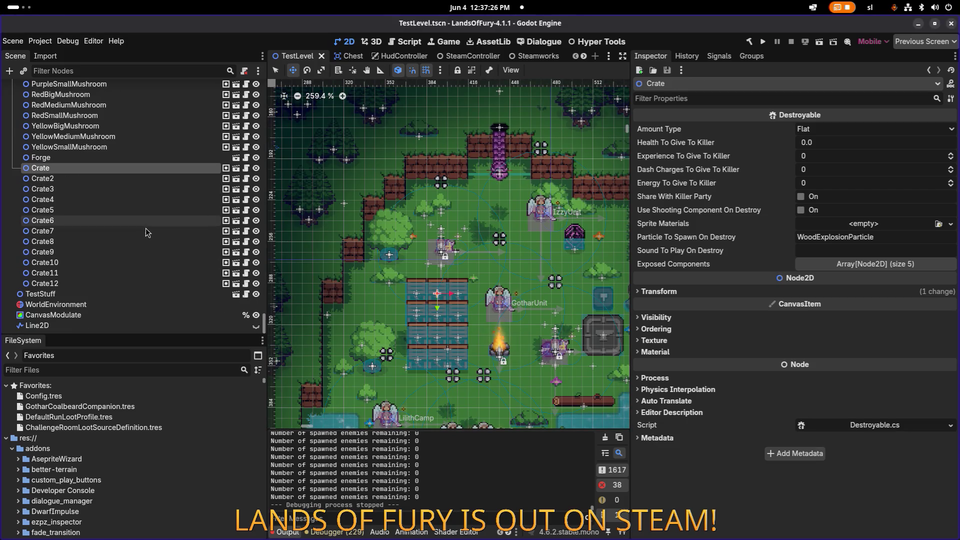
left_click(129, 282, "shift")
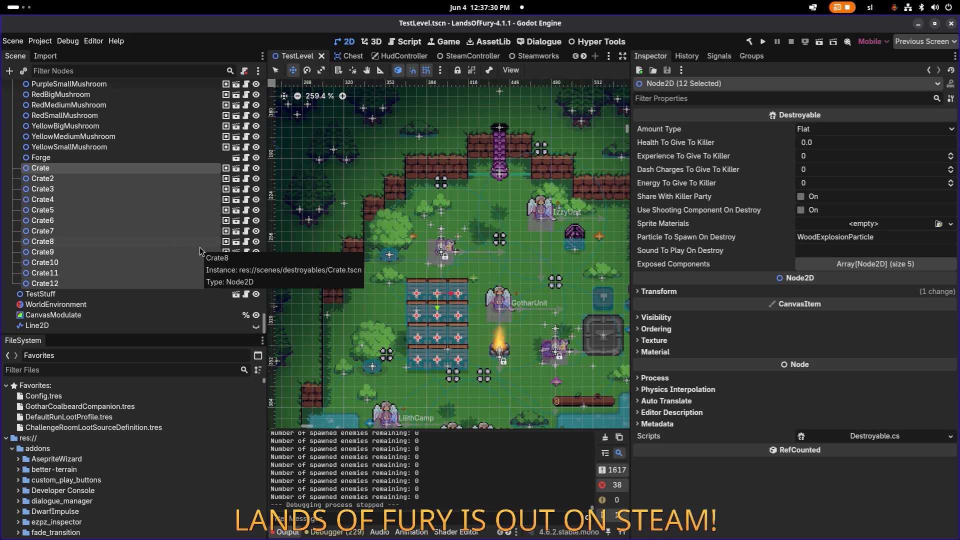
key("Delete")
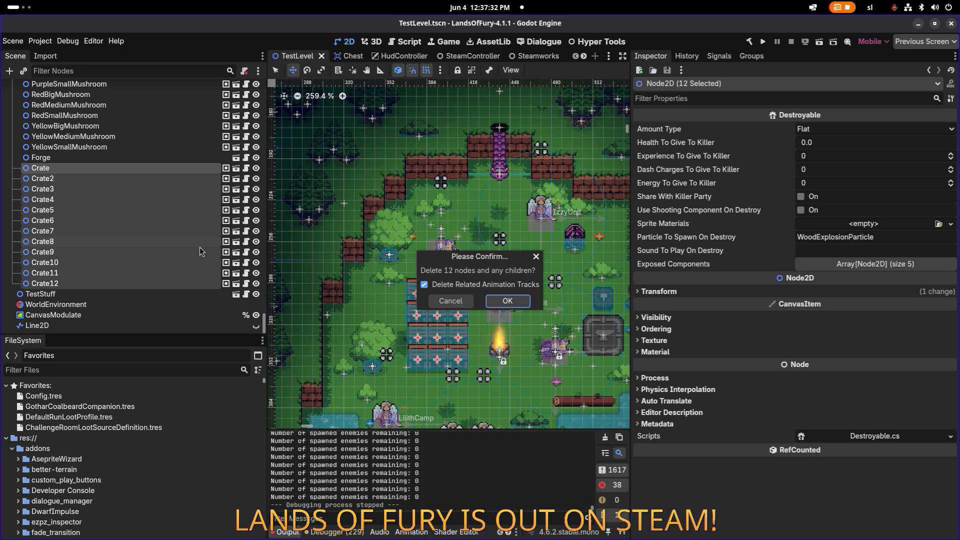
key("Return")
- Save TestLevel and inspect the BlueBigMushroom and BlueMediumMushroom nodes
key("ctrl+s")
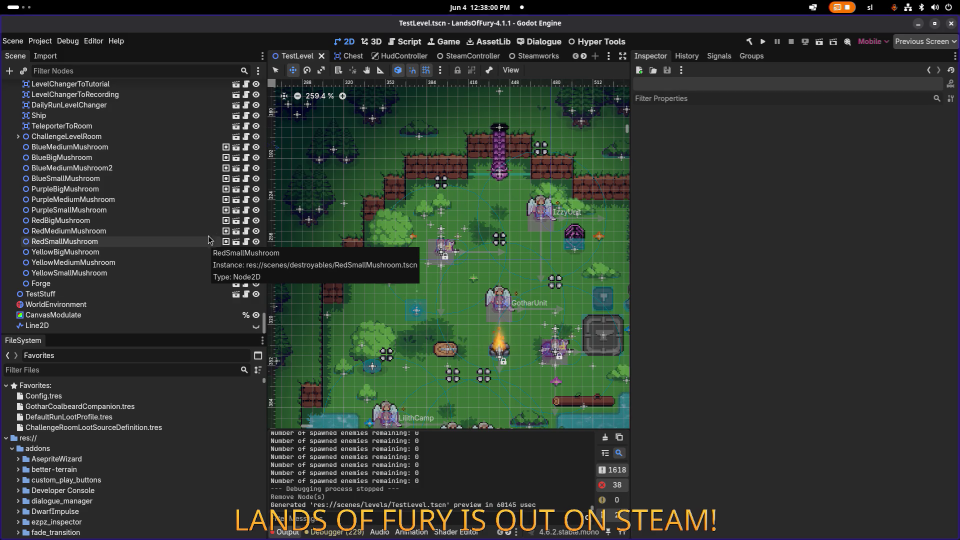
left_click(184, 156)
left_click(183, 146)
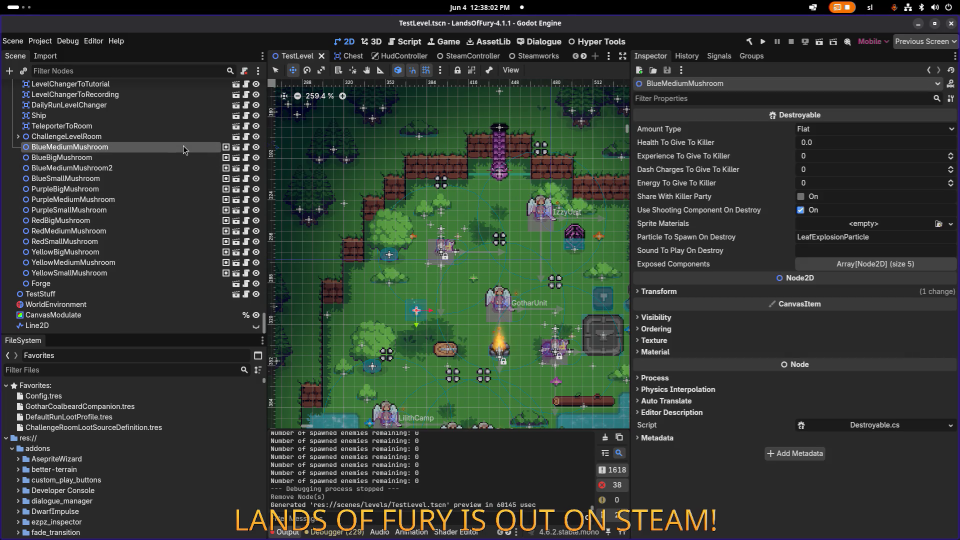
- Compare BlueMediumMushroom2 with BlueMediumMushroom and filter the FileSystem by 'mushroom'
left_click(146, 170)
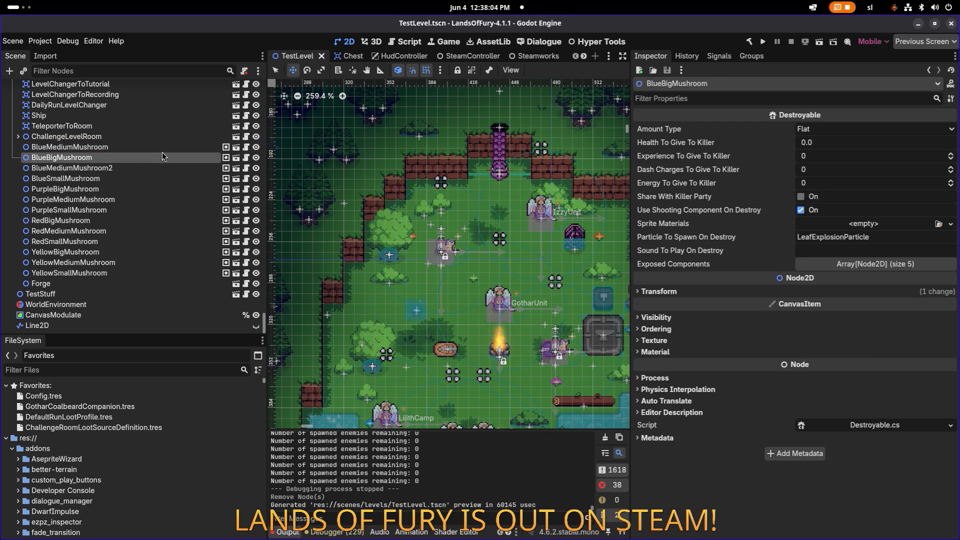
left_click(162, 147)
scroll(417, 249, "right", 3)
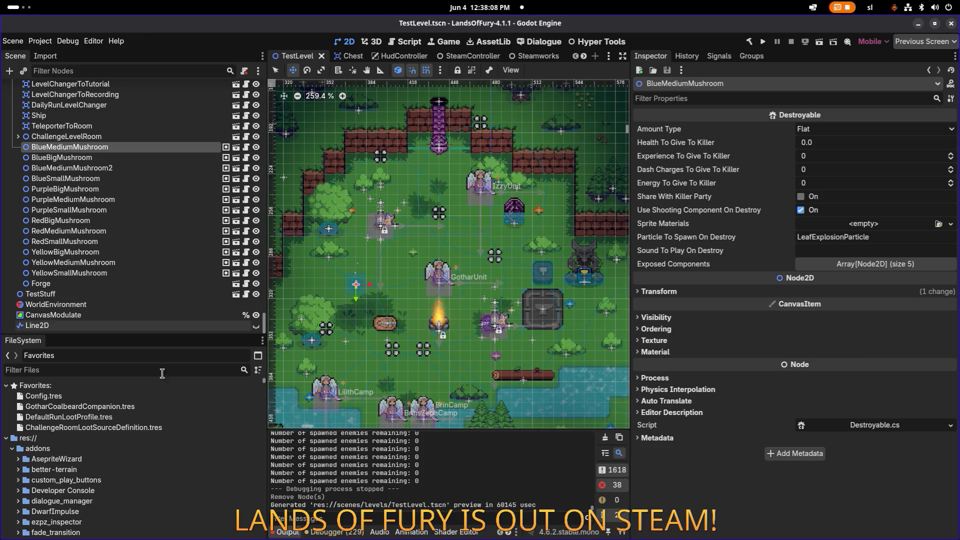
left_click(142, 369)
type("mushroom")
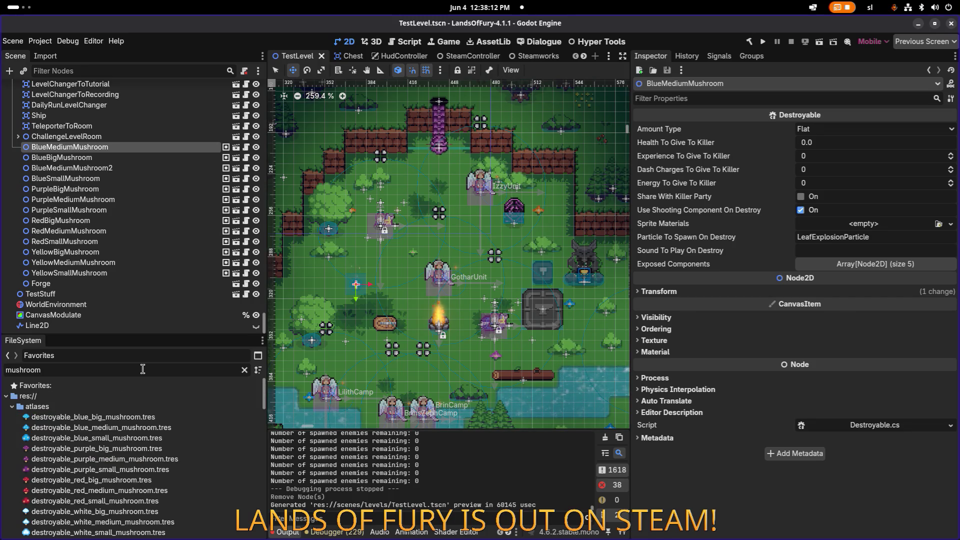
scroll(135, 450, "down", 5)
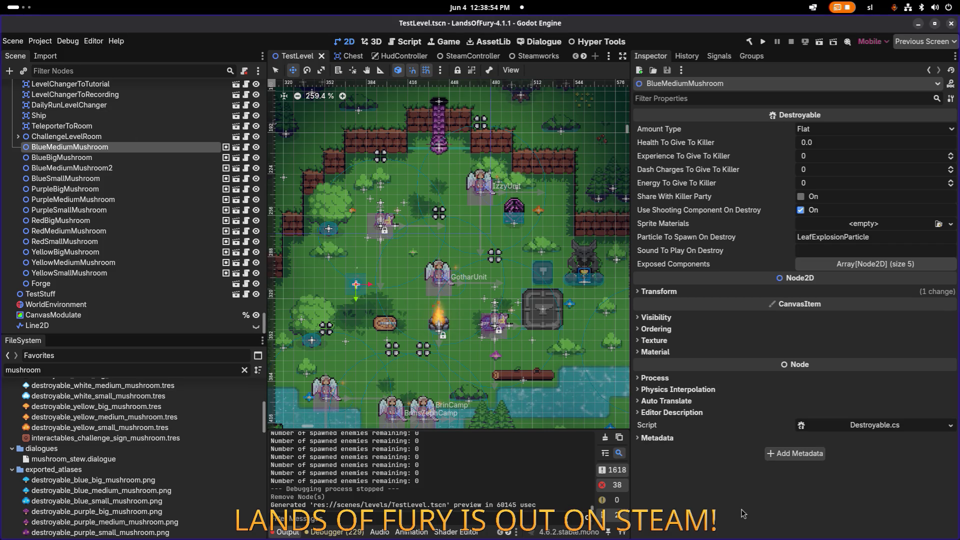
- Browse the blue and red mushroom scene files and open RedSmallMushroom.tscn
left_click(136, 168)
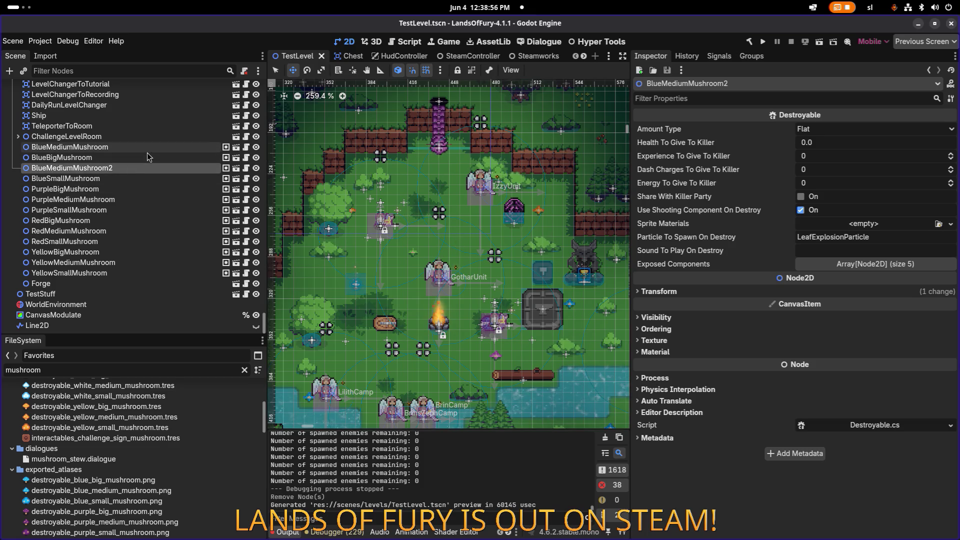
left_click(147, 149)
scroll(453, 211, "down", 3)
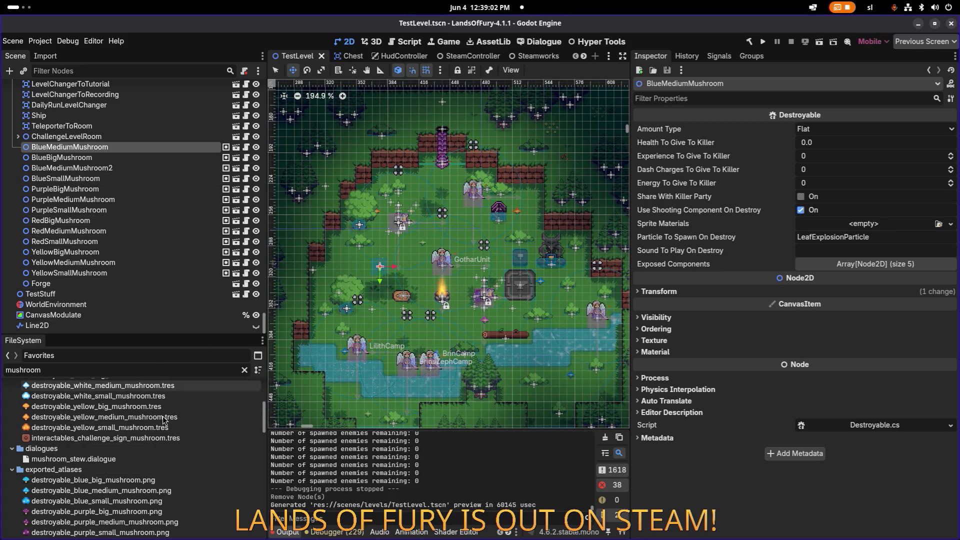
scroll(166, 421, "down", 6)
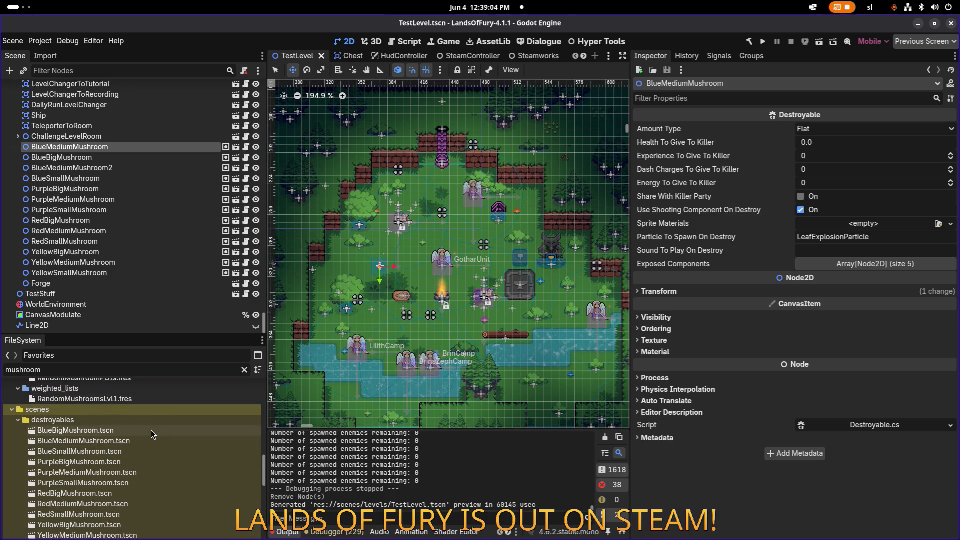
left_click(150, 441)
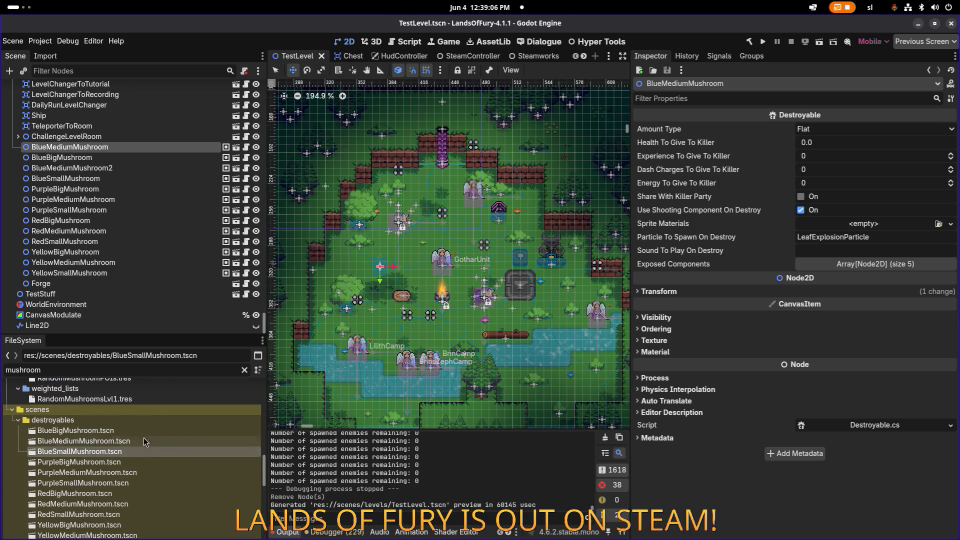
left_click(142, 451)
scroll(140, 465, "down", 2)
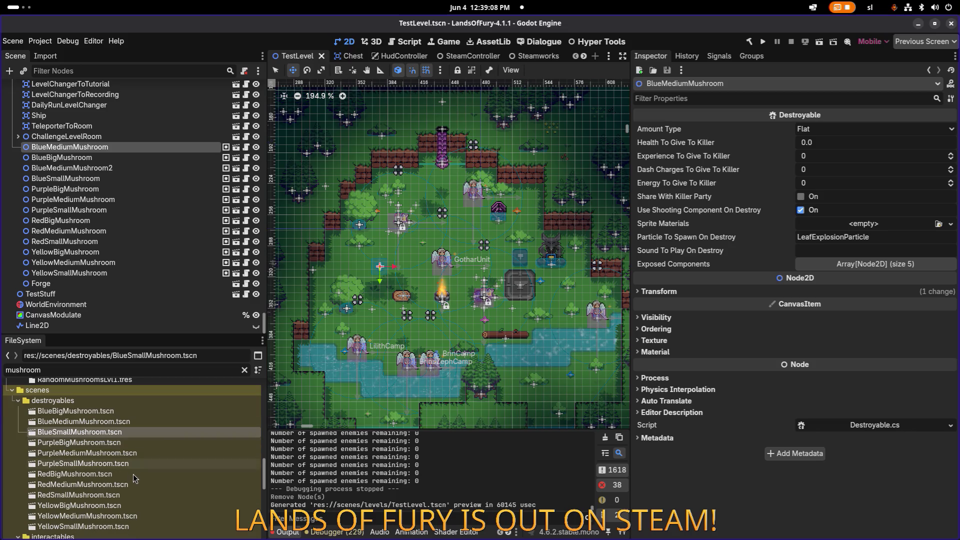
left_click(126, 474)
left_click(124, 495)
double_click(124, 494)
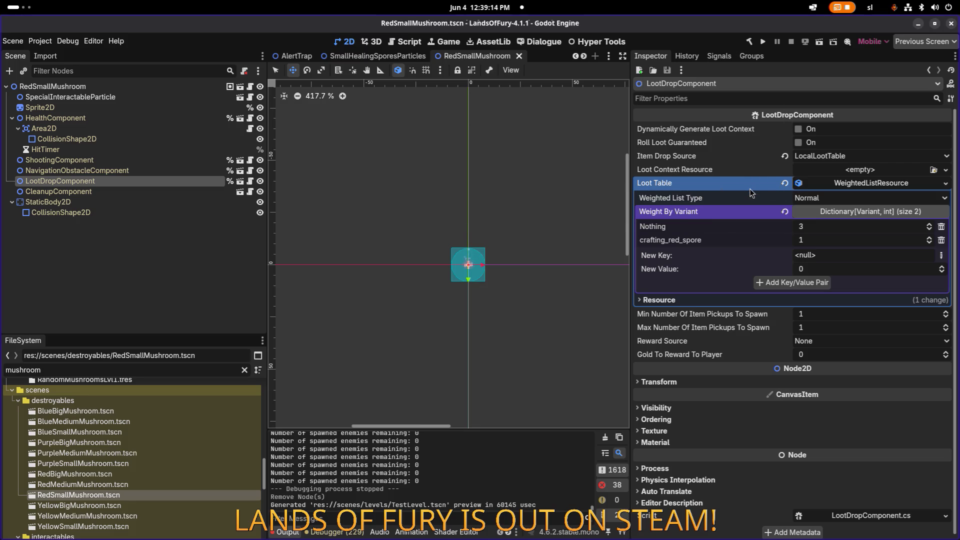
- Inspect the Loot Table resource options and copy its value
left_click(864, 187)
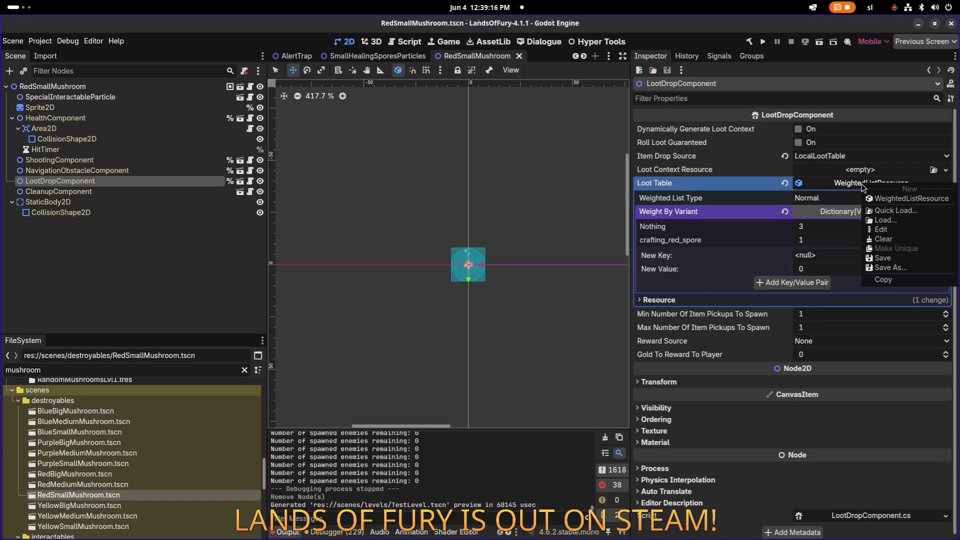
left_click(622, 309)
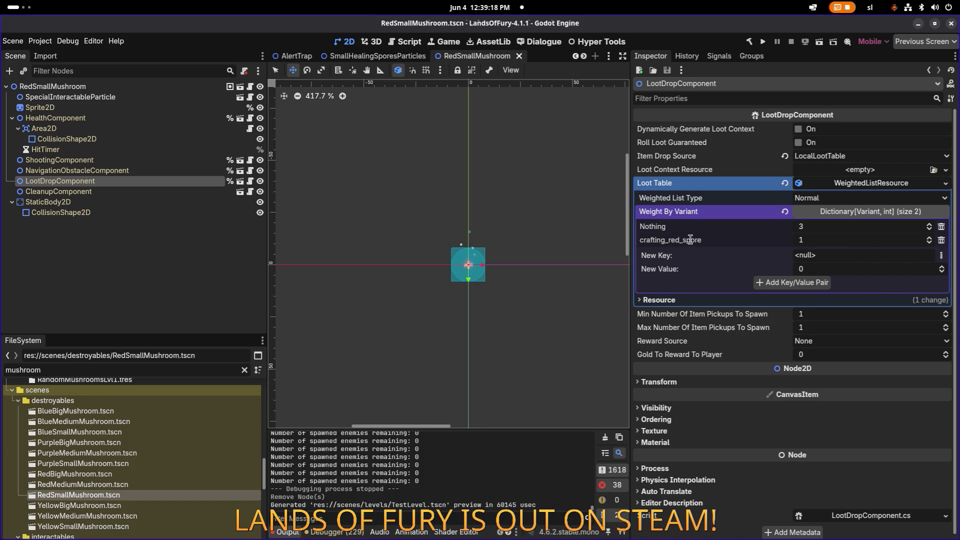
right_click(767, 184)
left_click(820, 193)
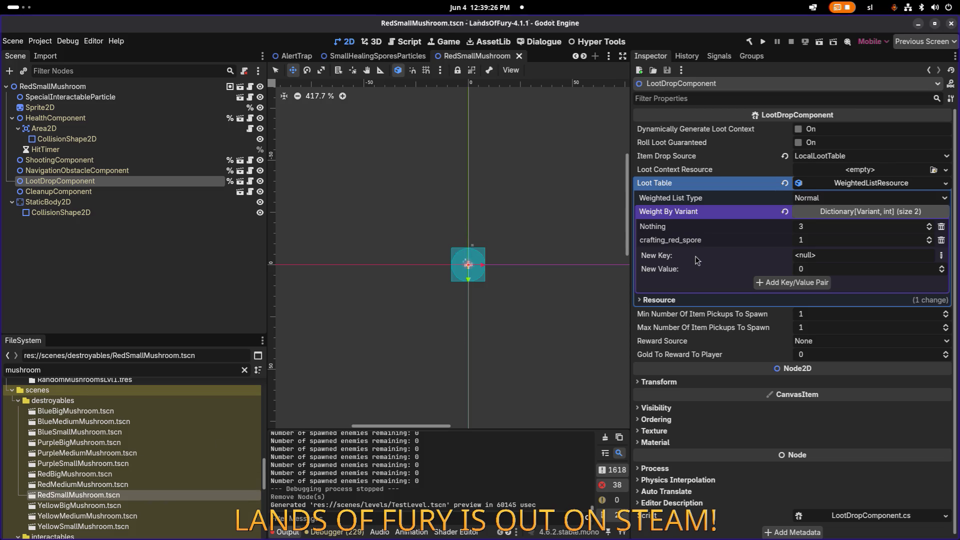
- Set the Nothing weight to 5, then to 7, saving RedSmallMushroom each time
left_click(827, 226)
type("5")
key("Return")
key("ctrl+s")
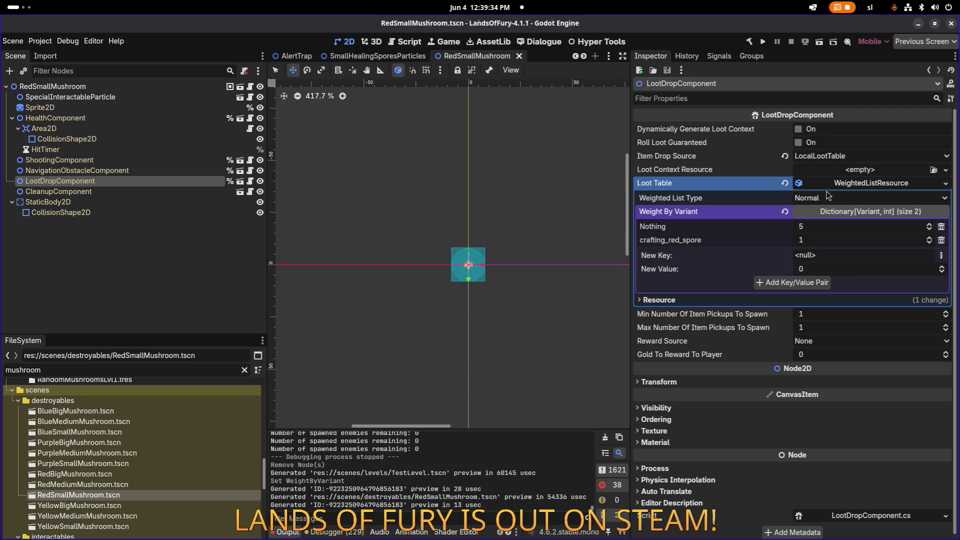
left_click(820, 228)
type("7")
key("Return")
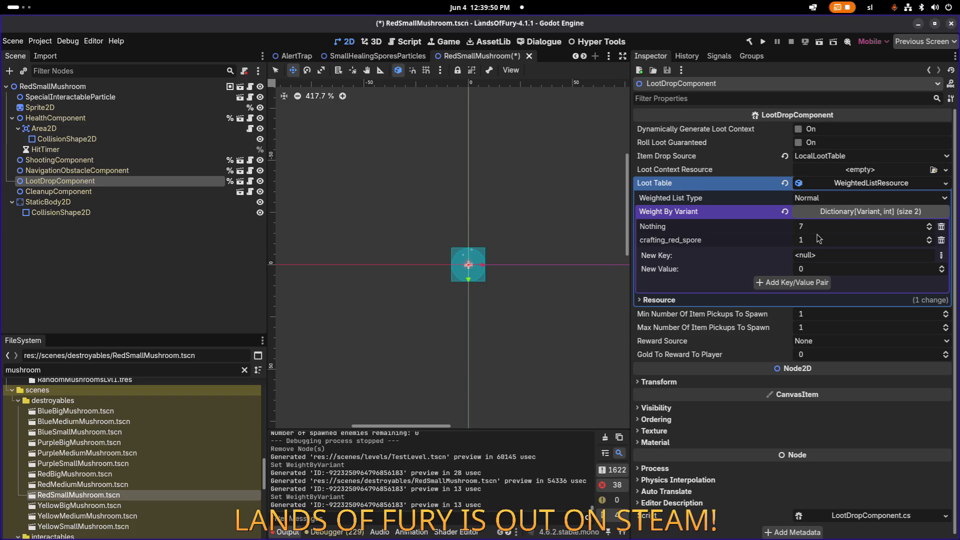
key("ctrl+s")
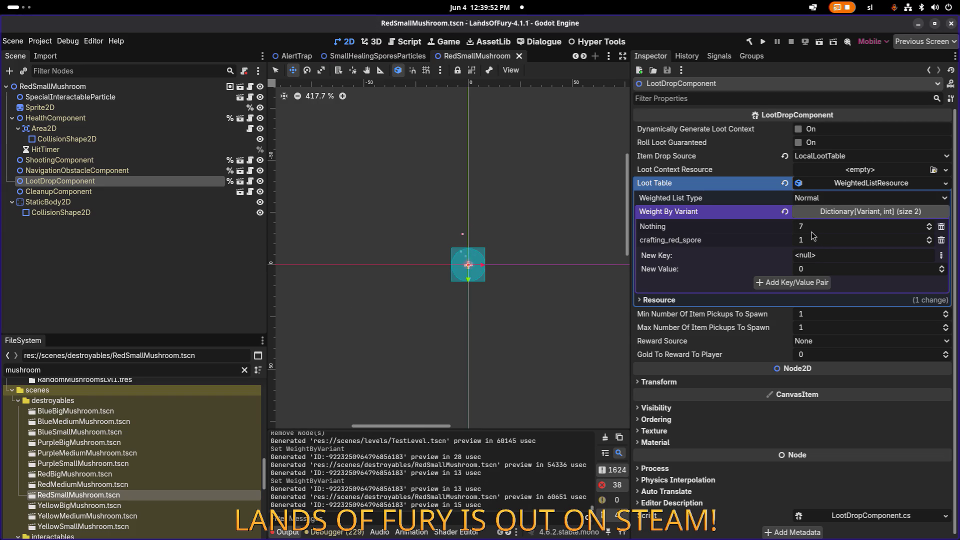
- Check the context options for the Weight By Variant and Loot Table properties
right_click(719, 212)
left_click(759, 220)
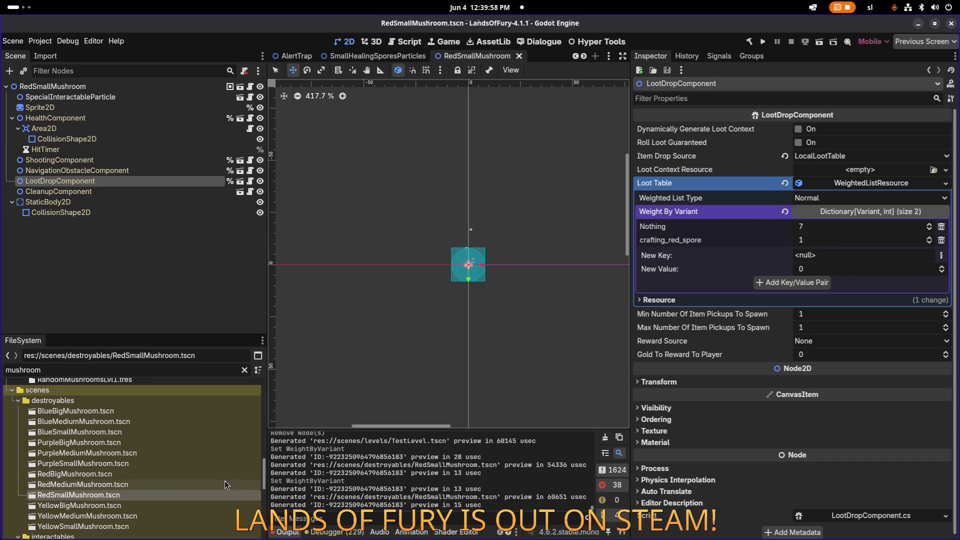
right_click(671, 183)
- In RedMediumMushroom.tscn, set LootDropComponent's drop source to LocalLootTable and paste the copied loot table
double_click(182, 485)
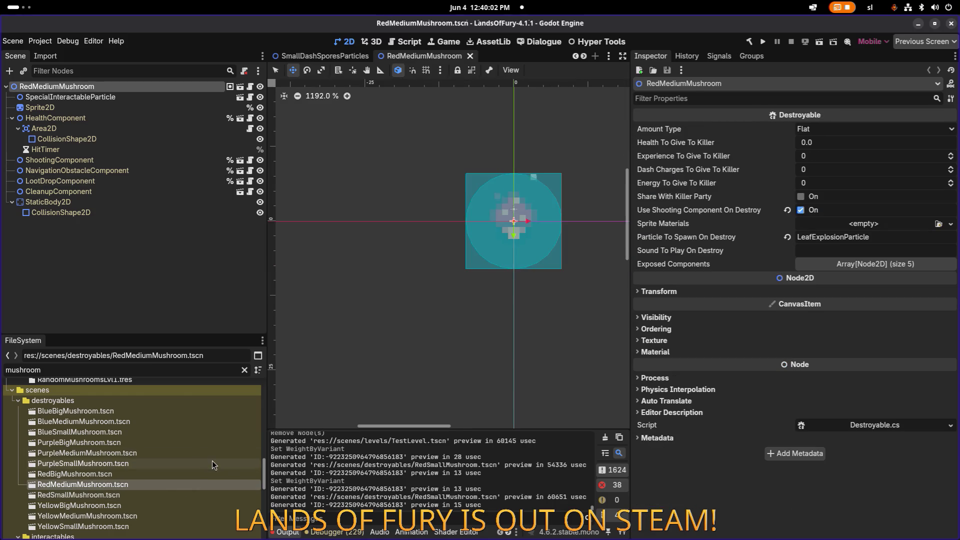
left_click(167, 161)
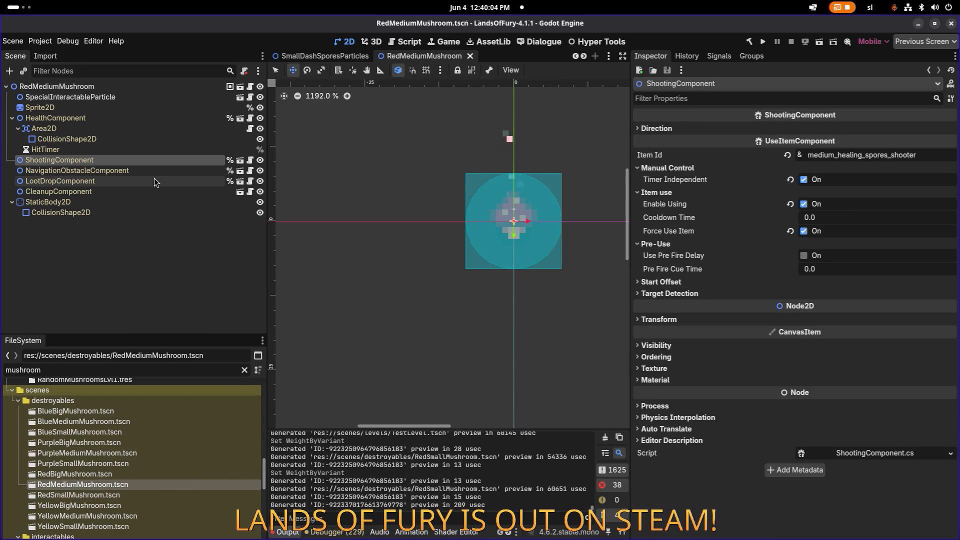
left_click(145, 181)
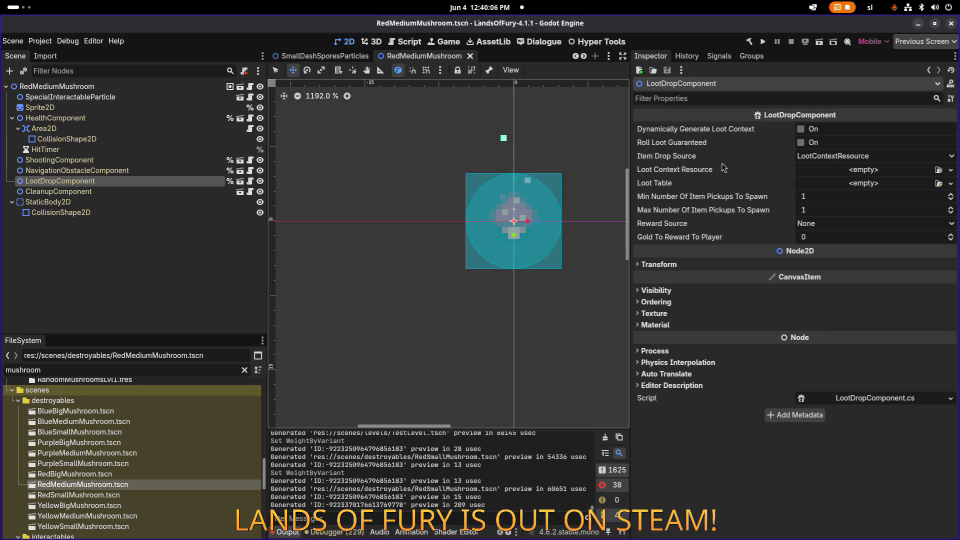
left_click(805, 156)
left_click(840, 202)
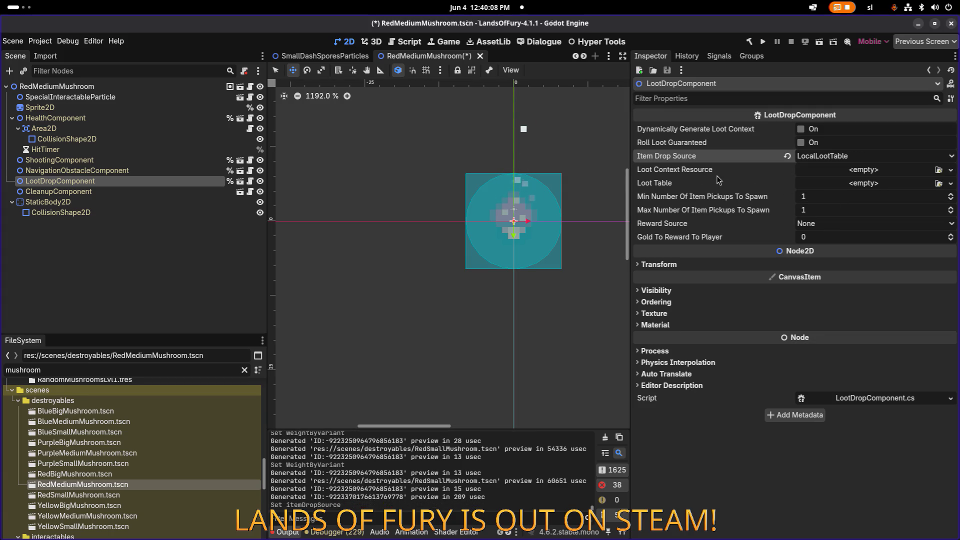
right_click(683, 183)
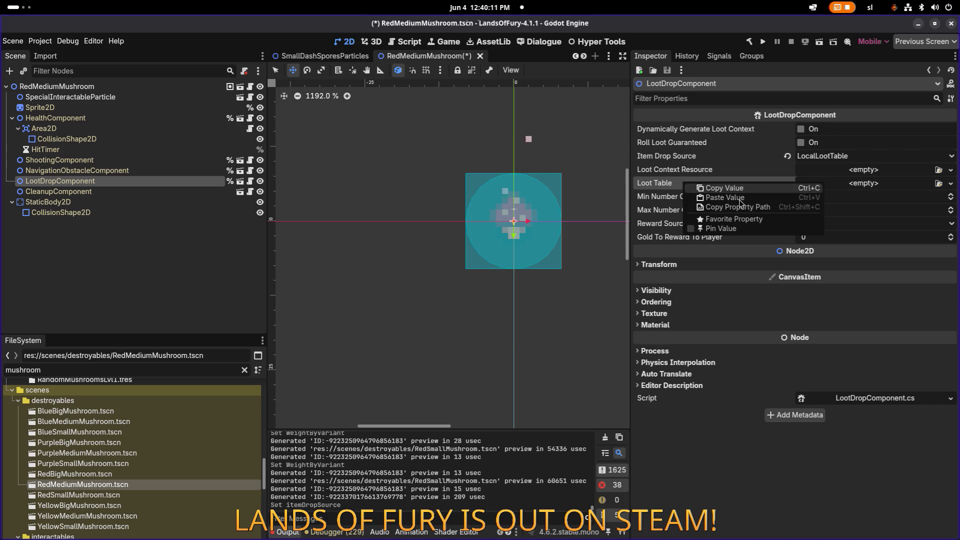
left_click(876, 184)
- Change the Nothing weight to 4, save the scene, and open RedBigMushroom.tscn
left_click(901, 245)
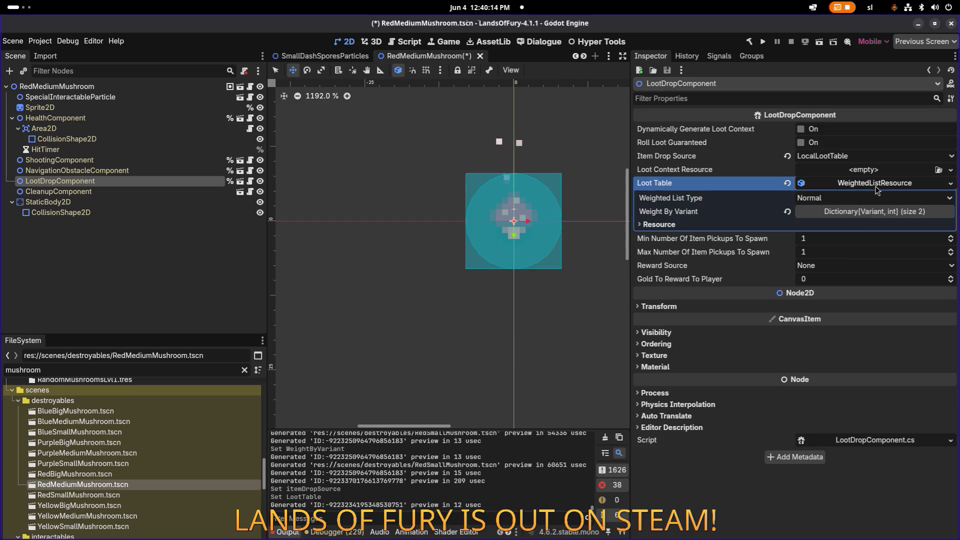
left_click(867, 212)
left_click(869, 211)
left_click(867, 212)
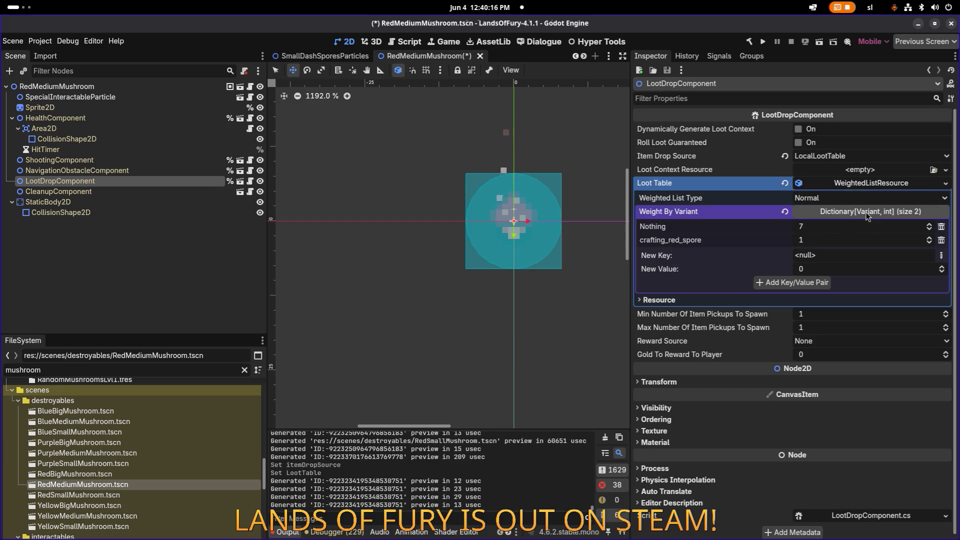
left_click(834, 226)
type("4")
key("Return")
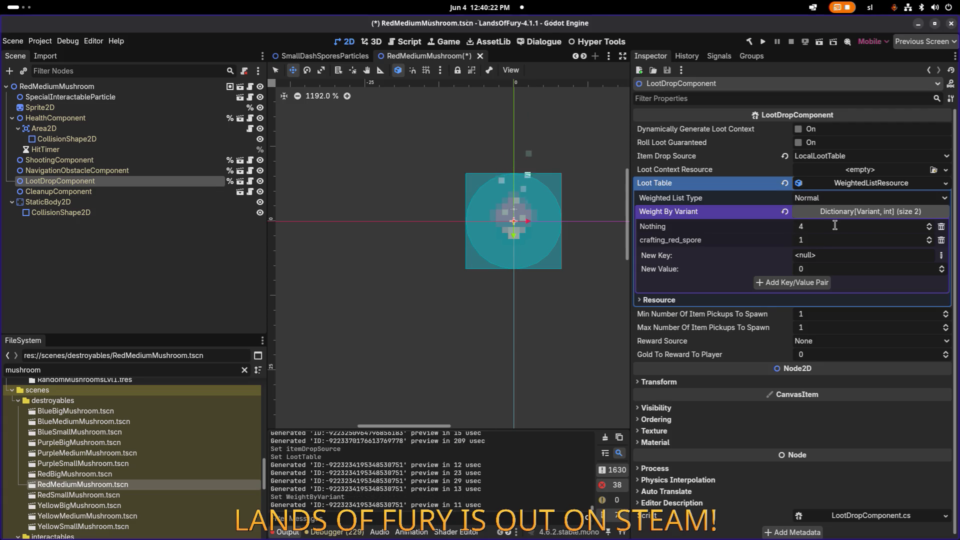
key("ctrl+s")
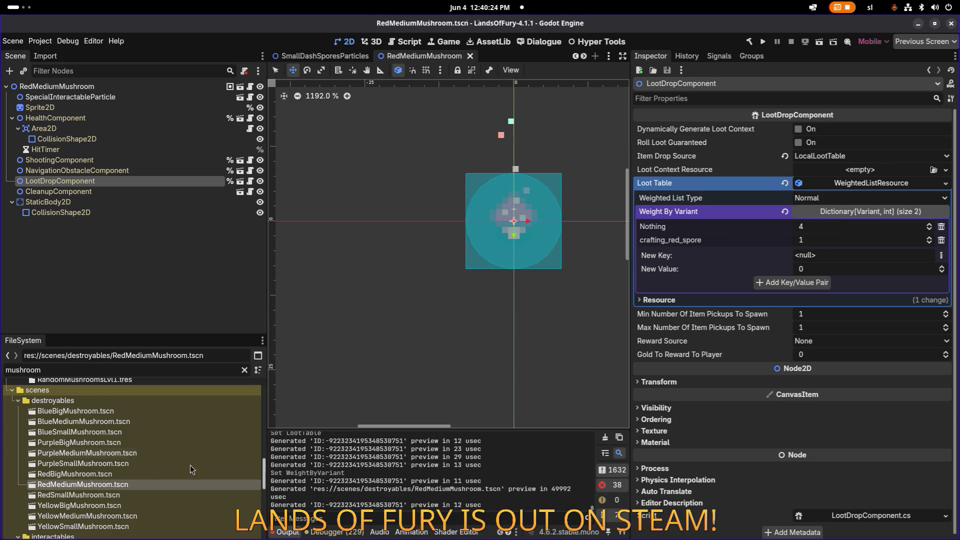
left_click(143, 475)
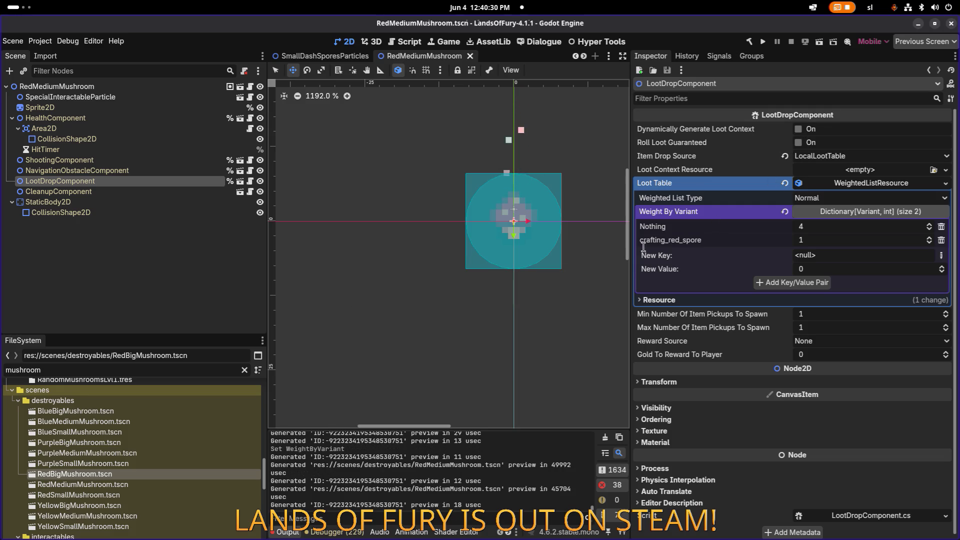
double_click(125, 476)
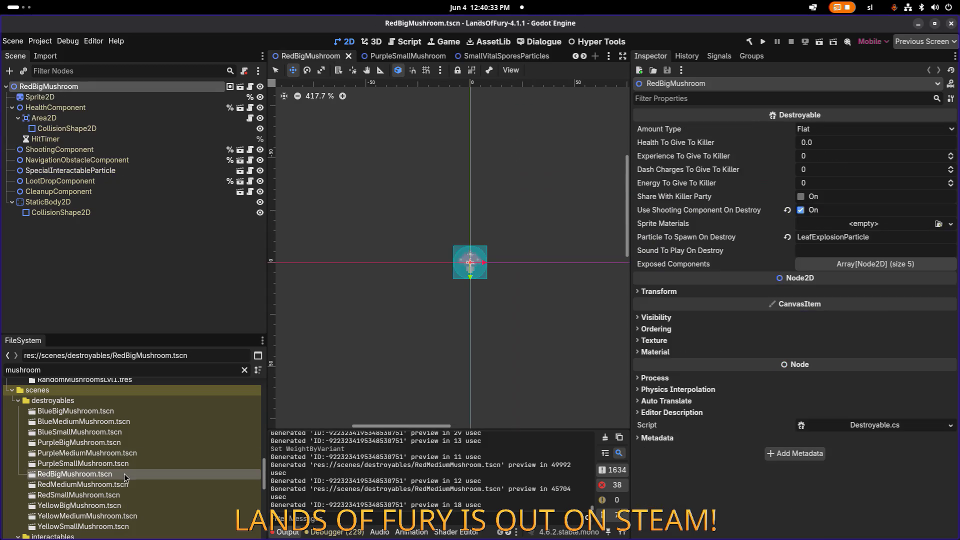
- Paste a unique copy of the loot table into LootDropComponent and set the drop source to LocalLootTable
left_click(187, 172)
left_click(191, 181)
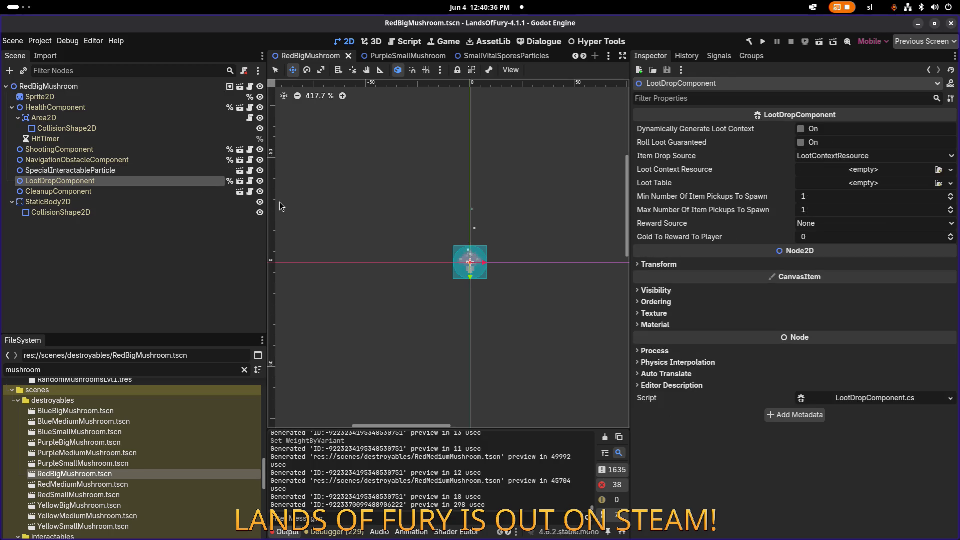
right_click(679, 186)
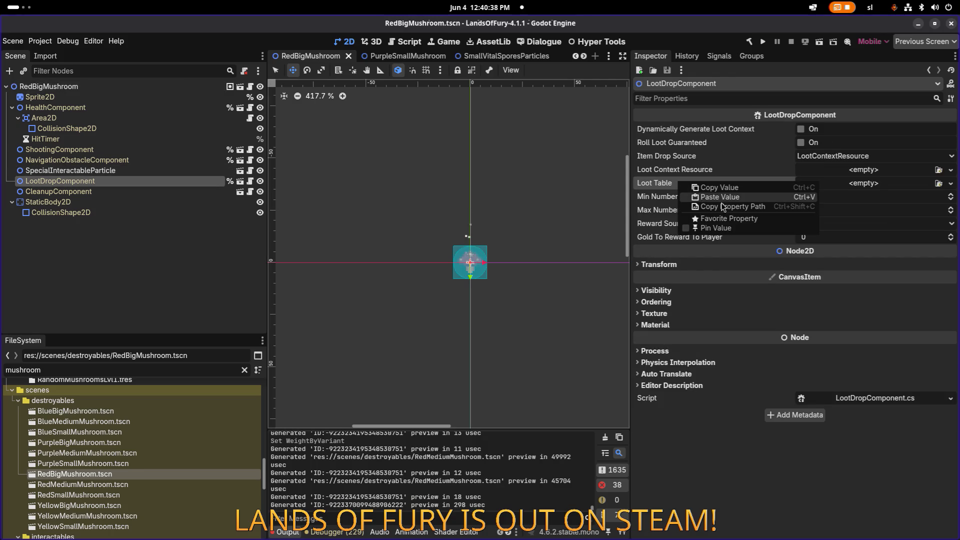
left_click(859, 186)
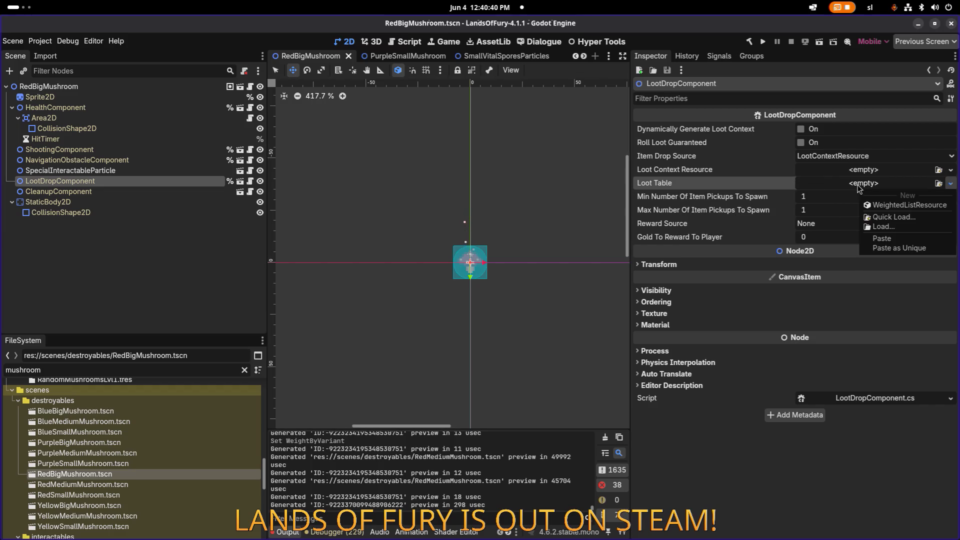
left_click(890, 249)
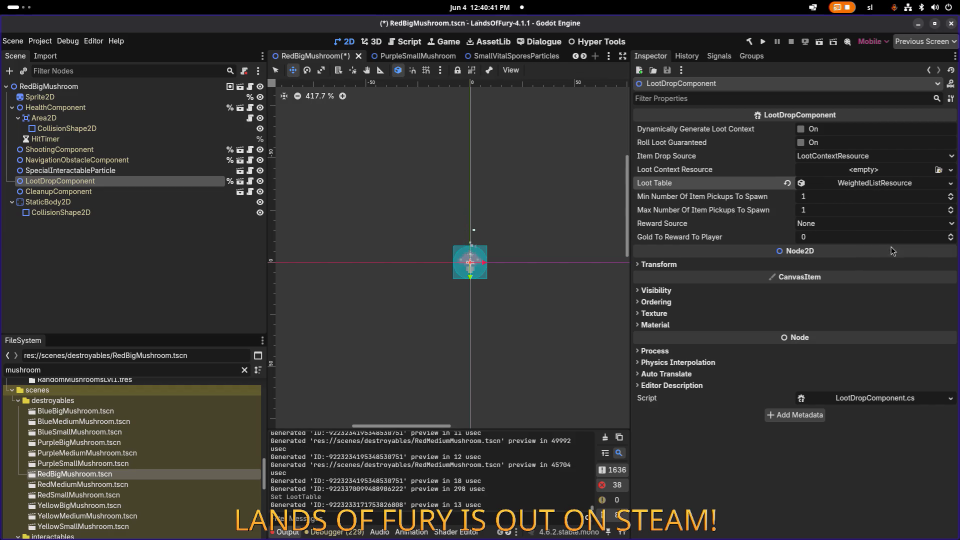
left_click(838, 157)
left_click(848, 197)
- Delete the Nothing entry so only crafting_red_spore remains, save, and open PurpleSmallMushroom.tscn
left_click(881, 184)
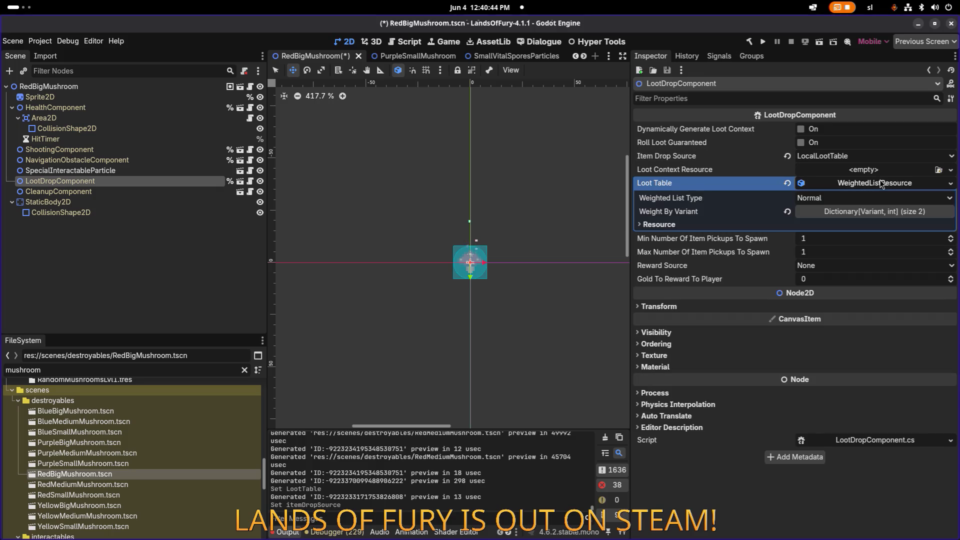
left_click(879, 212)
left_click(850, 226)
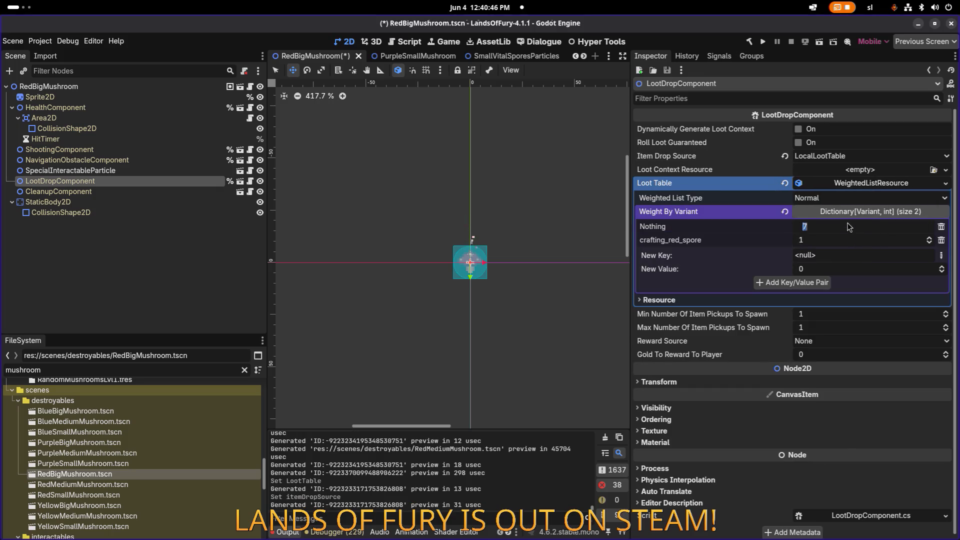
left_click(943, 228)
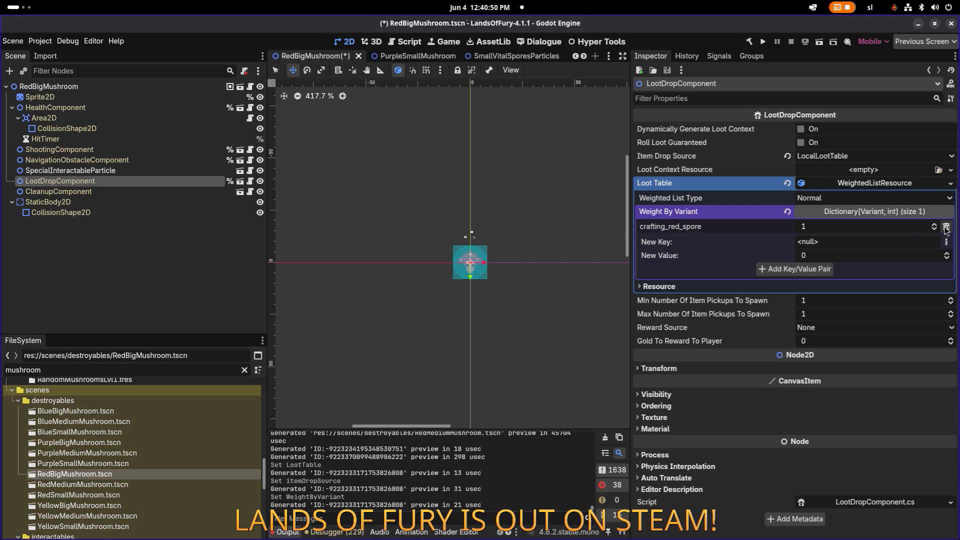
key("ctrl+s")
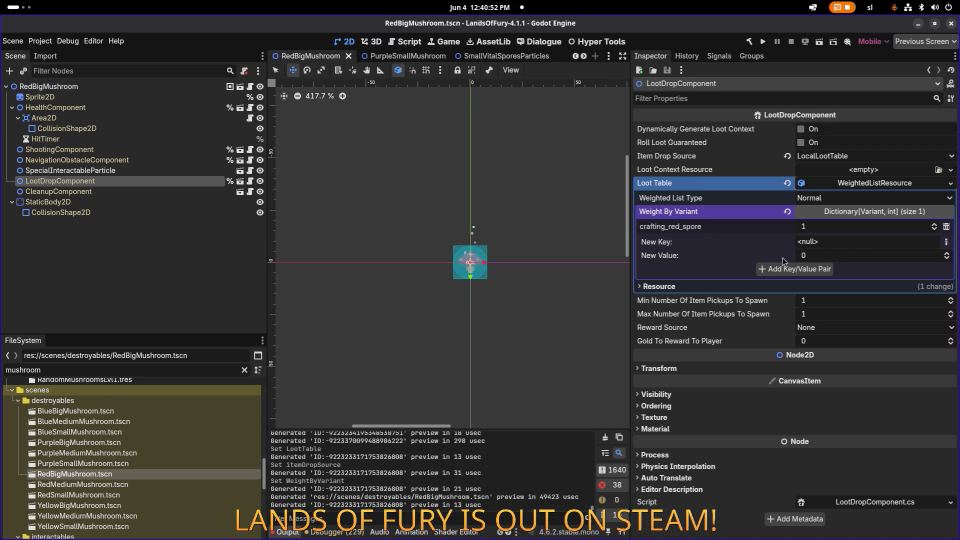
scroll(455, 328, "up", 1)
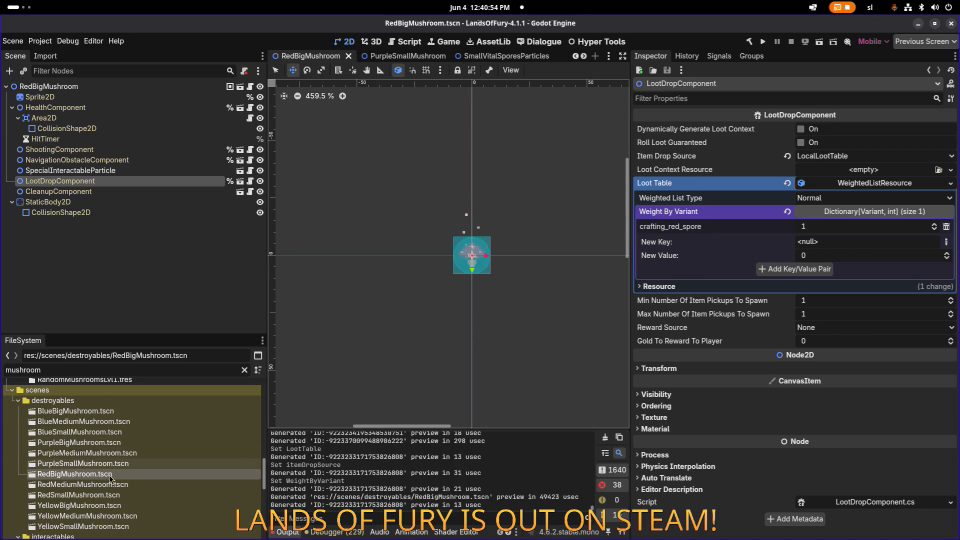
double_click(107, 464)
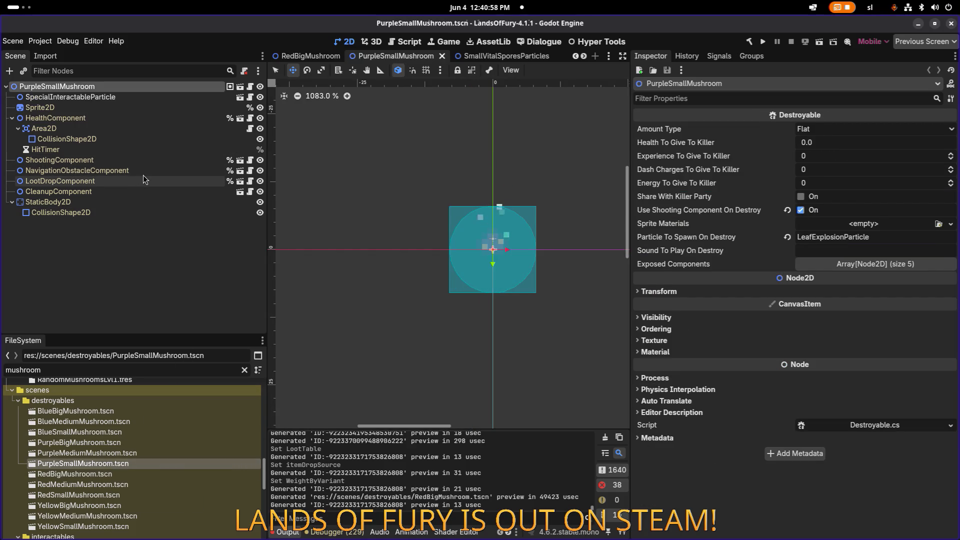
- Set LootDropComponent's drop source to LocalLootTable and paste a unique copy of the loot table
left_click(144, 171)
left_click(141, 180)
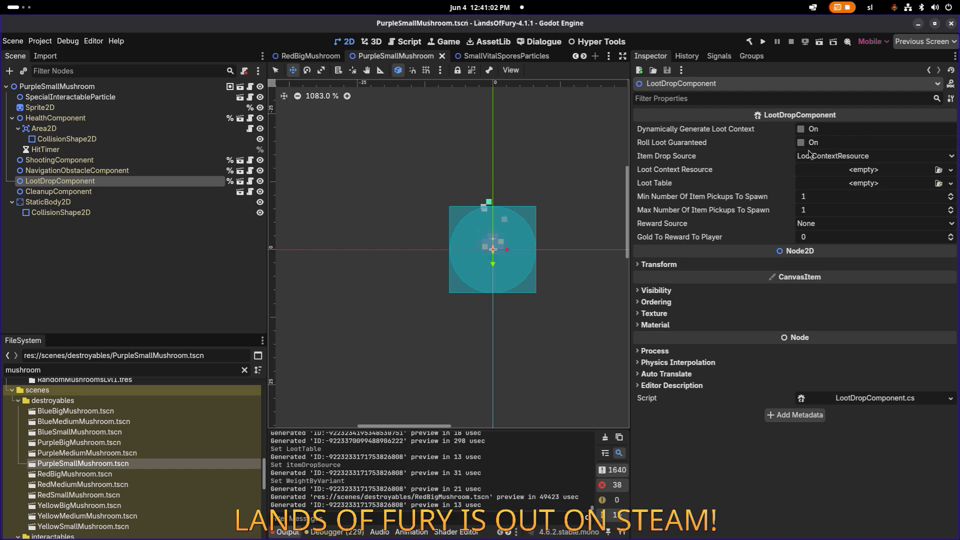
left_click(832, 156)
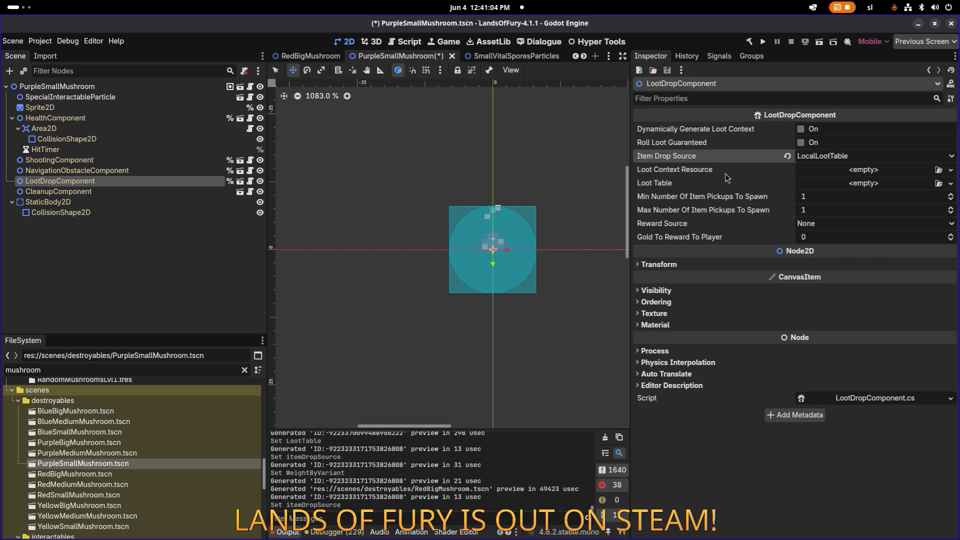
left_click(860, 181)
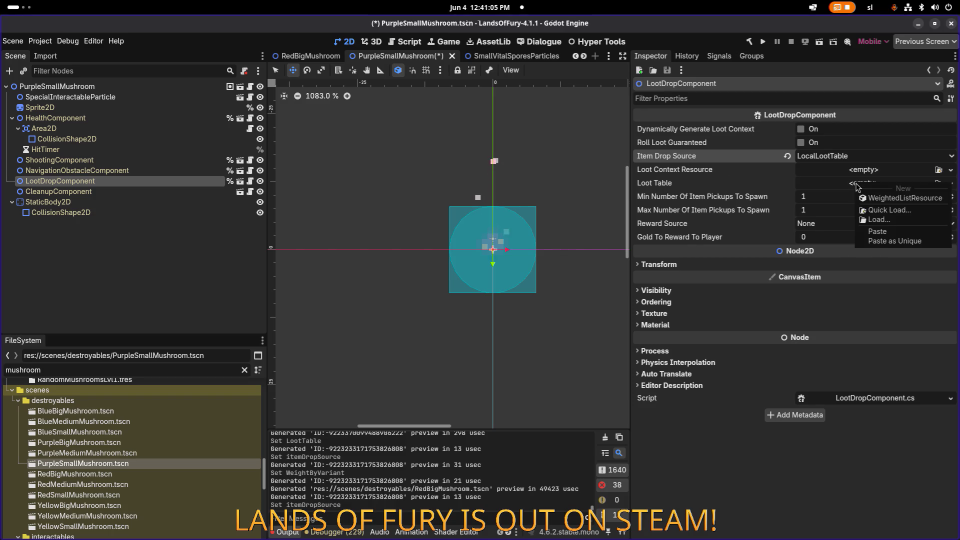
left_click(880, 242)
left_click(872, 214)
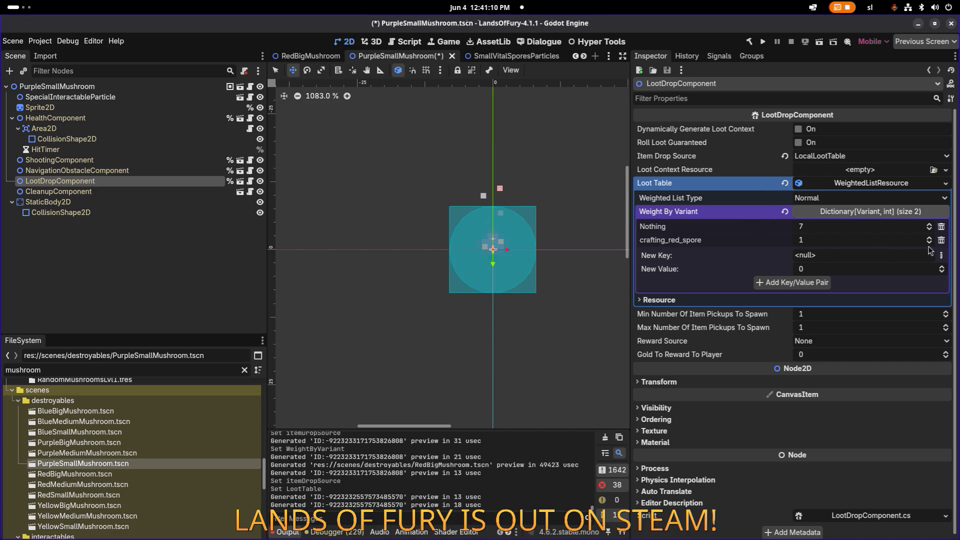
- Add a crafting_purple_spore entry with weight 1, remove crafting_red_spore, and save
left_click(942, 255)
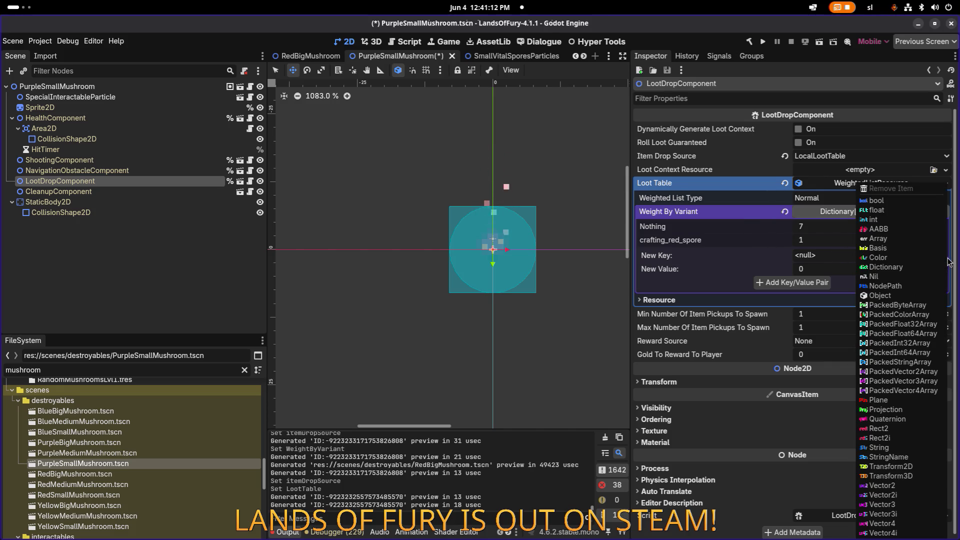
left_click(890, 365)
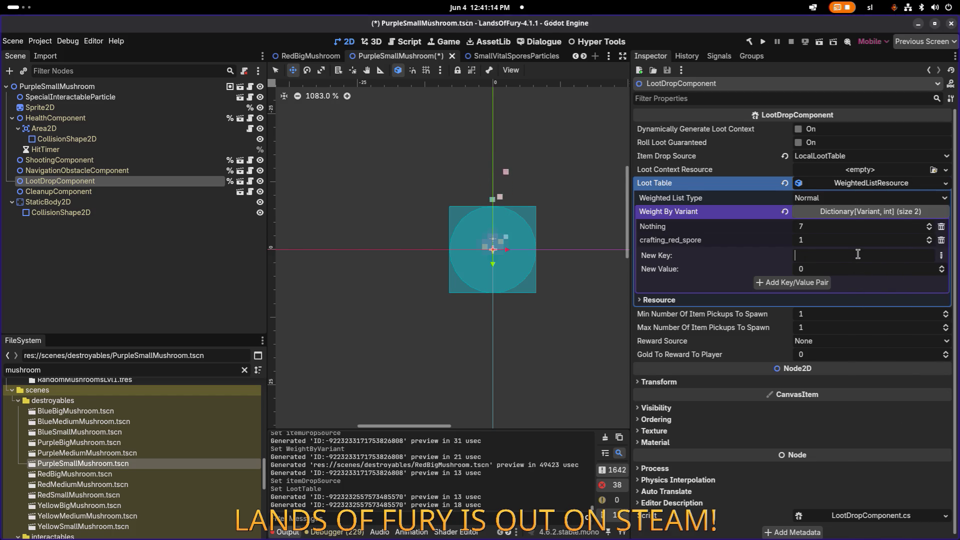
type("crafting_purple_spore")
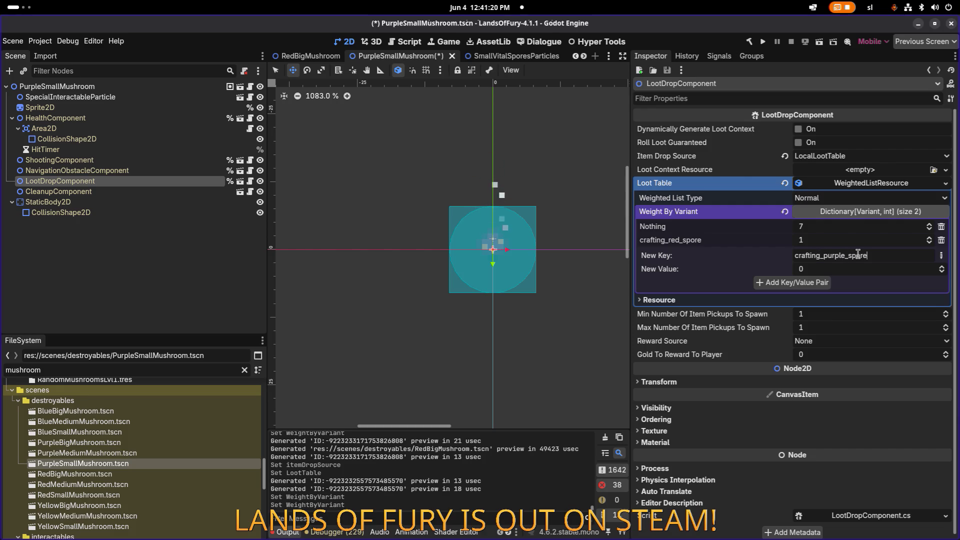
key("Tab")
type("1")
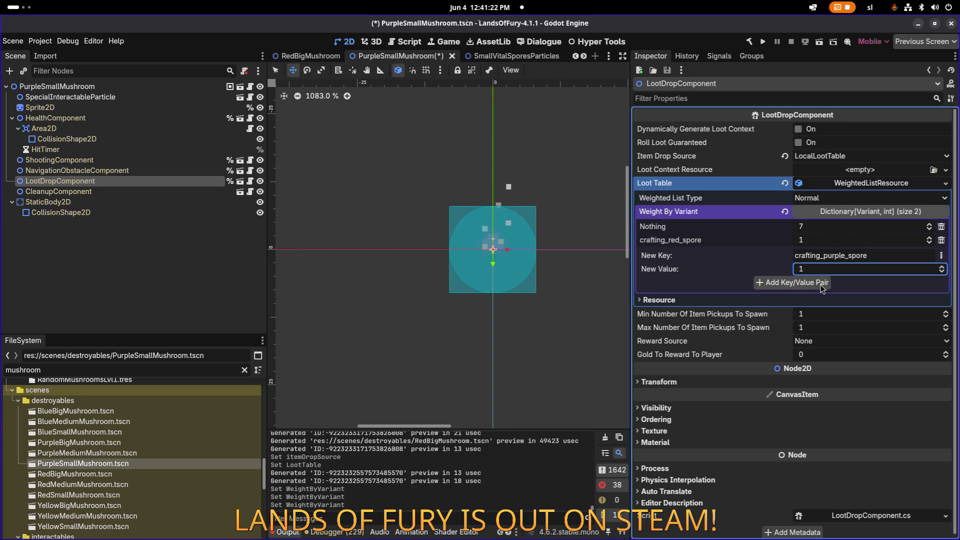
left_click(820, 286)
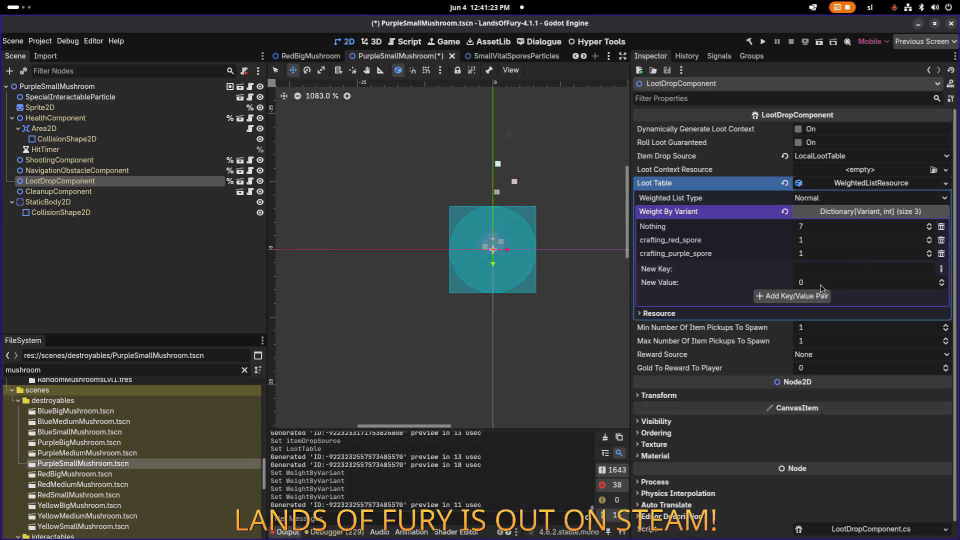
left_click(942, 241)
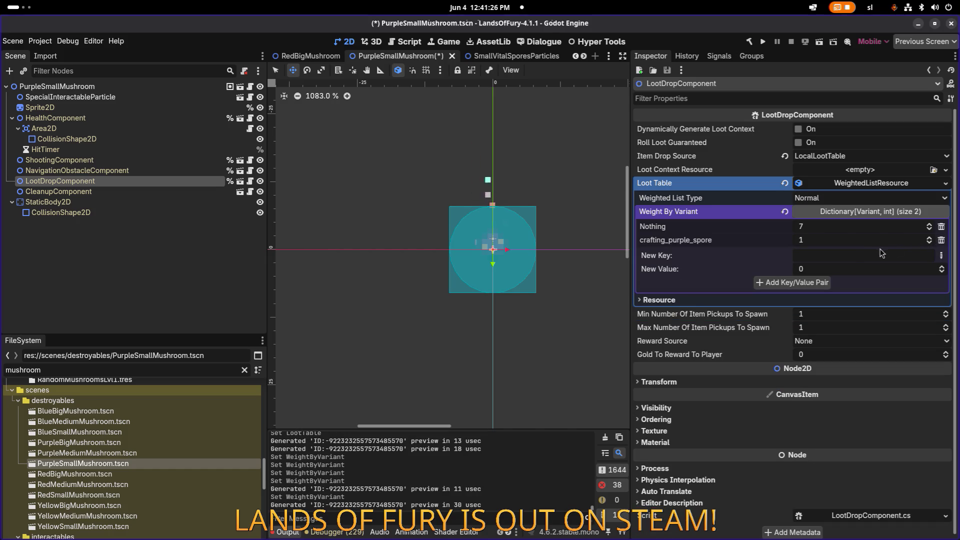
key("ctrl+s")
- Copy the purple loot table resource, save, and open PurpleMediumMushroom.tscn
right_click(865, 184)
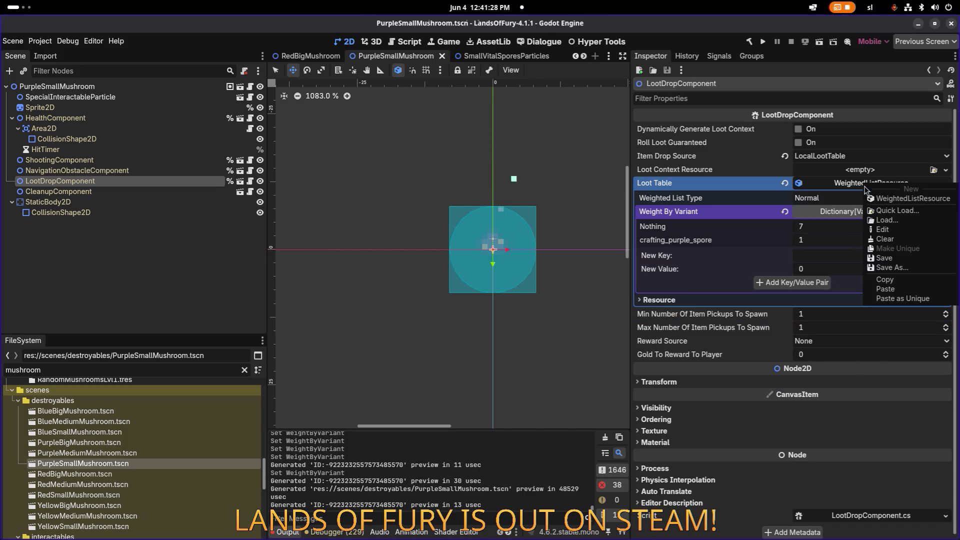
left_click(898, 281)
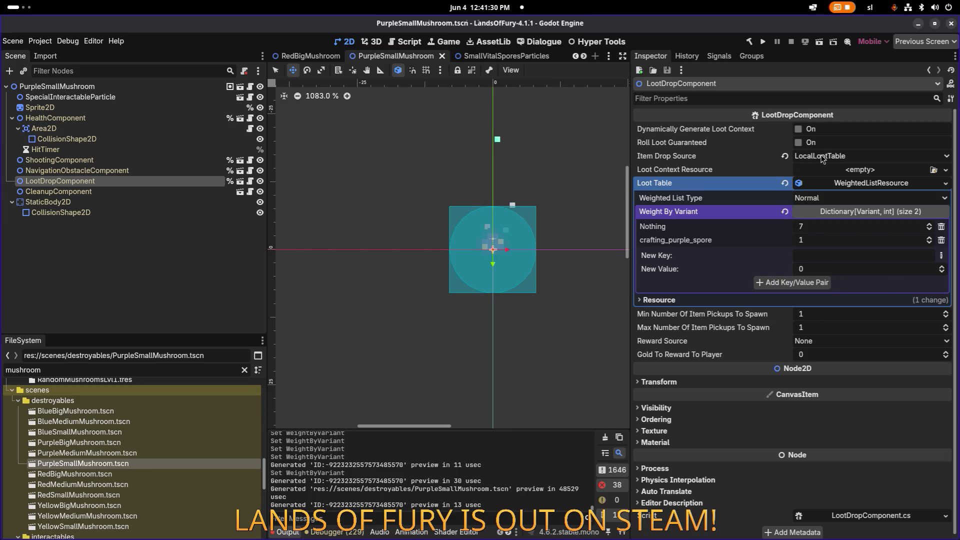
key("ctrl+s")
double_click(85, 453)
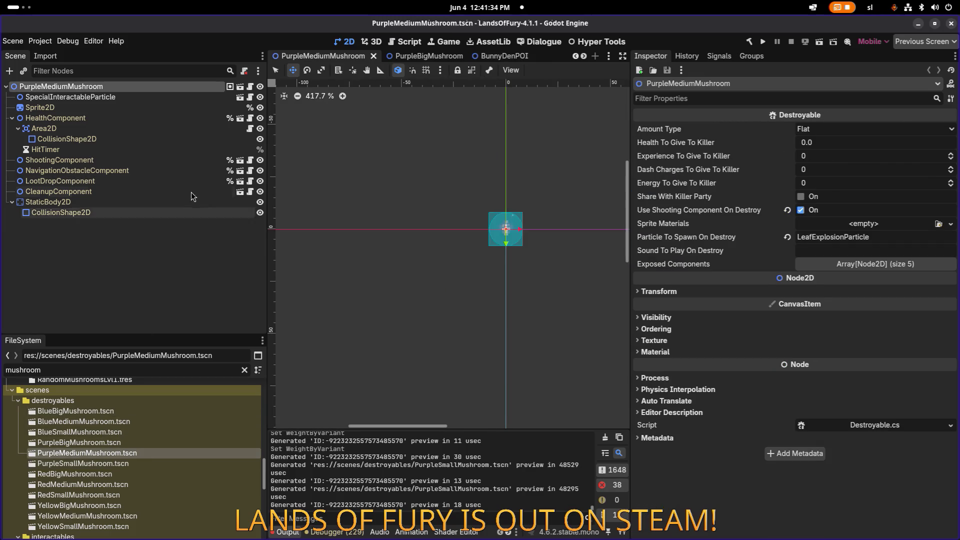
- Set LootDropComponent's drop source to LocalLootTable and paste the copied purple loot table
left_click(193, 193)
left_click(185, 171)
left_click(180, 181)
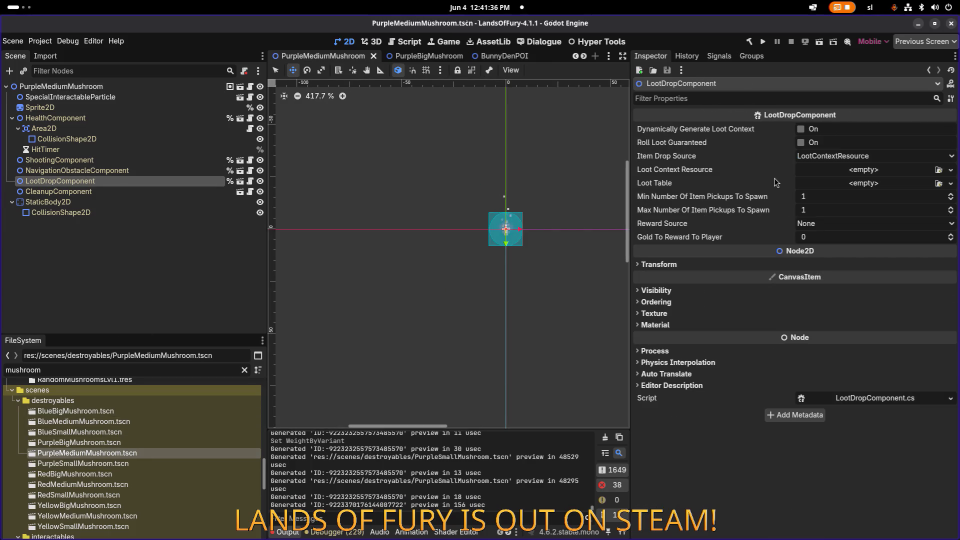
left_click(872, 156)
left_click(850, 195)
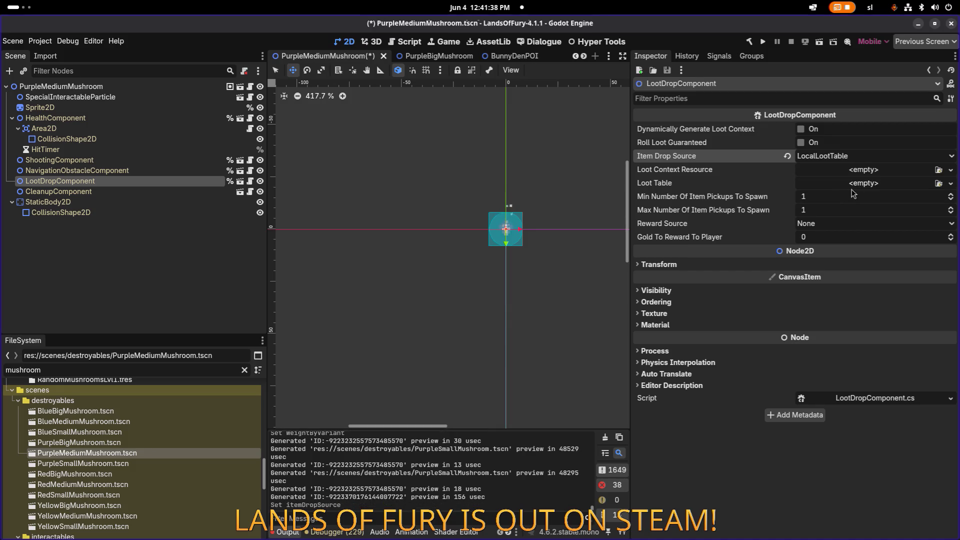
left_click(854, 184)
left_click(899, 239)
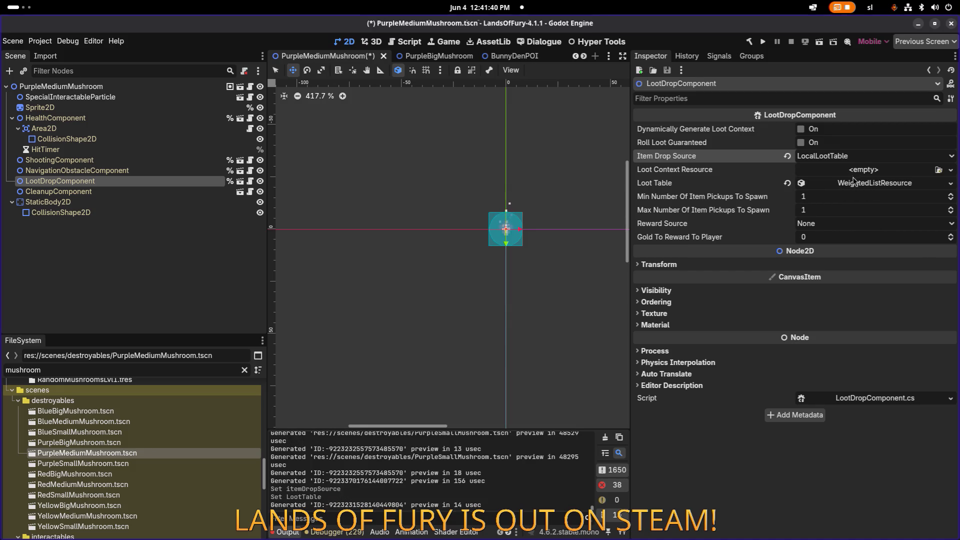
- Change the Nothing weight to 4, save, and open PurpleBigMushroom.tscn
left_click(868, 212)
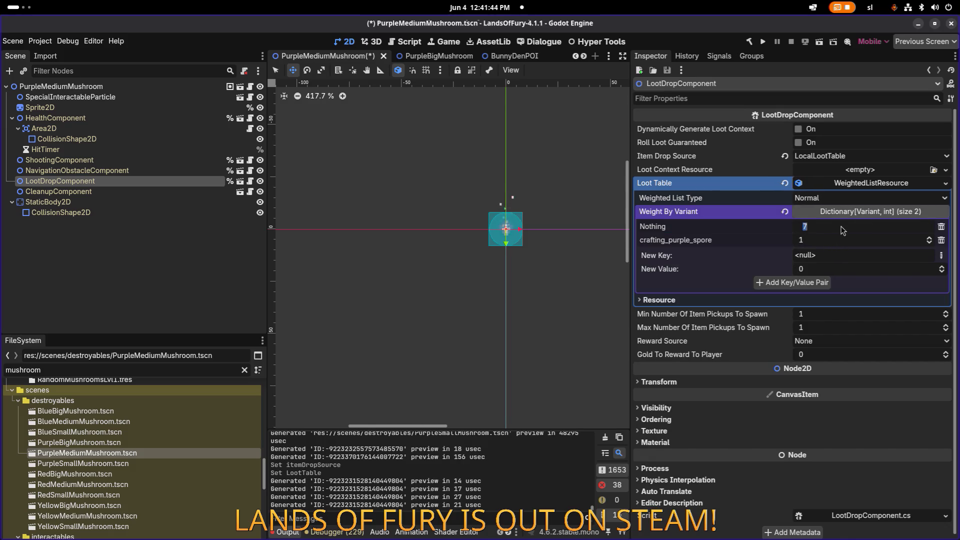
type("4")
key("ctrl+s")
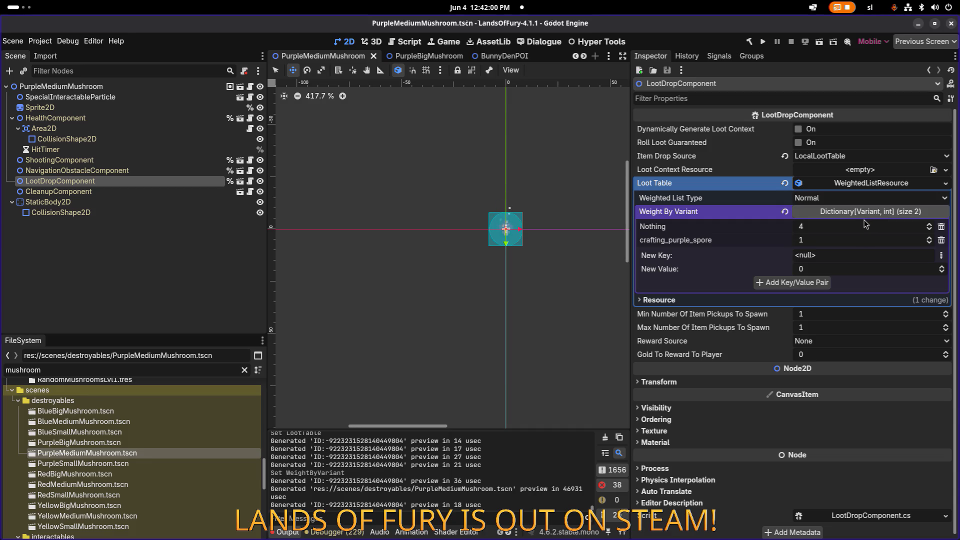
double_click(202, 442)
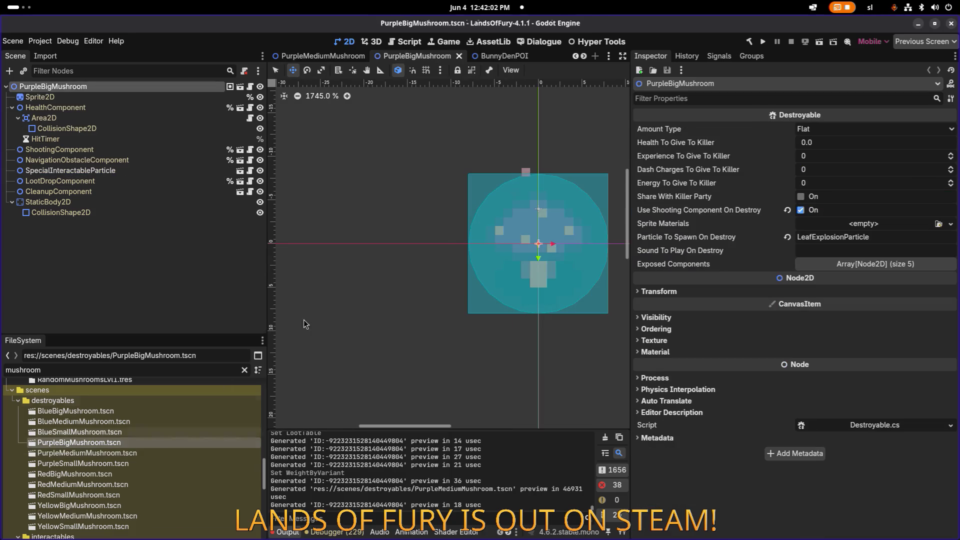
- Paste the copied loot table into LootDropComponent and set the drop source to LocalLootTable
left_click(48, 201)
left_click(60, 181)
left_click(850, 184)
left_click(868, 199)
left_click(851, 156)
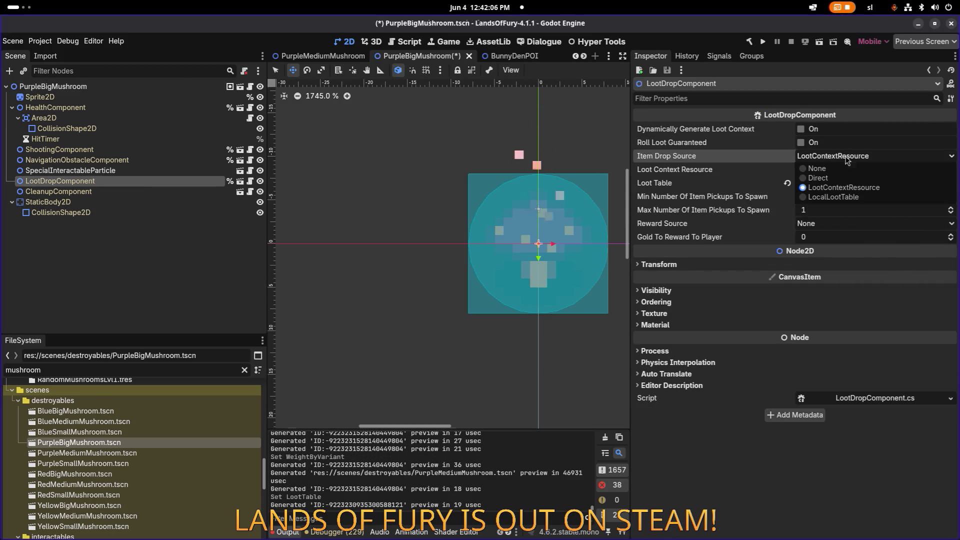
left_click(834, 197)
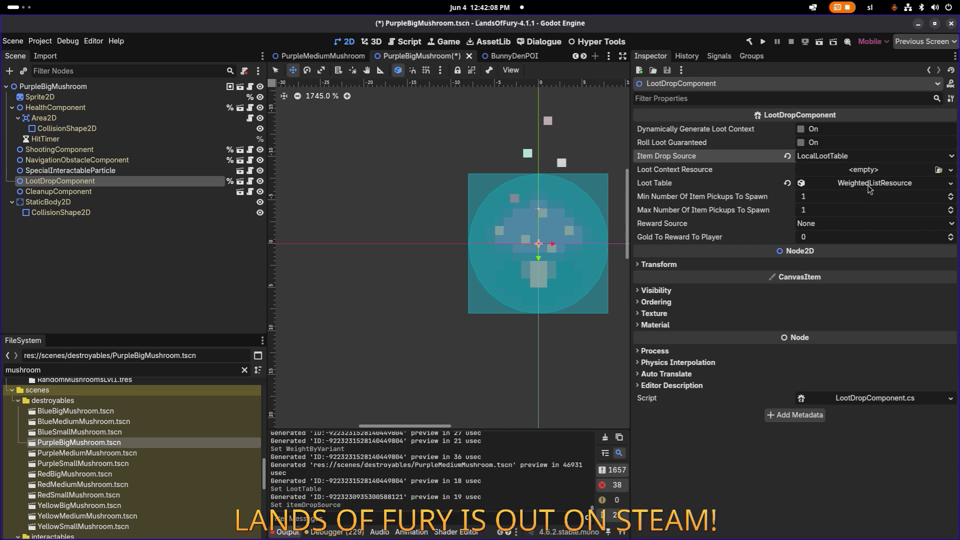
- Delete the Nothing entry, leaving only crafting_purple_spore, save, and open BlueSmallMushroom.tscn
left_click(871, 183)
left_click(857, 212)
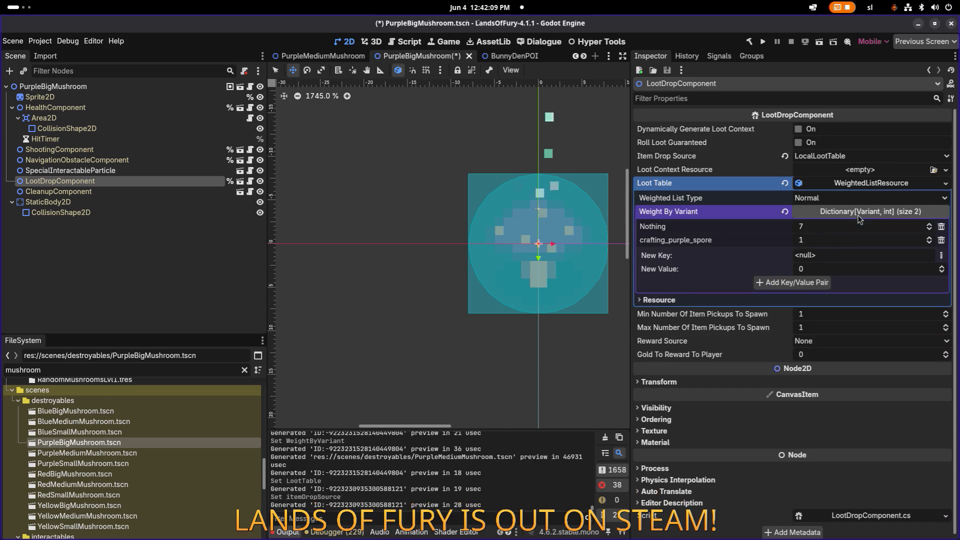
left_click(941, 227)
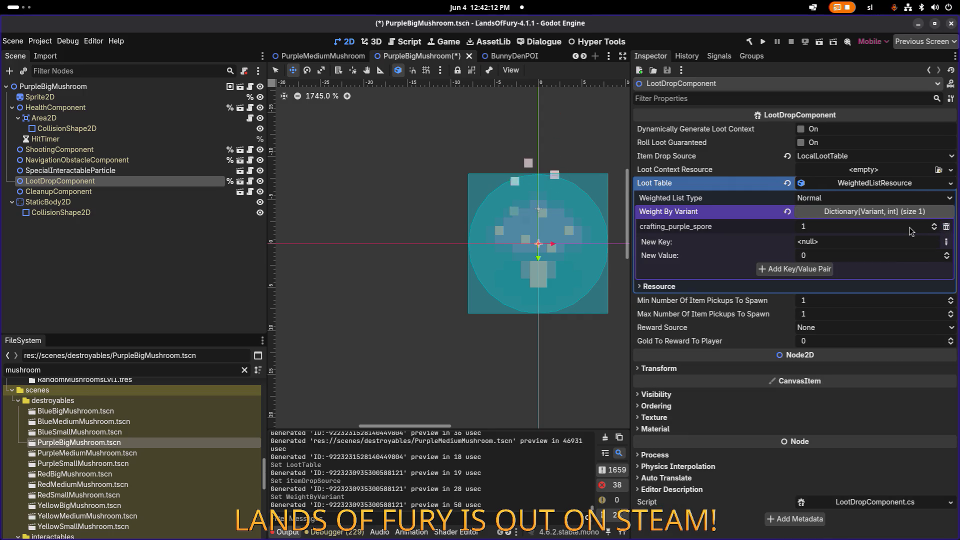
key("ctrl+s")
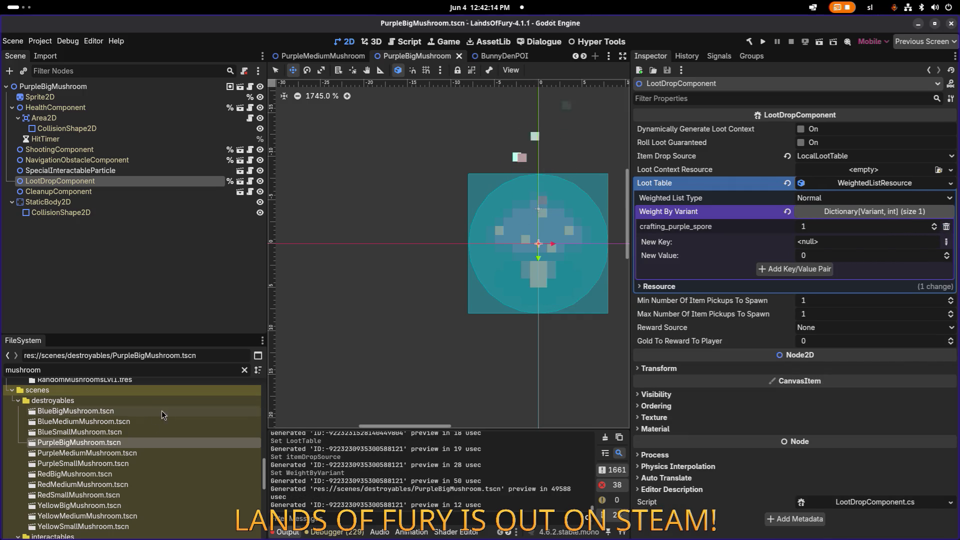
double_click(79, 432)
- Paste the copied purple loot table into BlueSmallMushroom's LootDropComponent
left_click(77, 171)
left_click(60, 181)
left_click(864, 183)
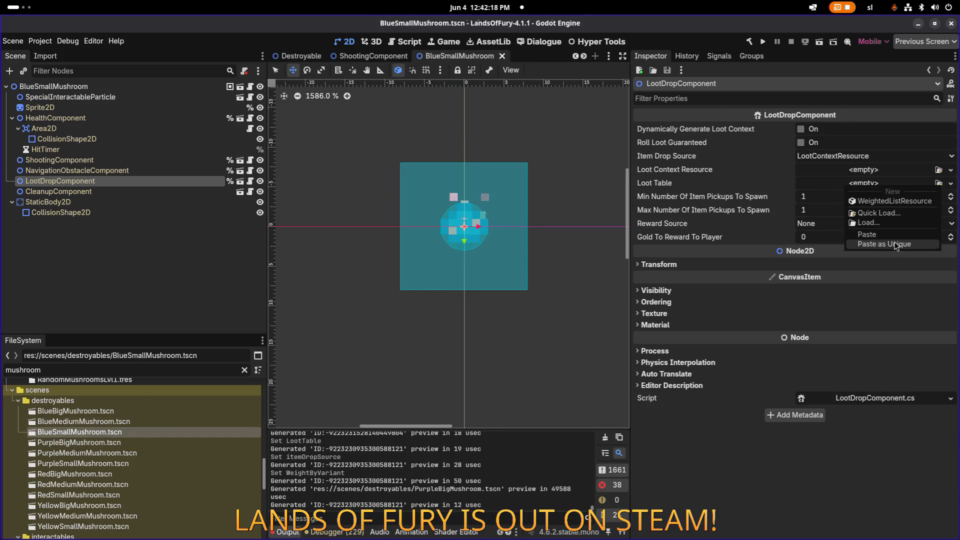
left_click(898, 219)
left_click(880, 183)
left_click(895, 211)
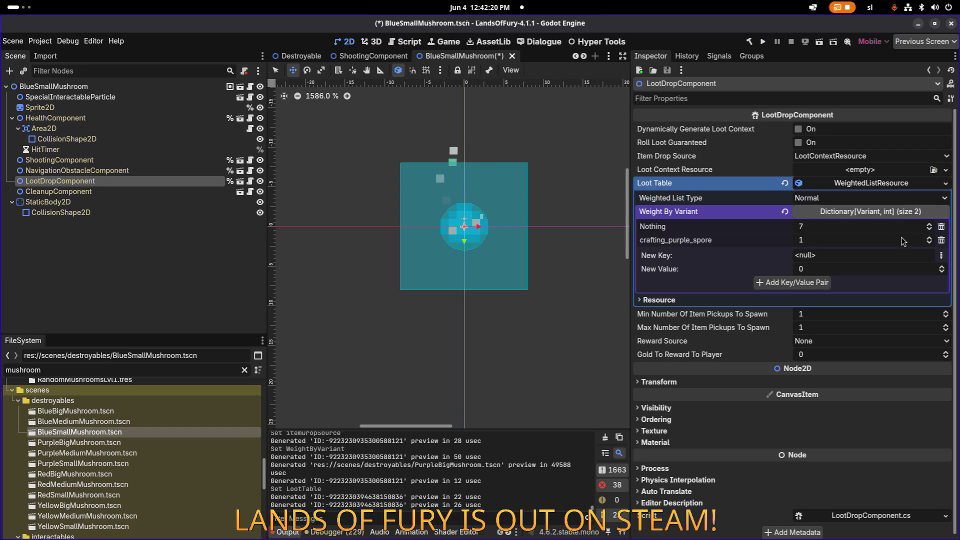
- Replace crafting_purple_spore with a crafting_blue_spore entry weighted 1 and save
double_click(725, 240)
key("ctrl+c")
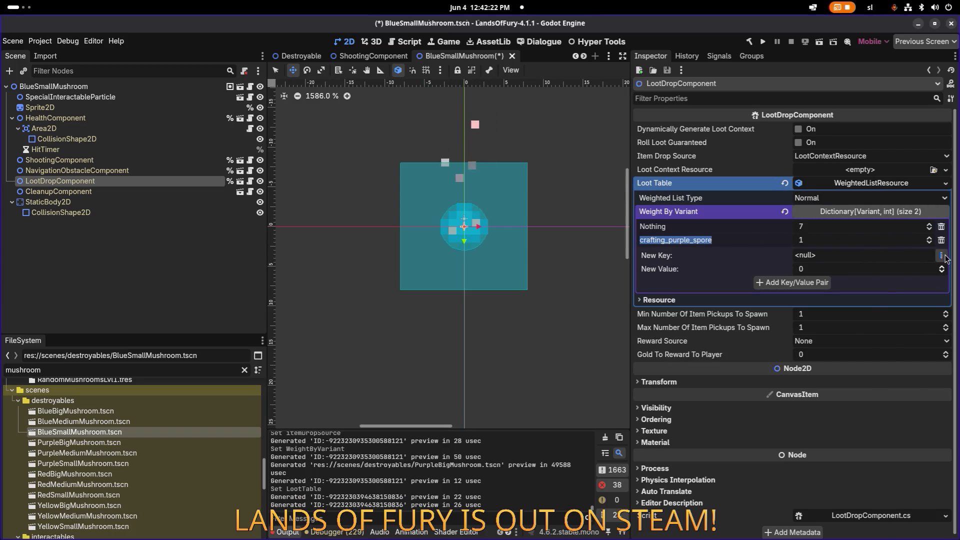
left_click(942, 255)
left_click(879, 448)
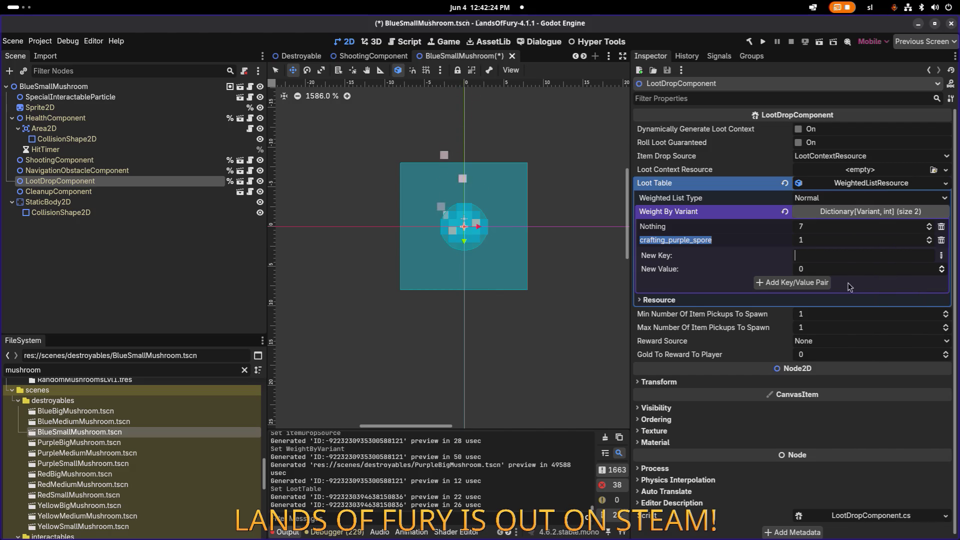
key("ctrl+v")
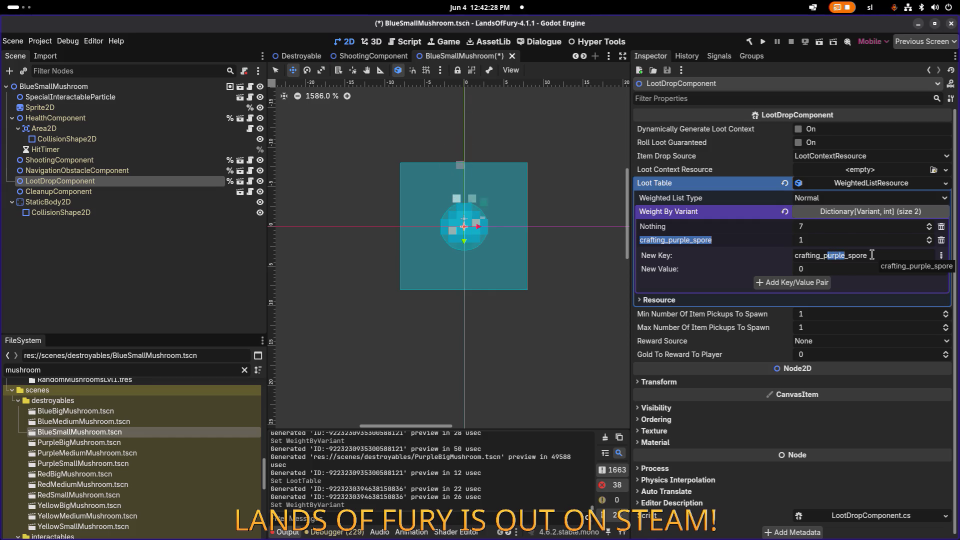
type("blue")
left_click(871, 255)
left_click(881, 272)
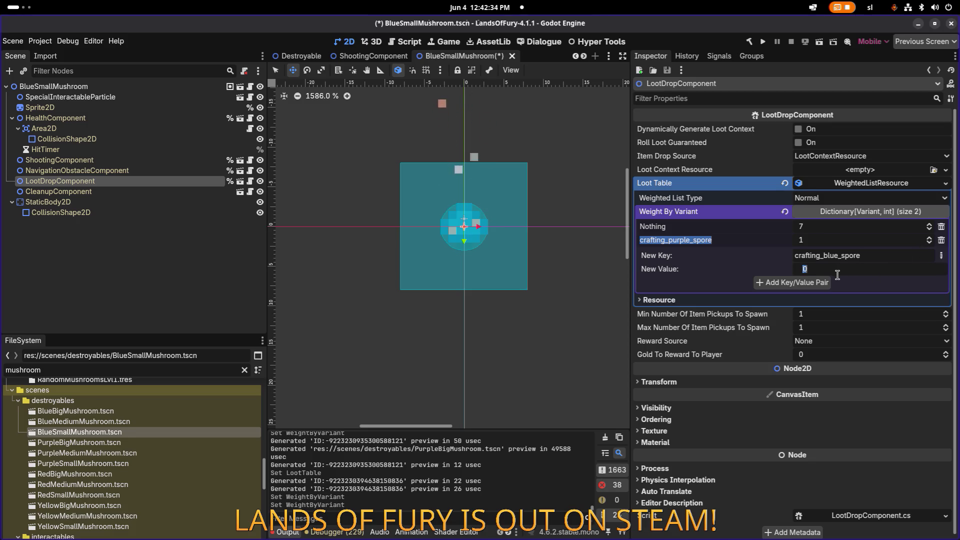
type("1")
left_click(792, 282)
left_click(942, 240)
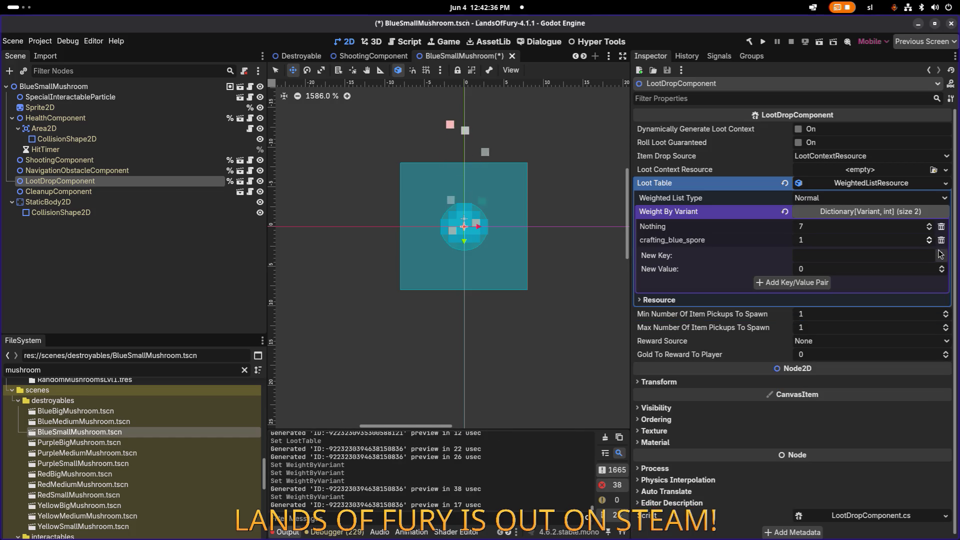
key("ctrl+s")
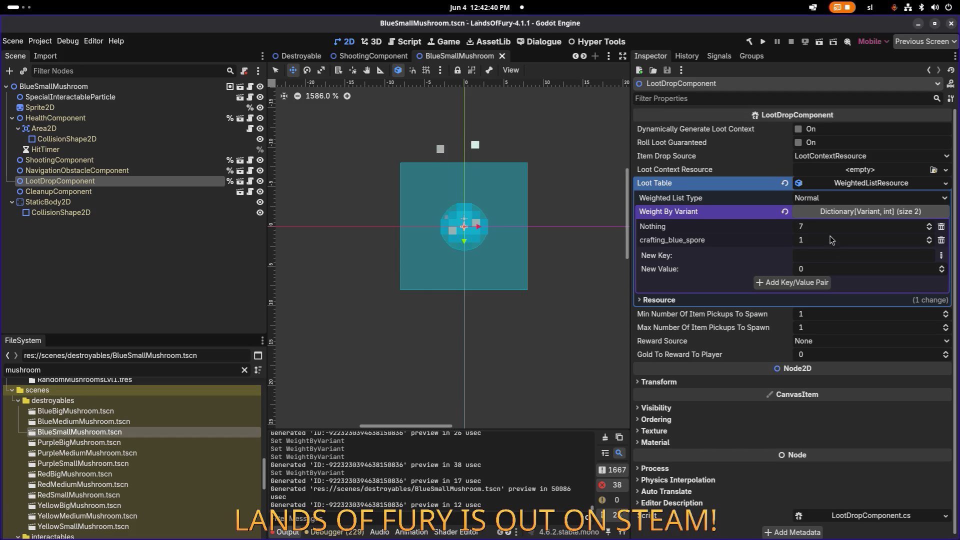
- Set the item drop source to LocalLootTable and save the scene
left_click(835, 155)
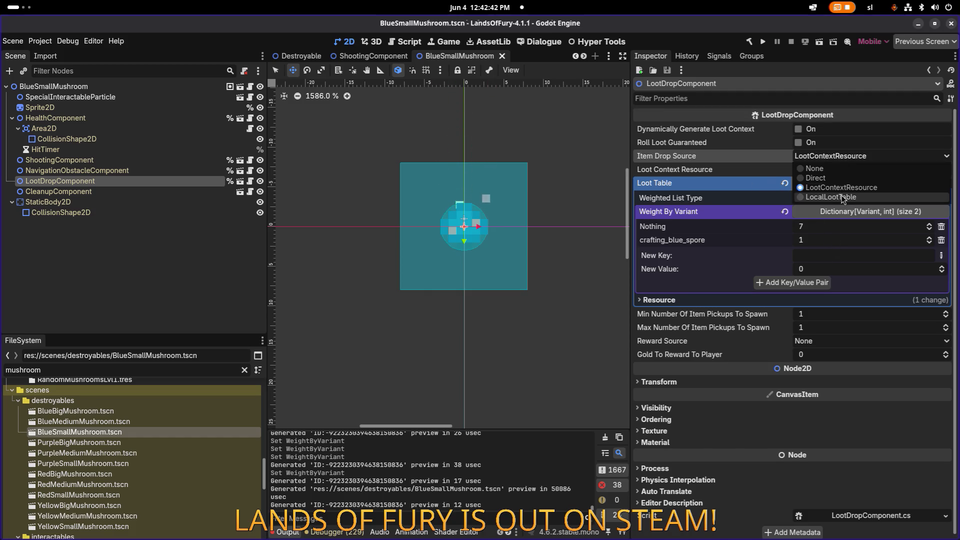
left_click(844, 200)
key("ctrl+s")
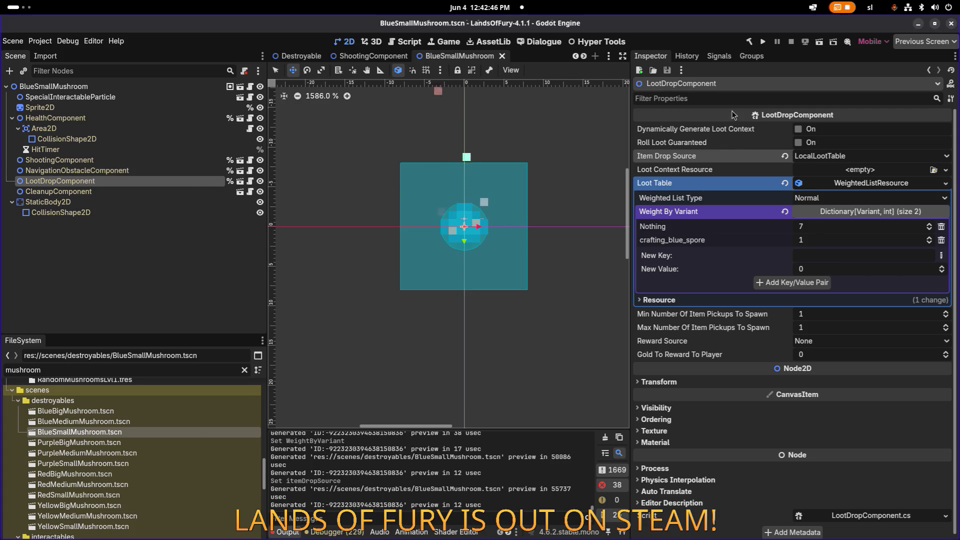
- Copy the blue spore loot table, then open BlueMediumMushroom.tscn and select LootDropComponent
right_click(844, 183)
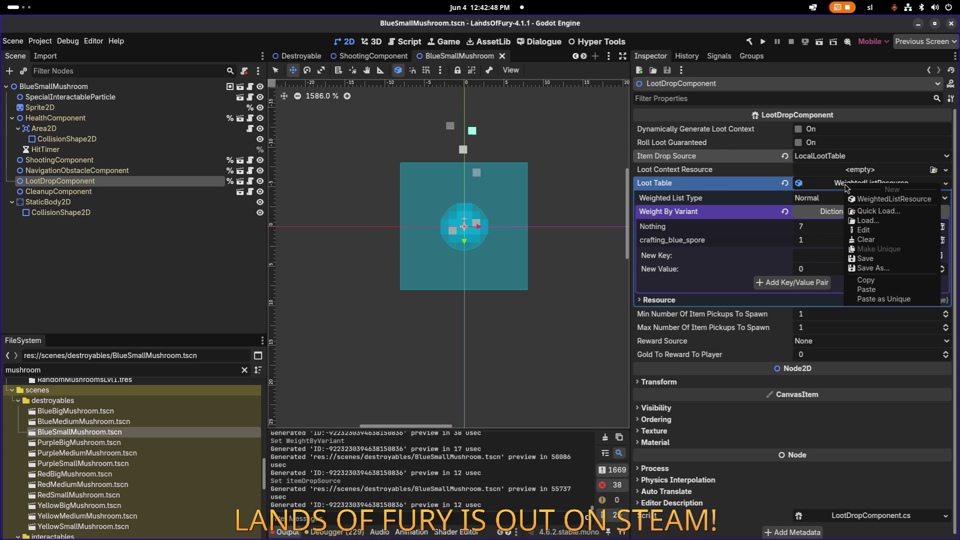
left_click(884, 285)
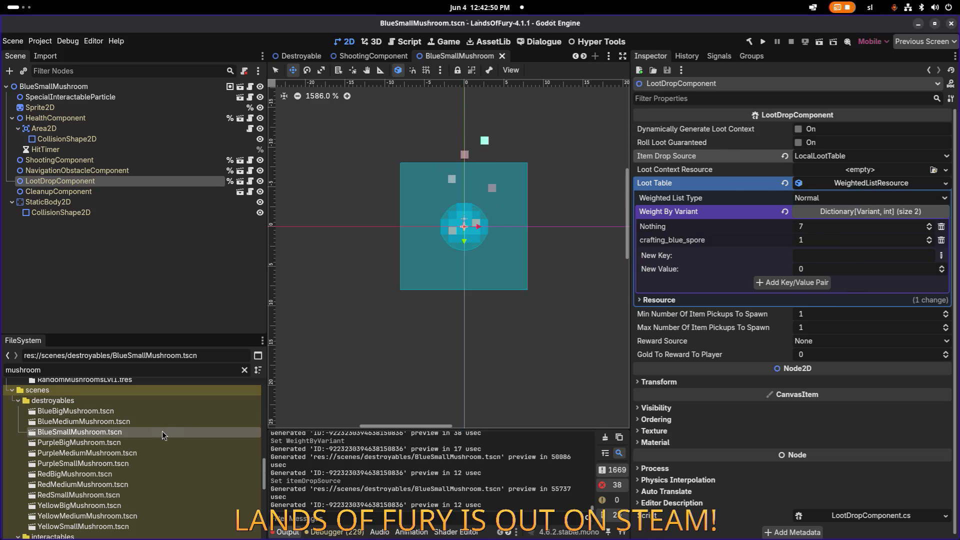
double_click(83, 421)
left_click(200, 181)
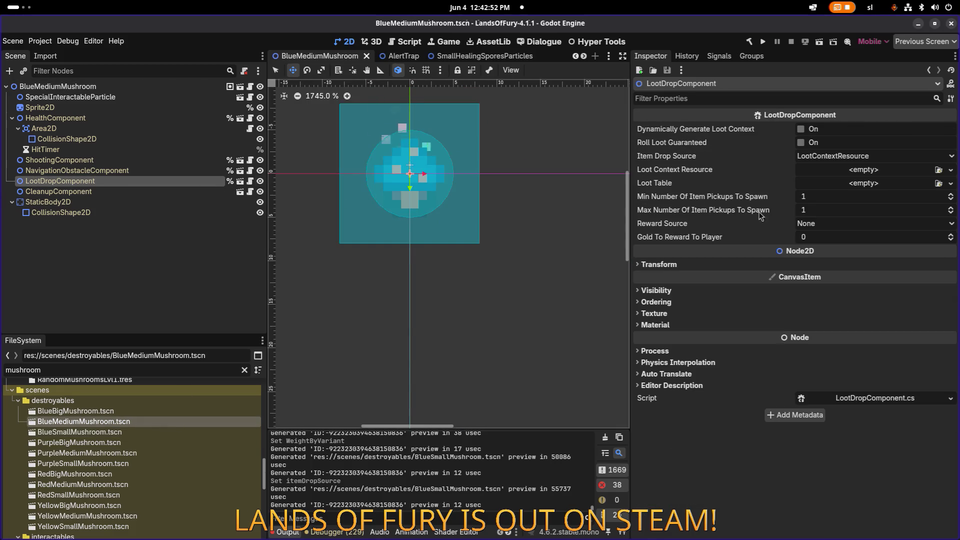
- Paste the blue spore loot table and set the drop source to LocalLootTable
left_click(865, 184)
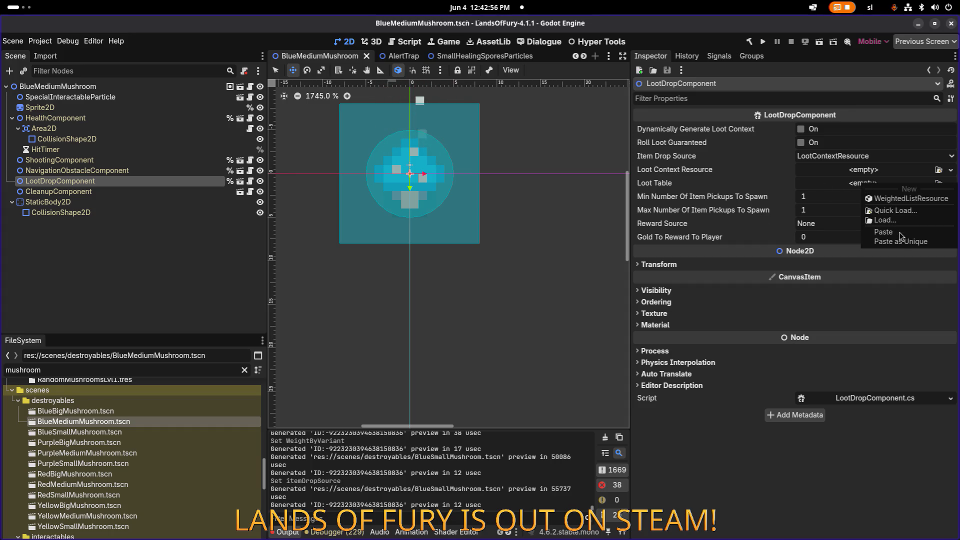
left_click(904, 242)
left_click(873, 156)
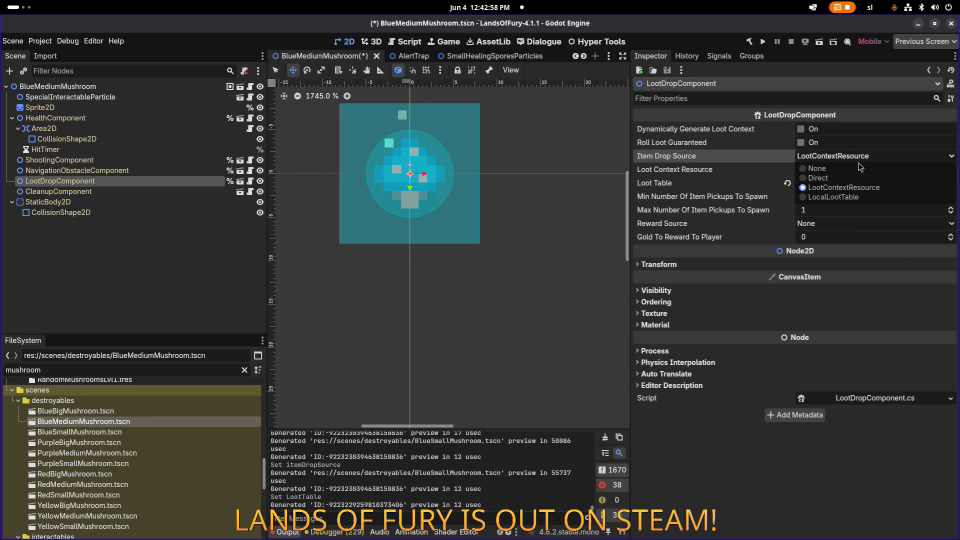
left_click(873, 197)
- Change the Nothing weight to 4, save, and open BlueBigMushroom.tscn
left_click(873, 183)
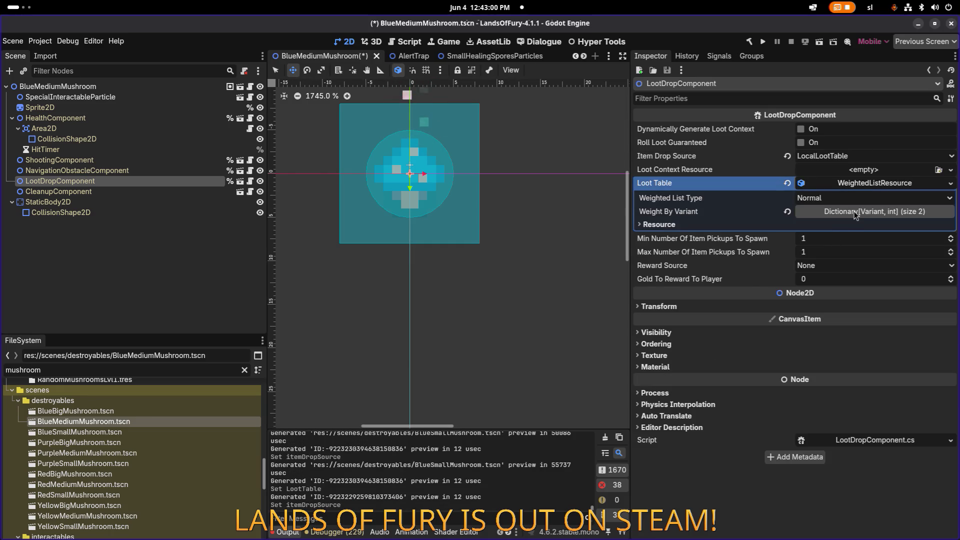
left_click(875, 211)
left_click(823, 228)
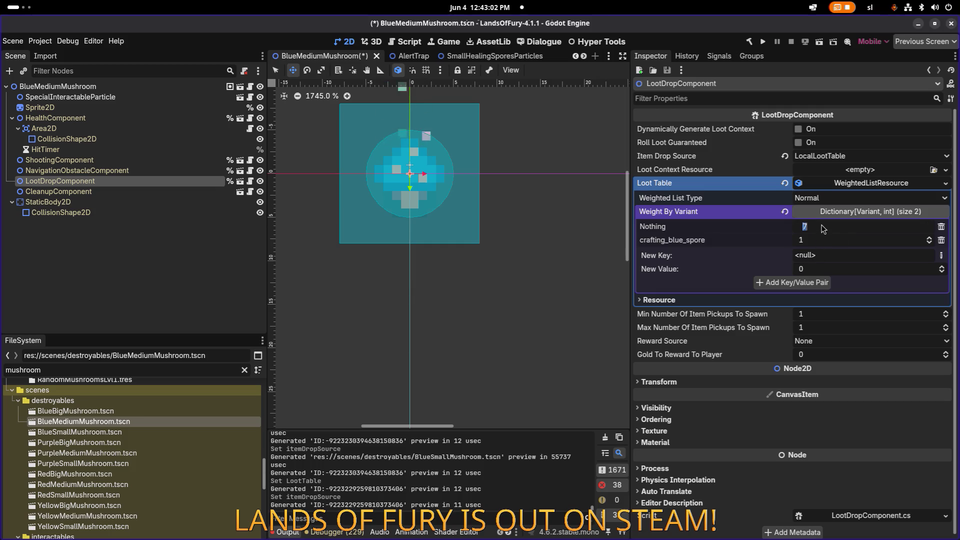
type("4")
key("Return")
key("ctrl+s")
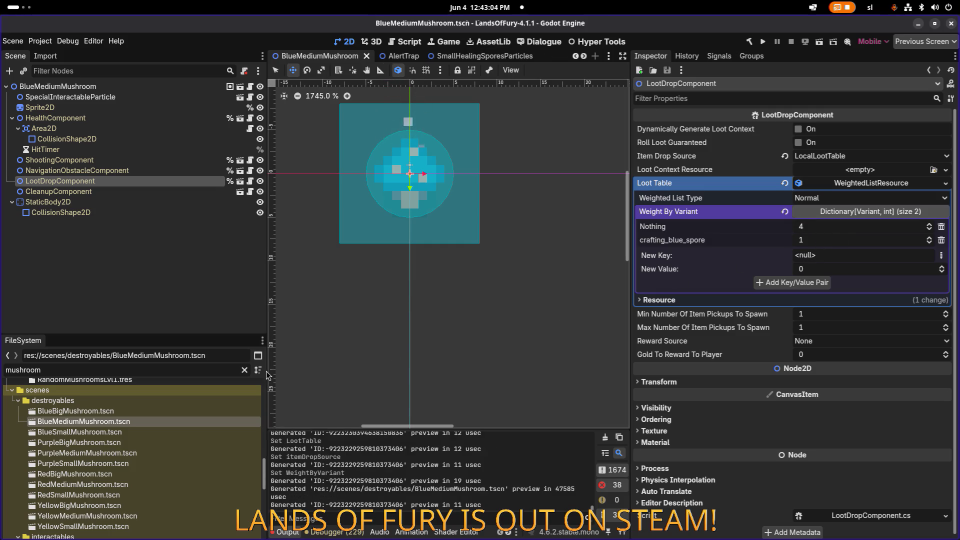
left_click(193, 412)
double_click(193, 412)
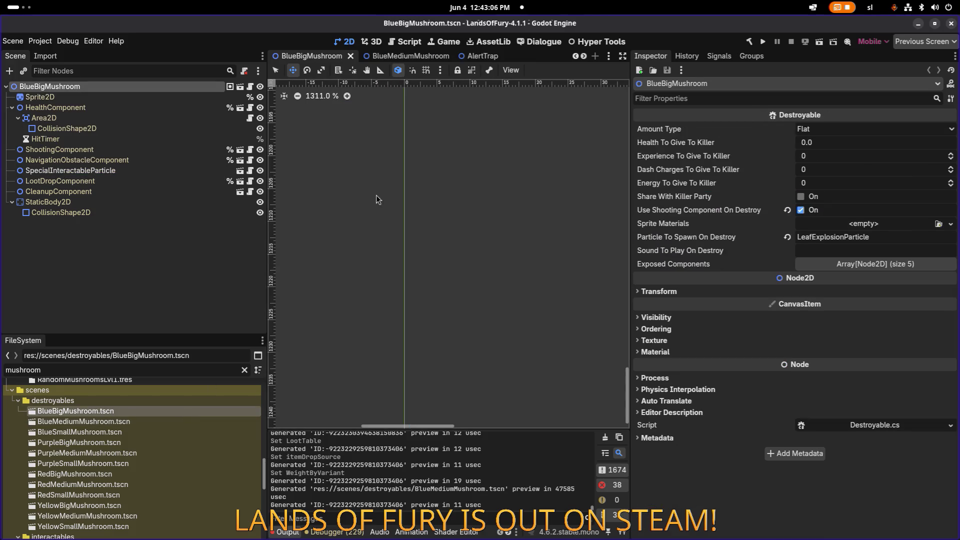
- Set LootDropComponent to LocalLootTable with guaranteed rolls and paste the blue spore loot table
left_click(160, 139)
left_click(146, 181)
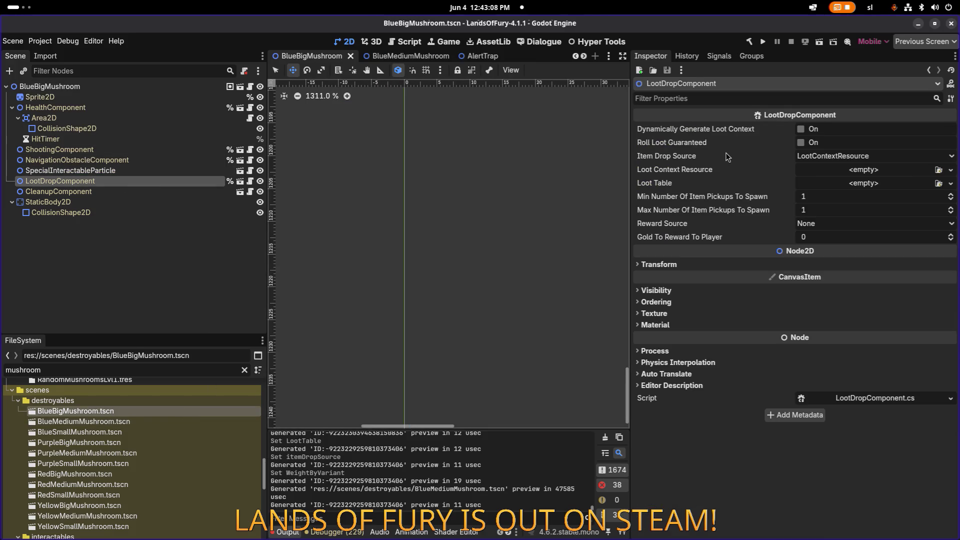
left_click(794, 155)
left_click(827, 173)
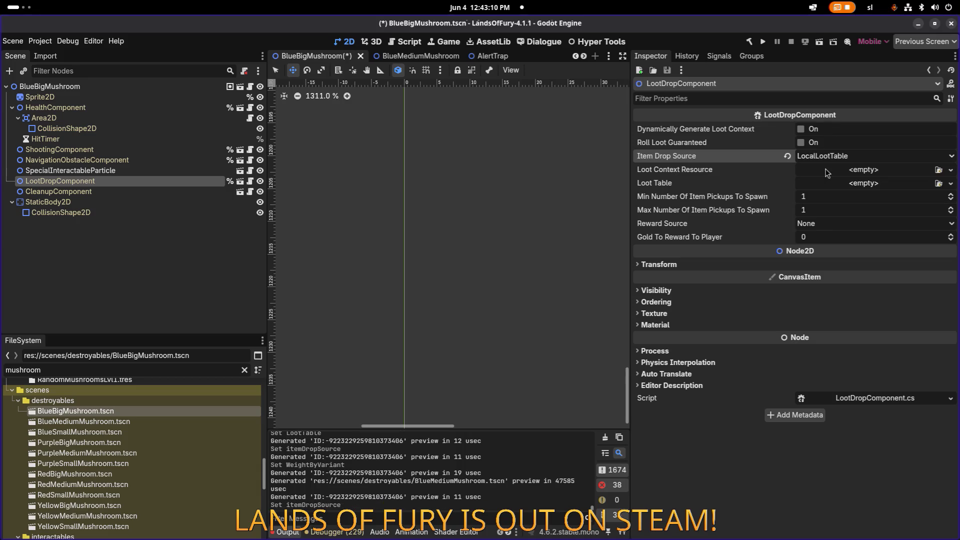
left_click(813, 145)
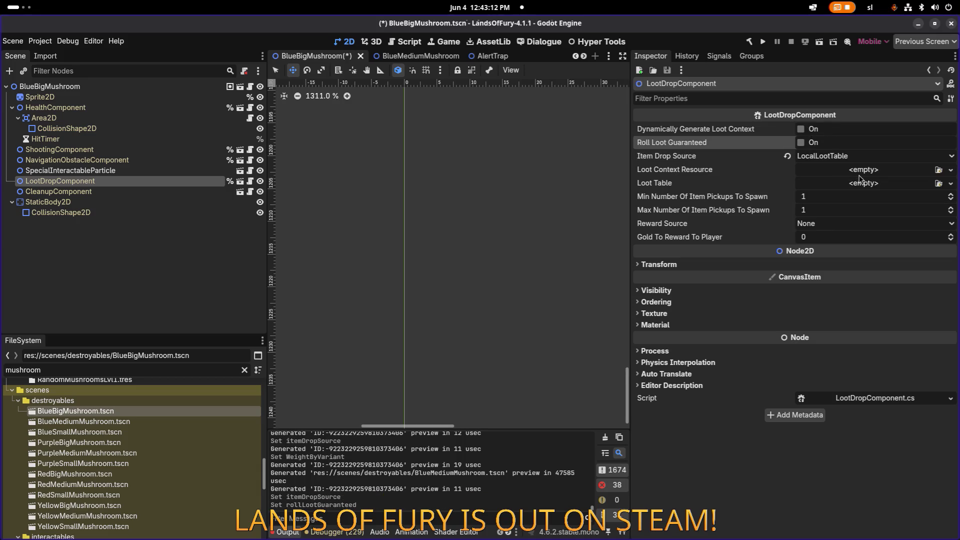
left_click(871, 184)
left_click(917, 242)
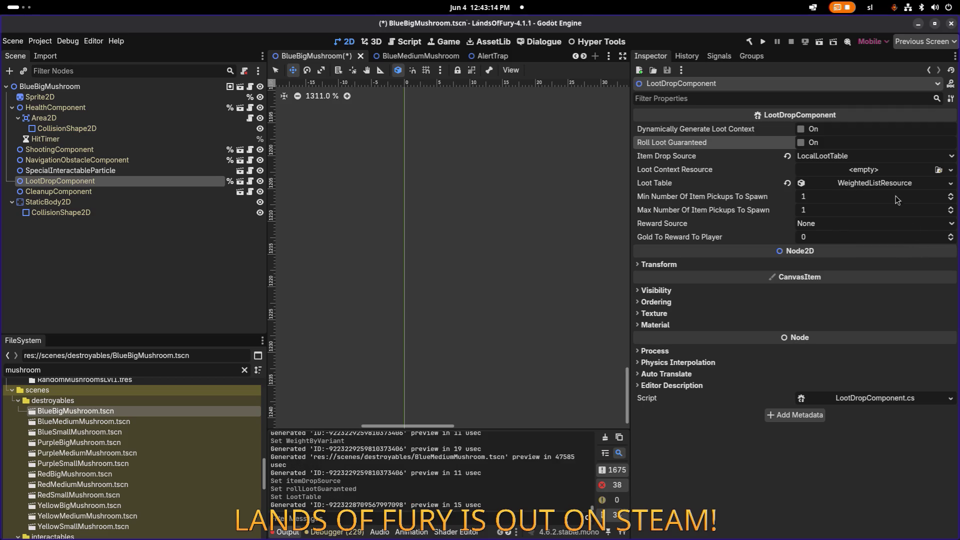
- Delete the Nothing entry so only crafting_blue_spore remains, save, and run the project
left_click(890, 183)
left_click(897, 212)
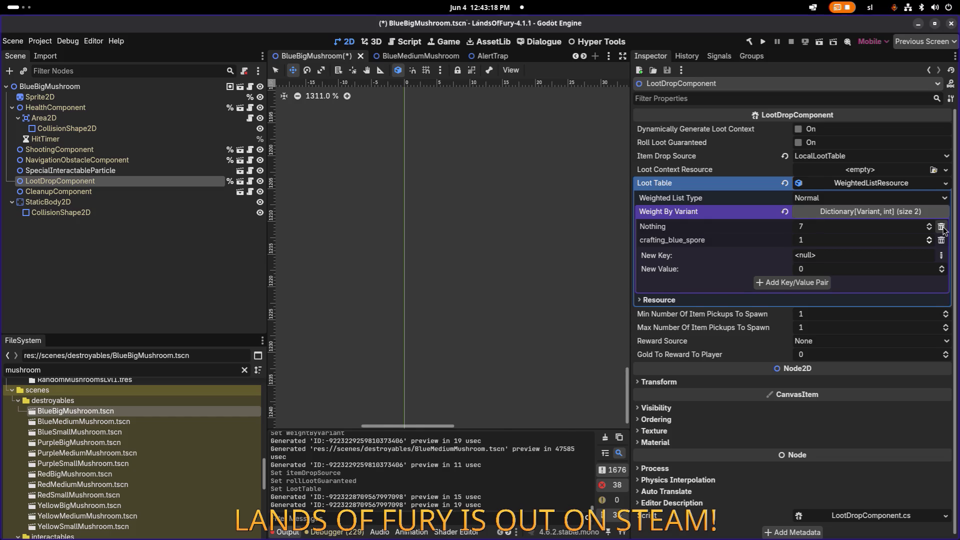
left_click(942, 228)
key("ctrl+s")
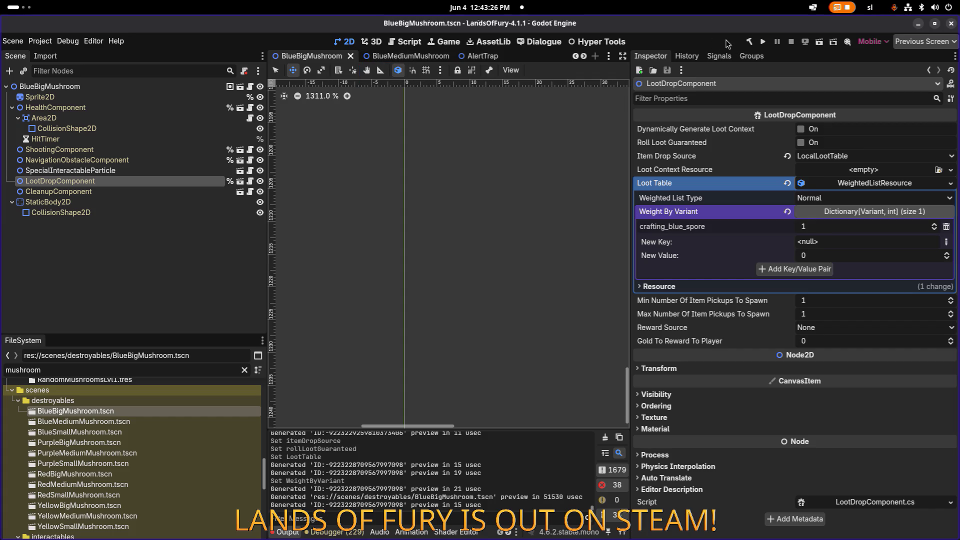
left_click(763, 42)
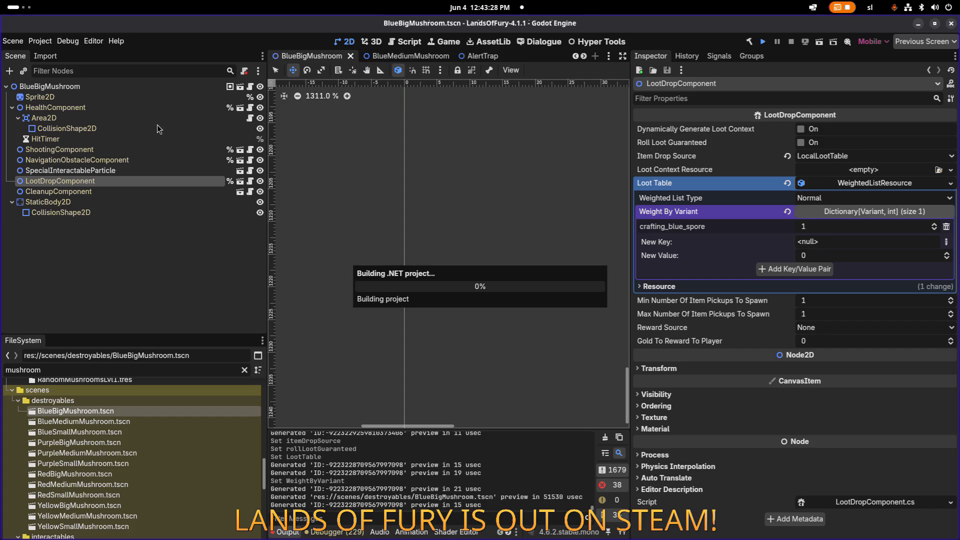
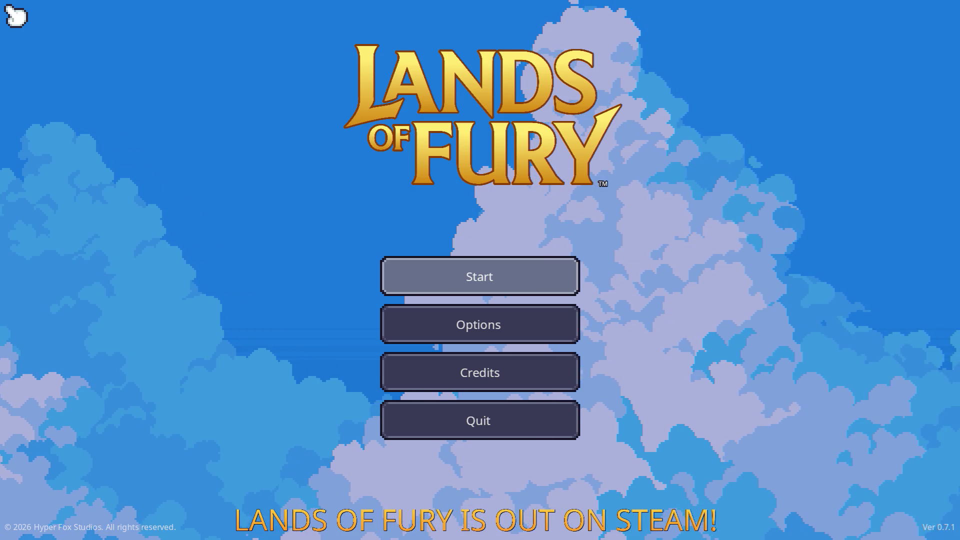
- Start the game on the first saved profile and load into The Glade
key("Down")
key("Up")
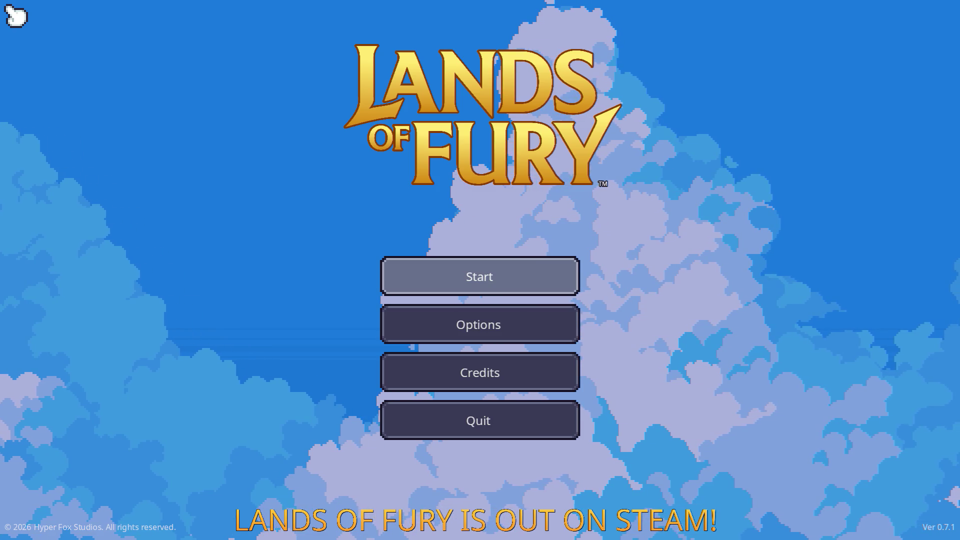
key("Down")
key("Up")
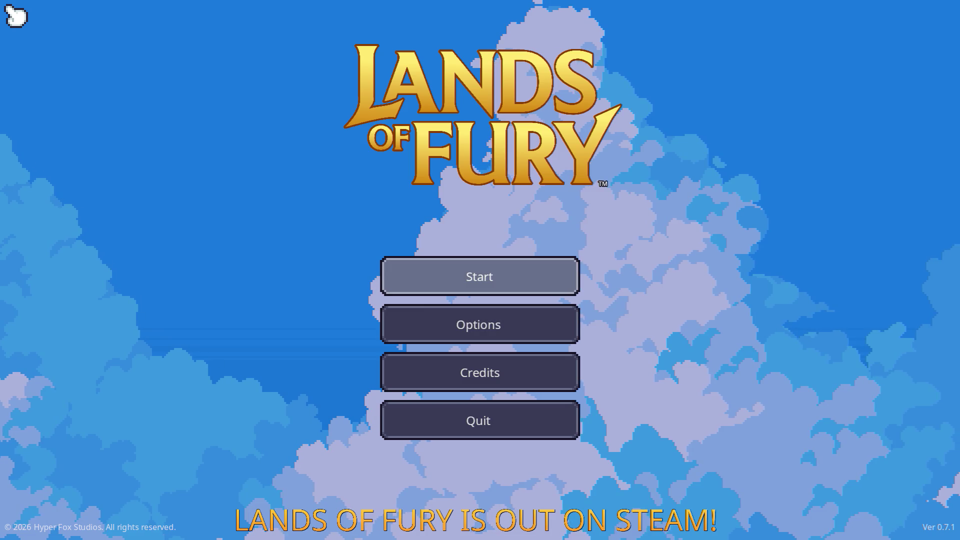
key("Return")
key("Return")
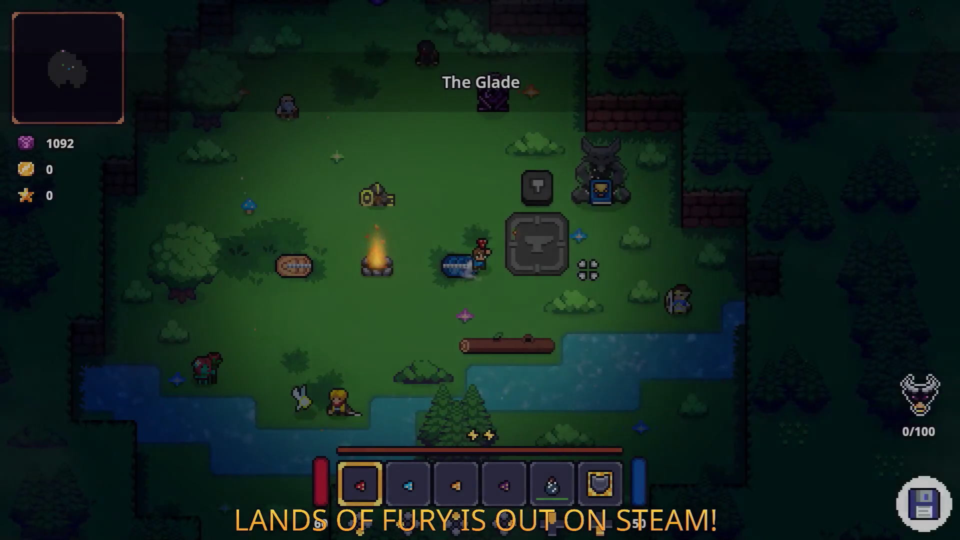
- Check the inventory items and put the Rusty Sword in quick slot 1
key("Tab")
key("Down")
key("Right")
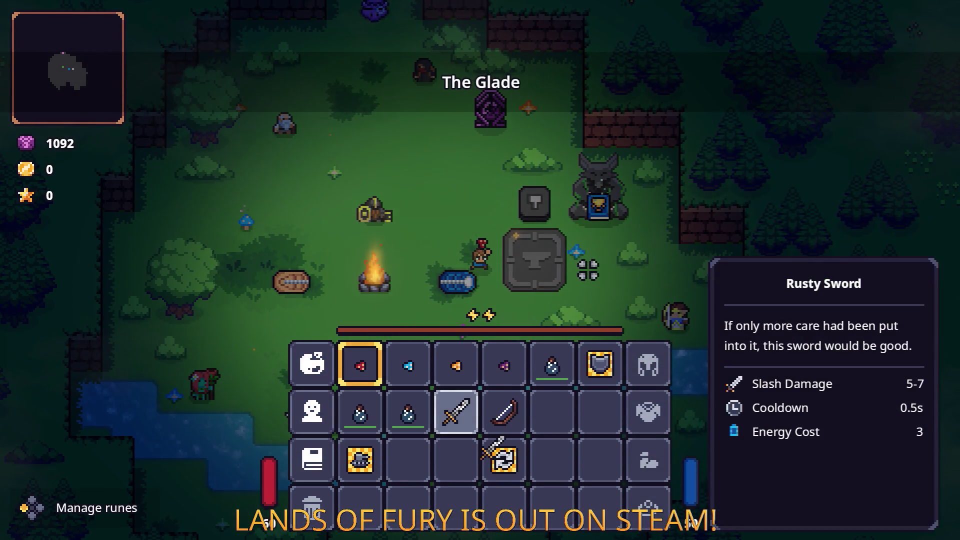
key("Up")
key("Left")
- Put the Wooden Bow in quick slot 2 and finish rearranging the inventory
key("Left")
key("Return")
key("Right")
key("Down")
key("Right")
key("Right")
key("Return")
key("Up")
key("Left")
key("Left")
key("Return")
- Walk north into the purple portal to reach Elderglade Forest
key("Tab")
key("w")
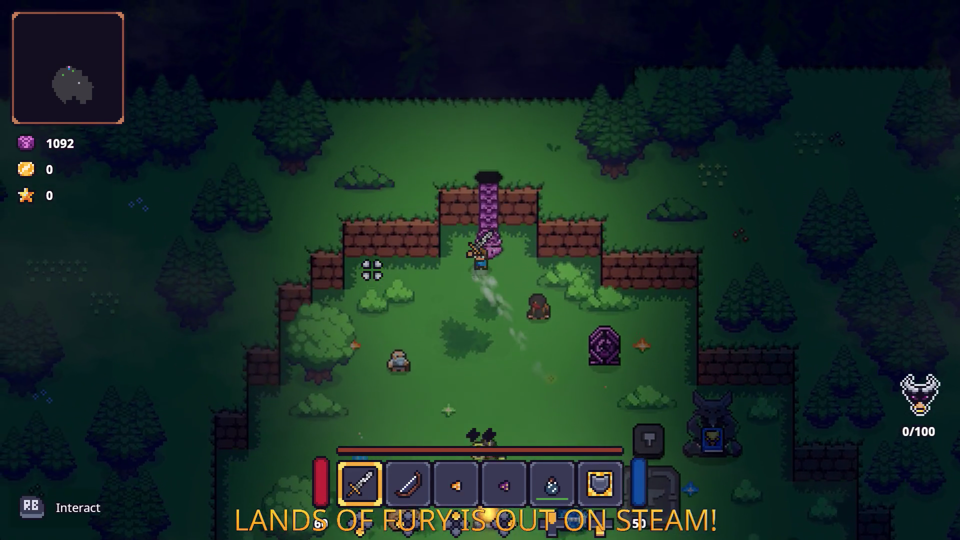
key("e")
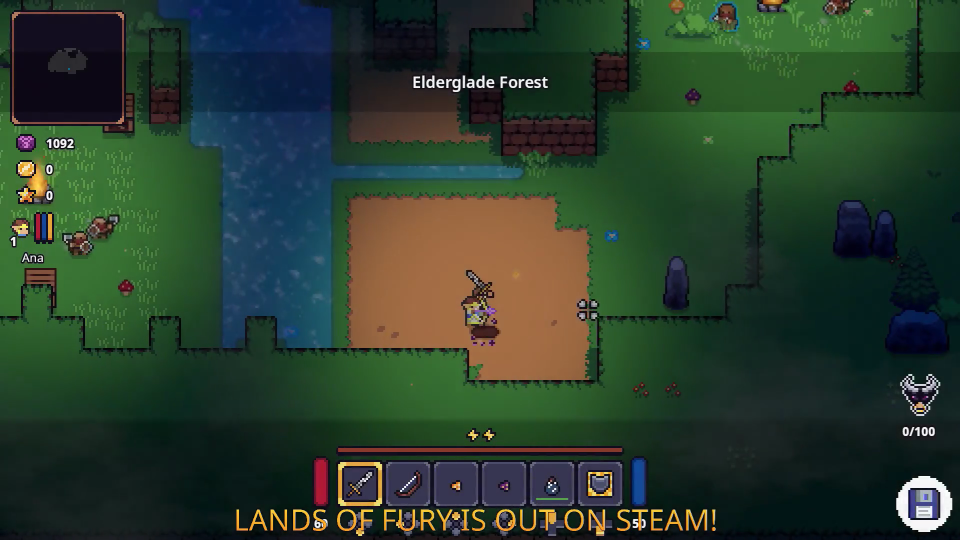
- Equip the bow and shoot the first enemies on the way to the river
key("2")
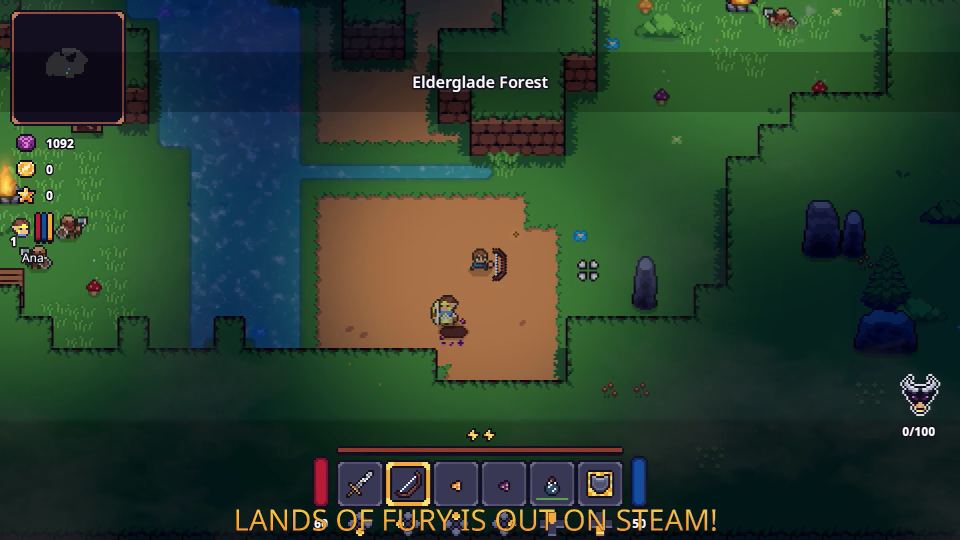
key("w")
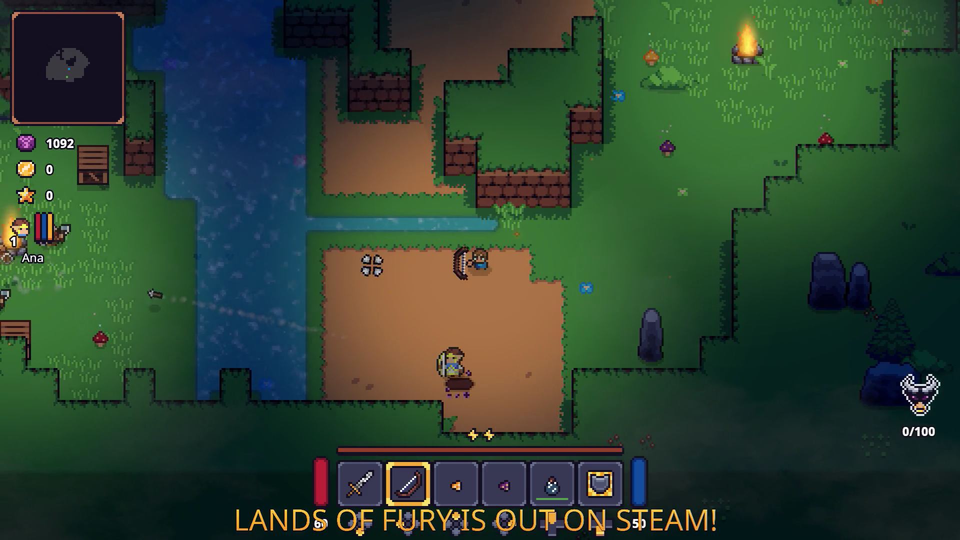
key("a")
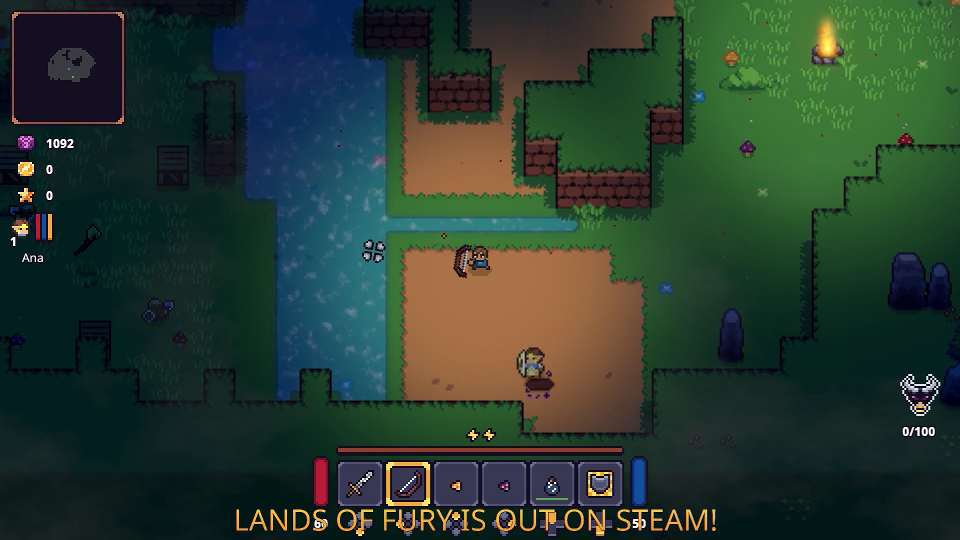
key("a")
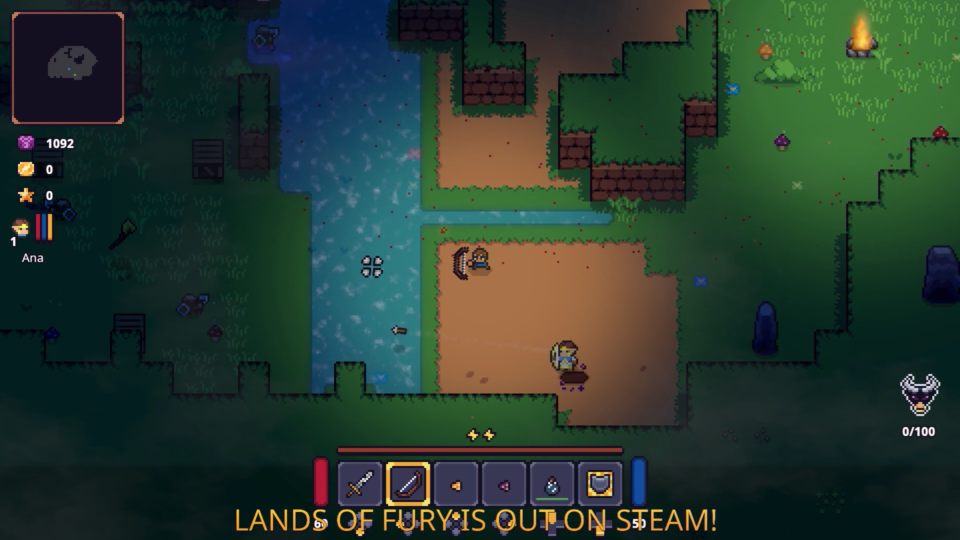
key("s")
key("a")
left_click(372, 268)
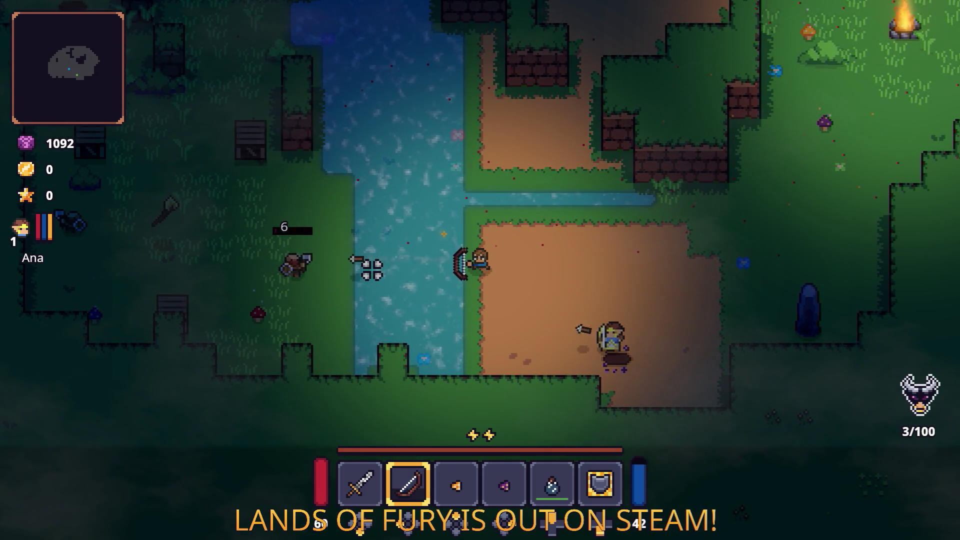
key("a")
left_click(371, 270)
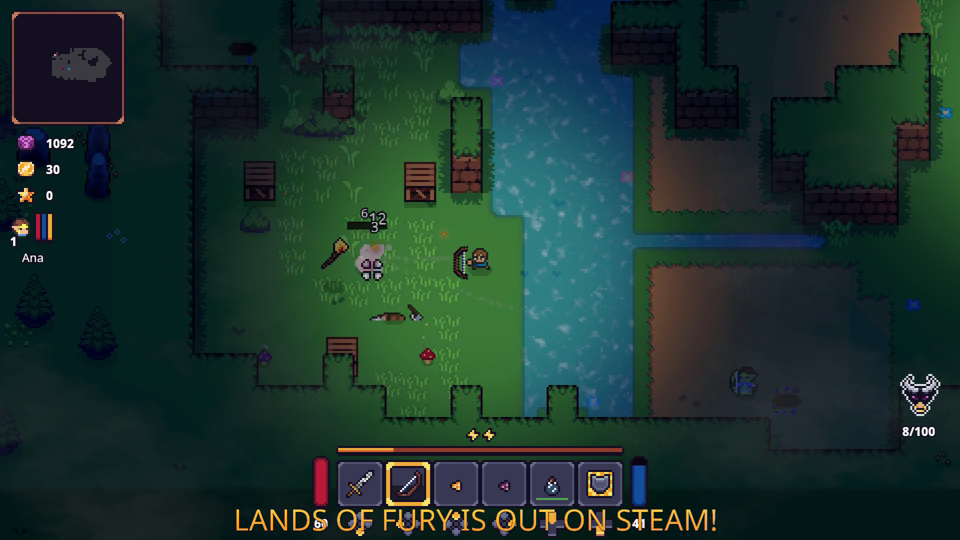
- Head south then west to collect the purple spore, then north through the clearing
key("s")
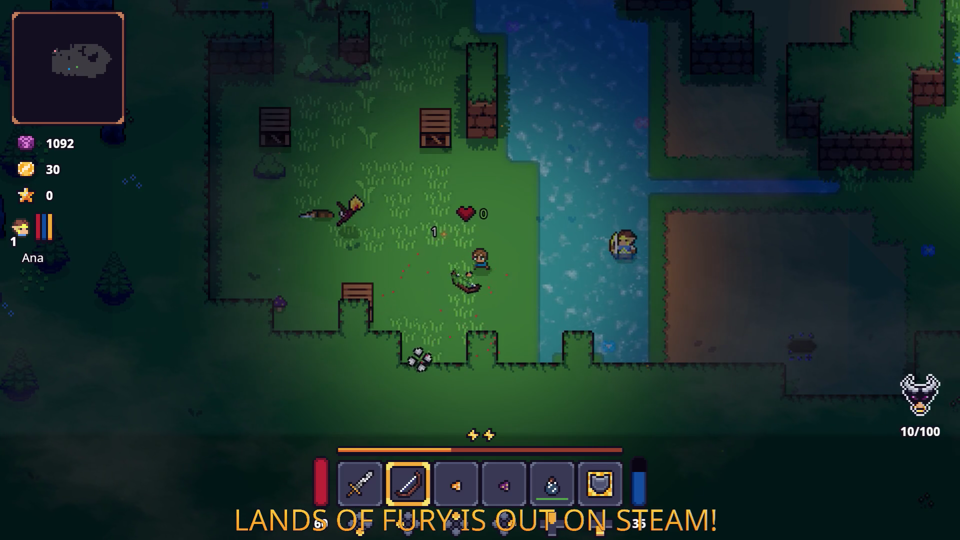
key("a")
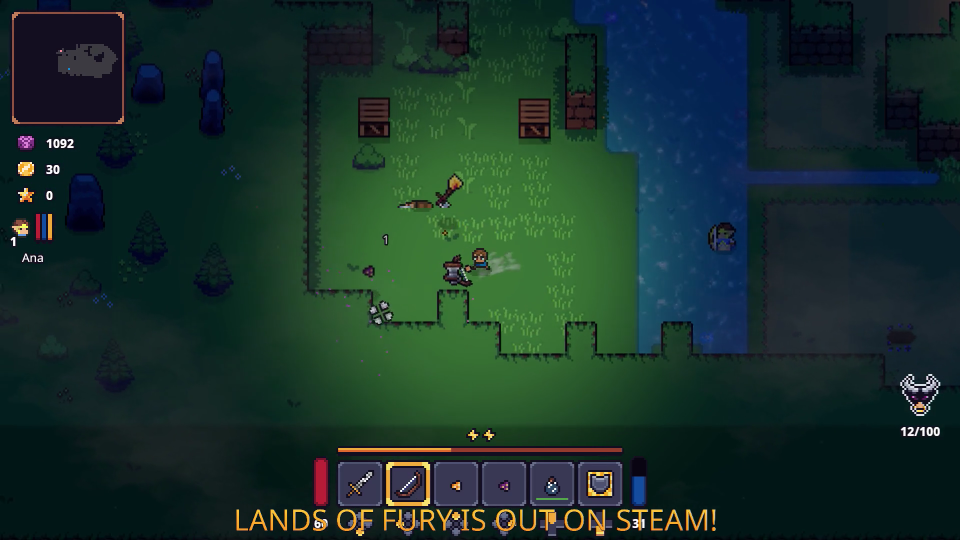
key("a")
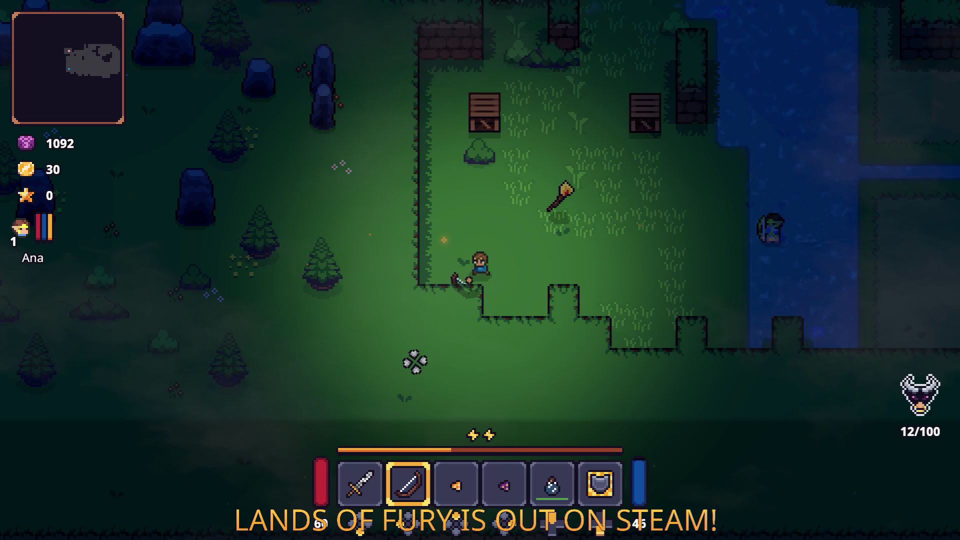
key("w")
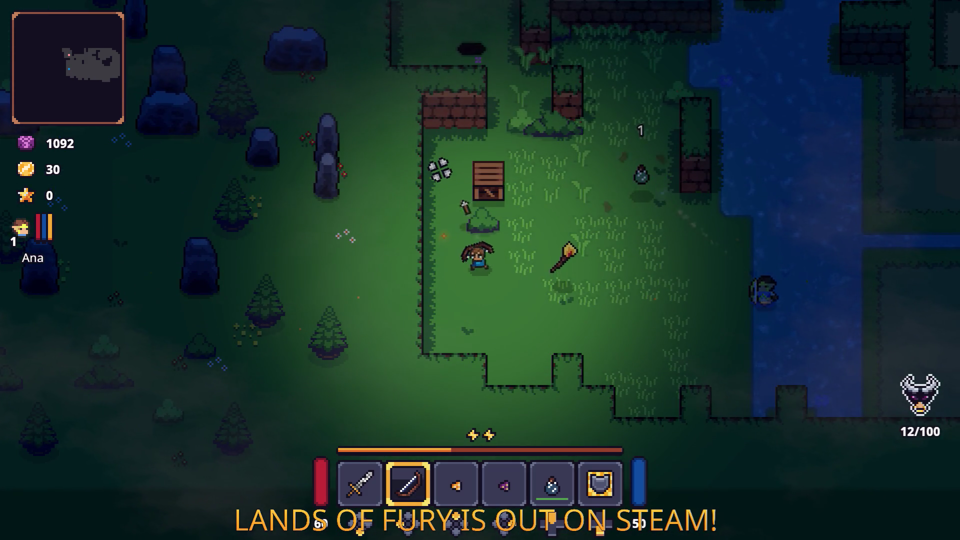
key("d")
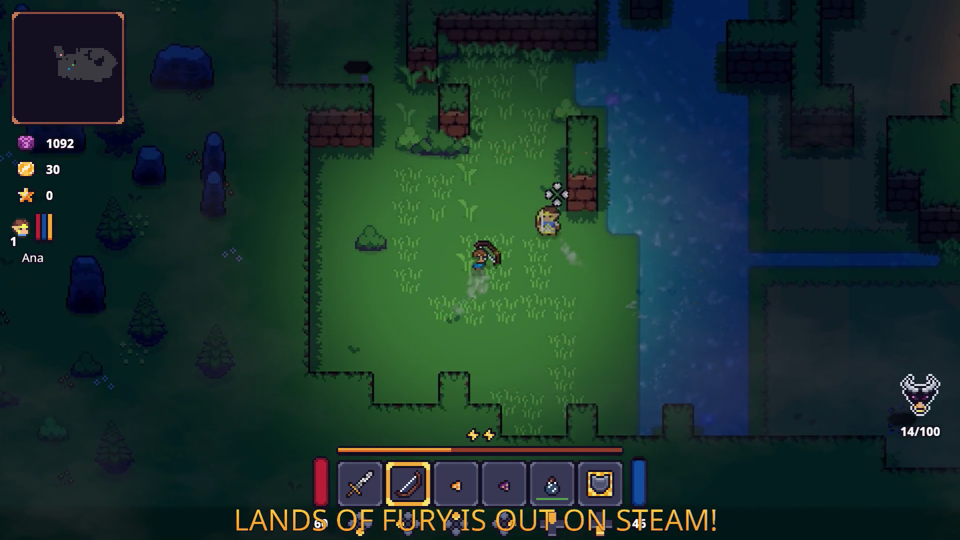
key("w")
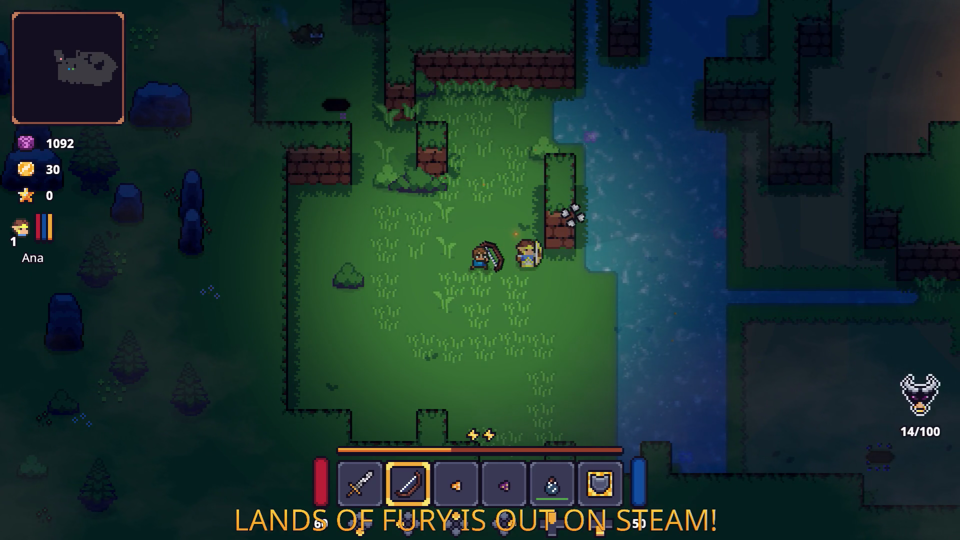
key("w")
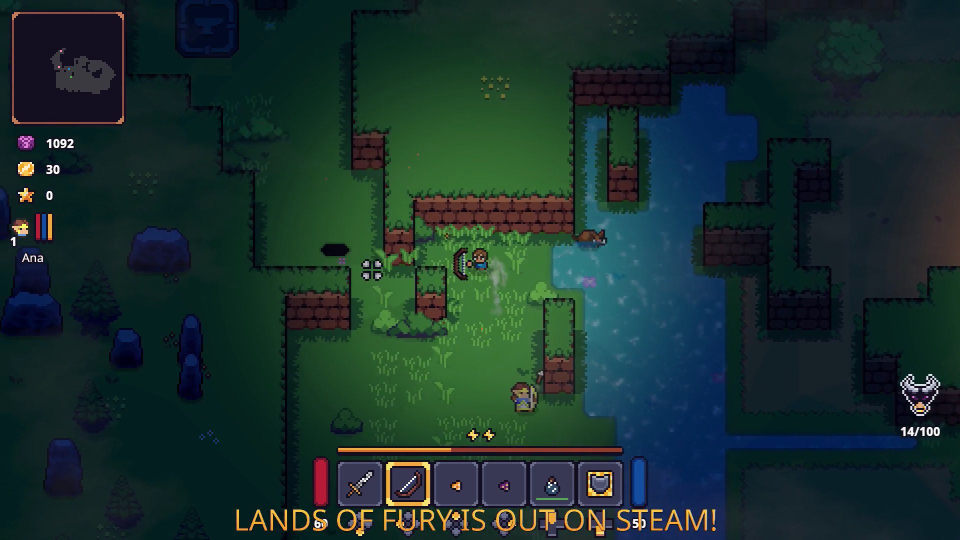
- Go north past the anvil and shoot the axe-wielding enemy in the next room
key("a")
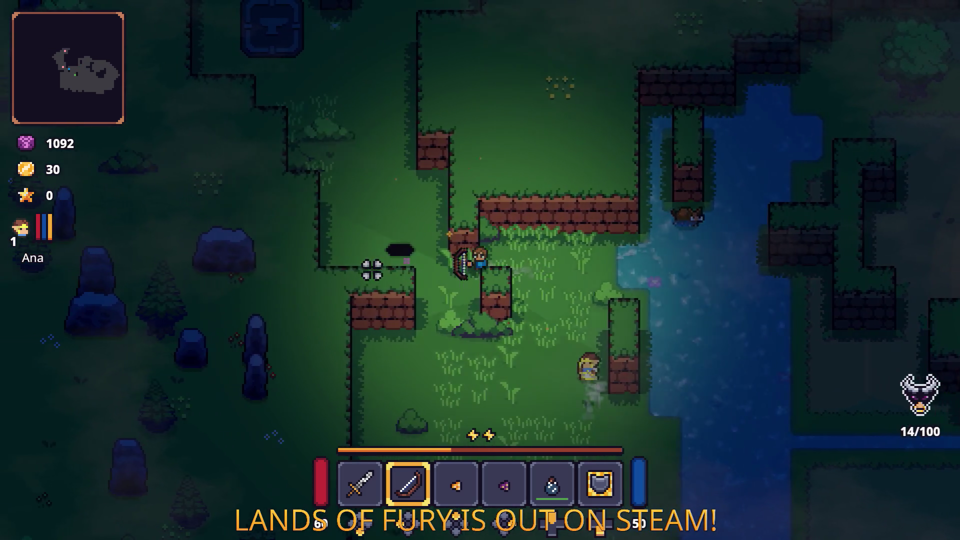
key("w")
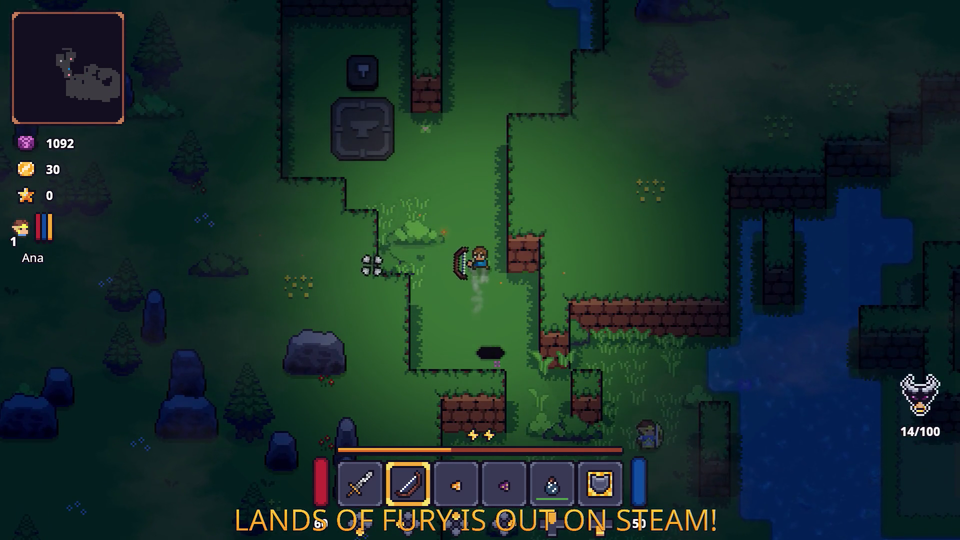
key("w")
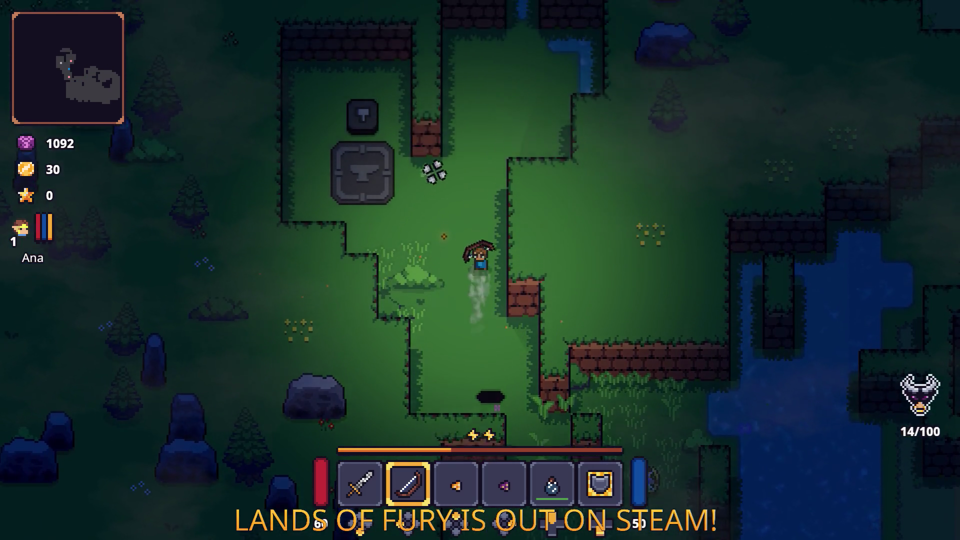
key("d")
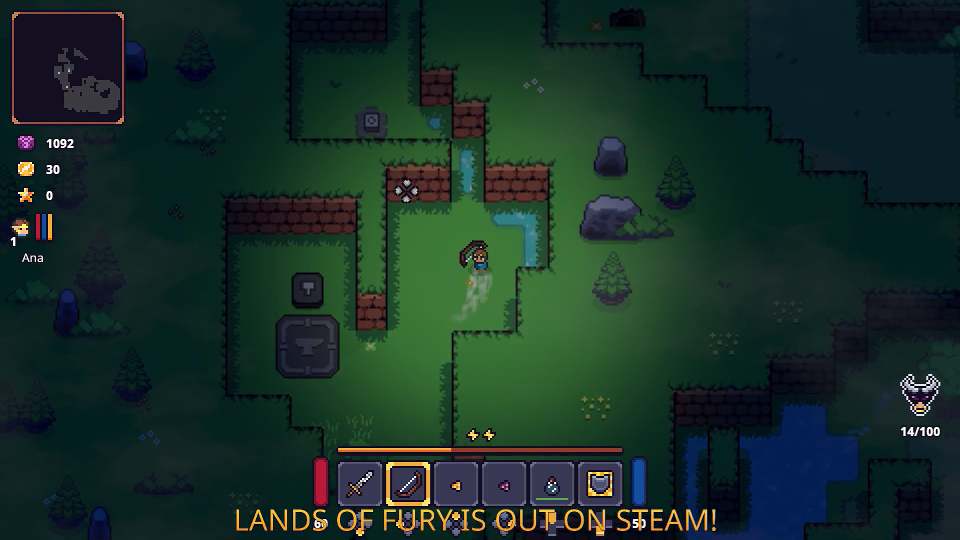
key("w")
key("a")
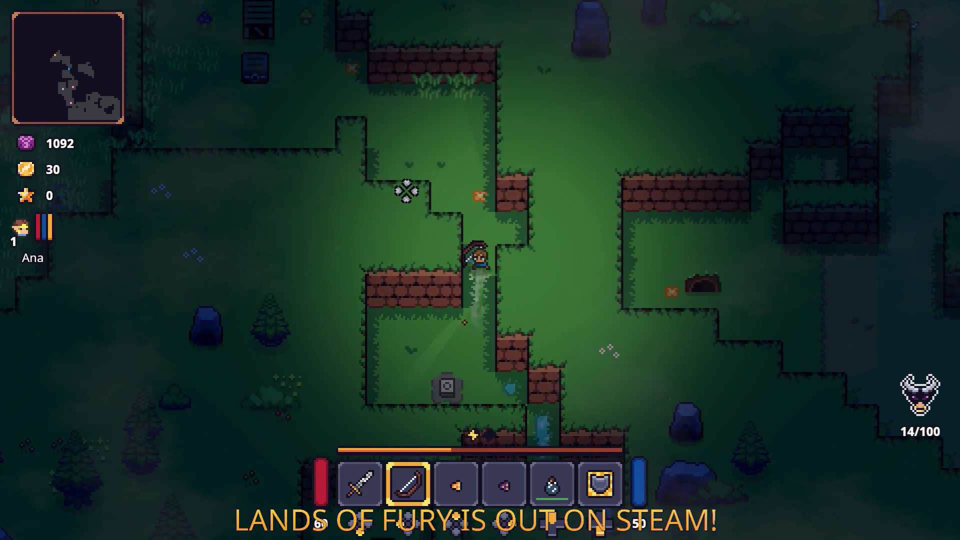
key("w")
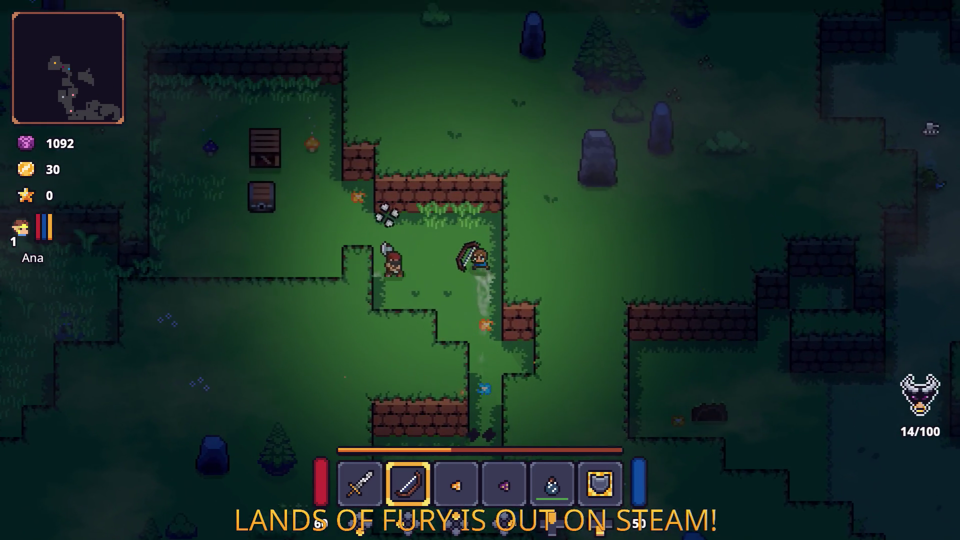
left_click(375, 272)
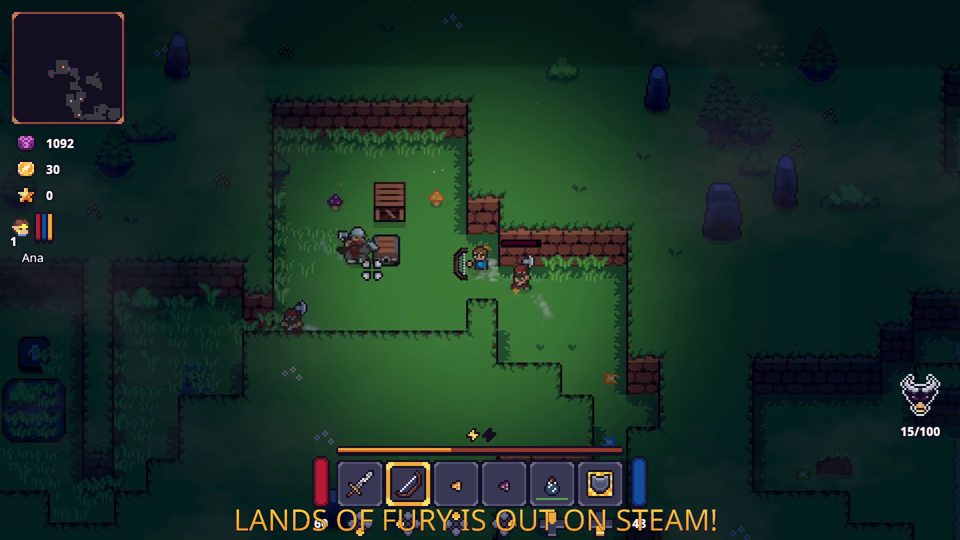
key("w")
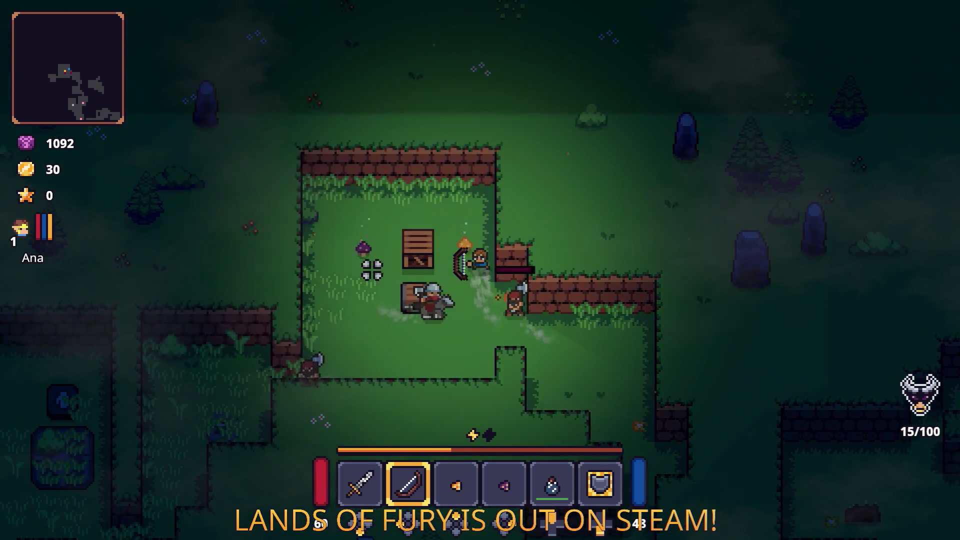
- Switch to the Rusty Sword and slash the enemies around the crate
key("1")
left_click(369, 229)
left_click(373, 227)
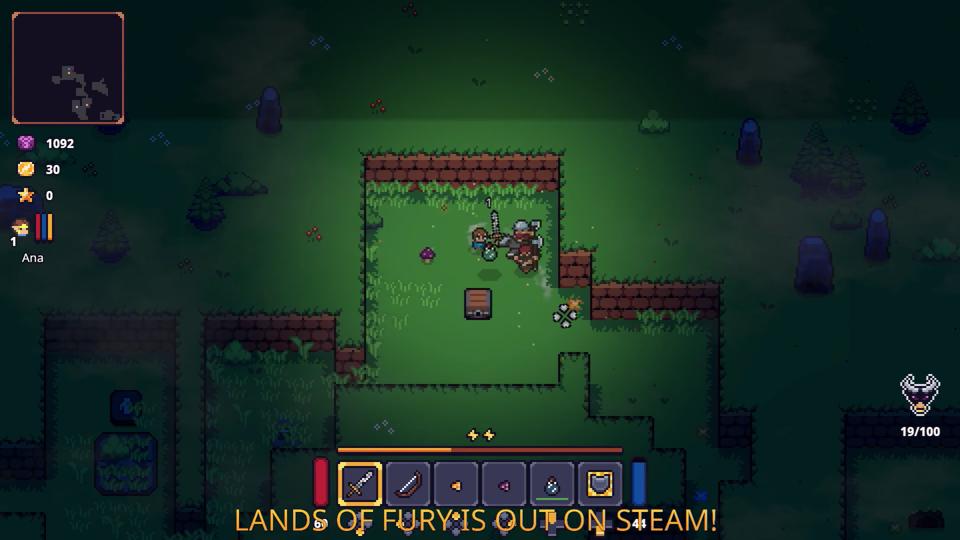
key("s")
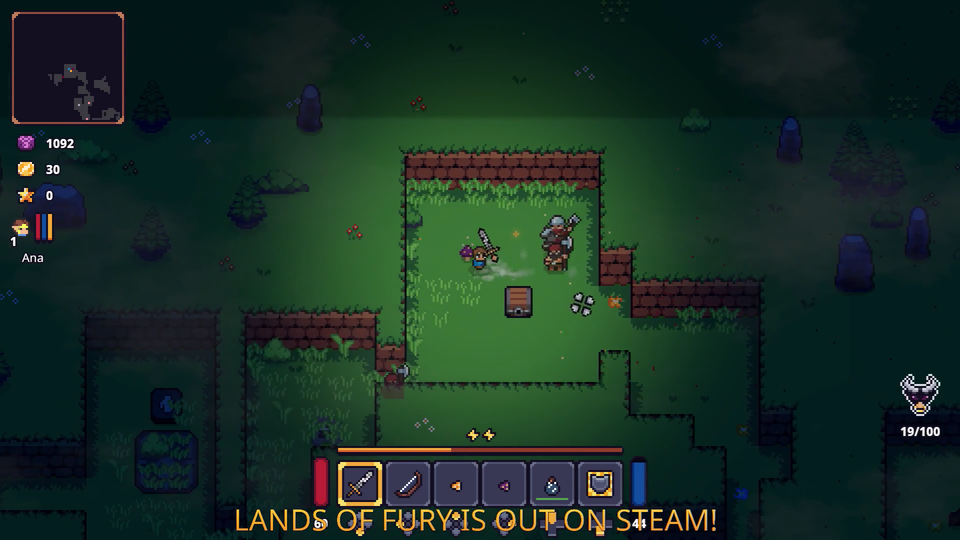
left_click(575, 300)
key("a")
left_click(575, 223)
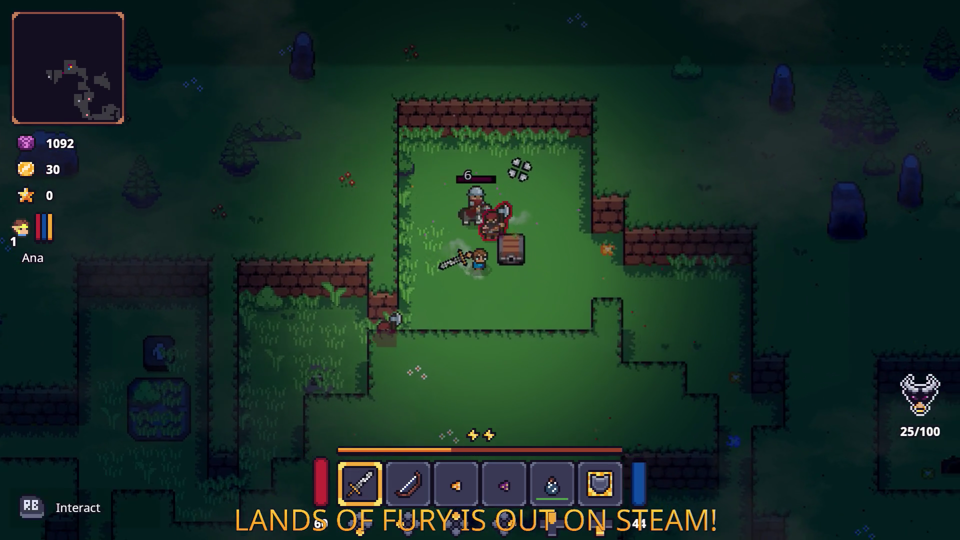
- Dash west out of the room and cut down the enemy below the wall
key("d")
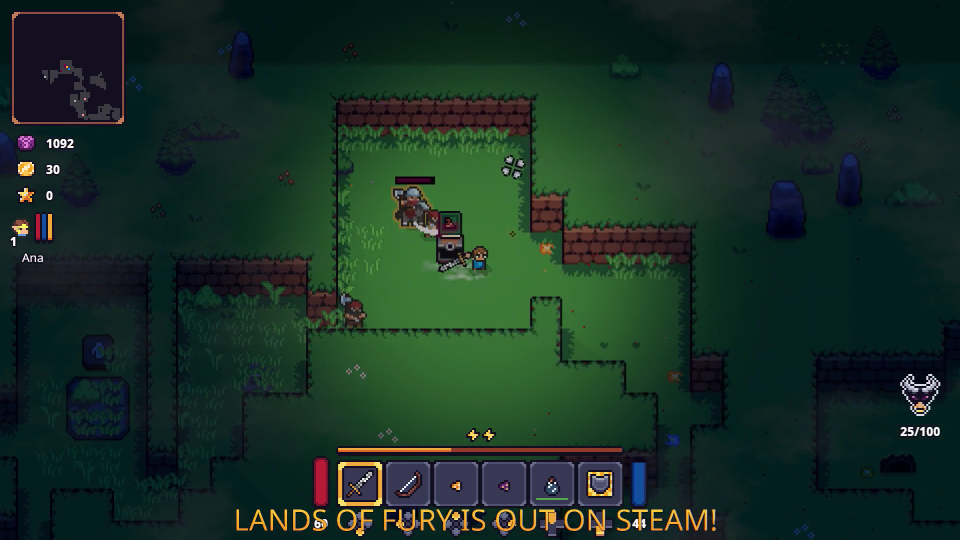
key("s")
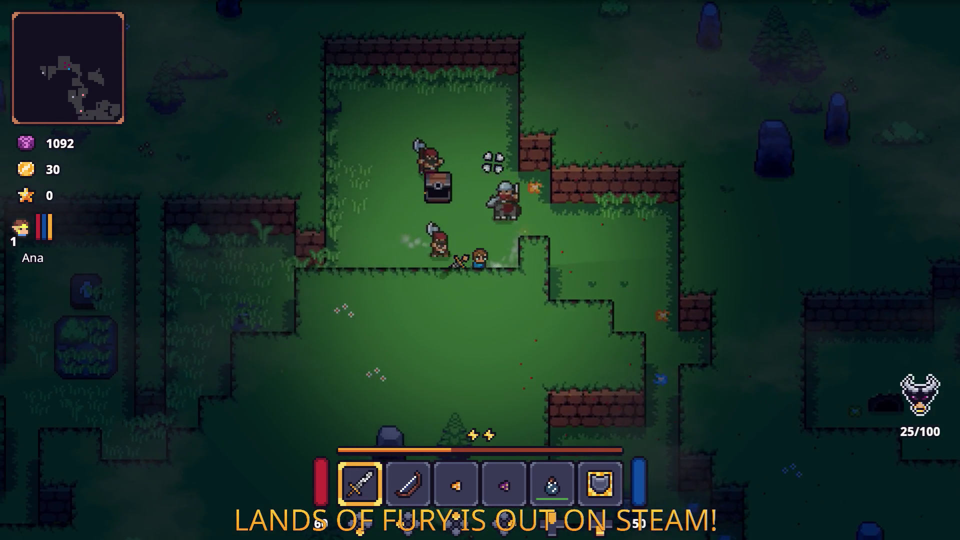
key("a")
key("space")
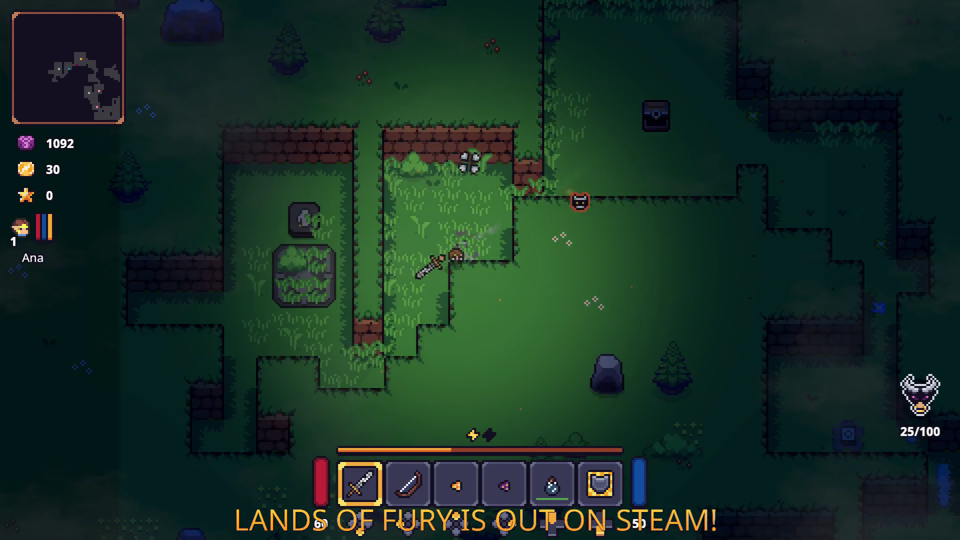
key("s")
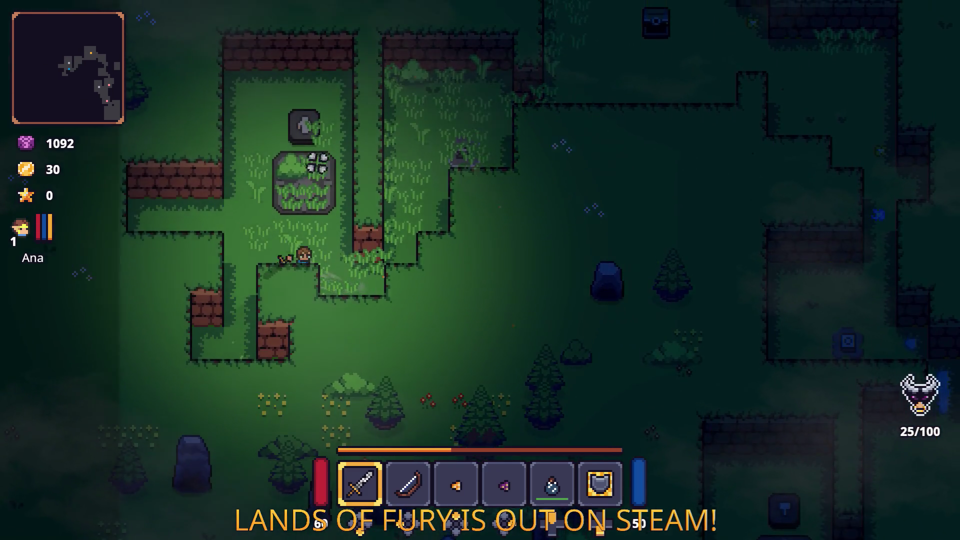
key("d")
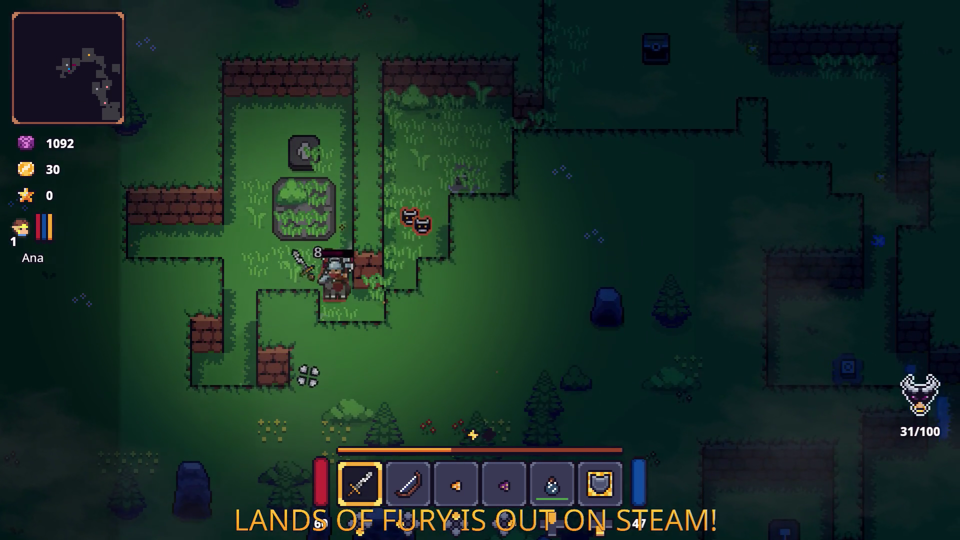
key("a")
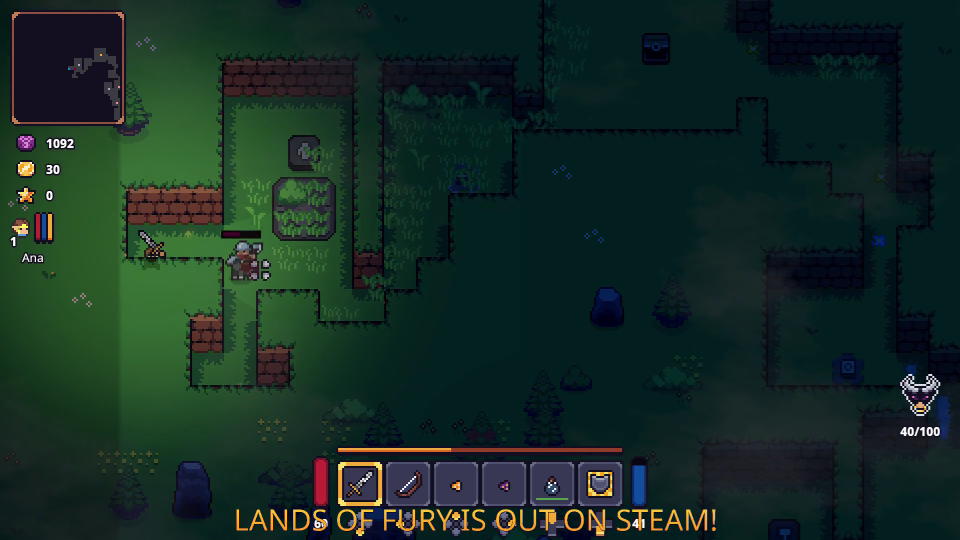
key("w")
left_click(297, 378)
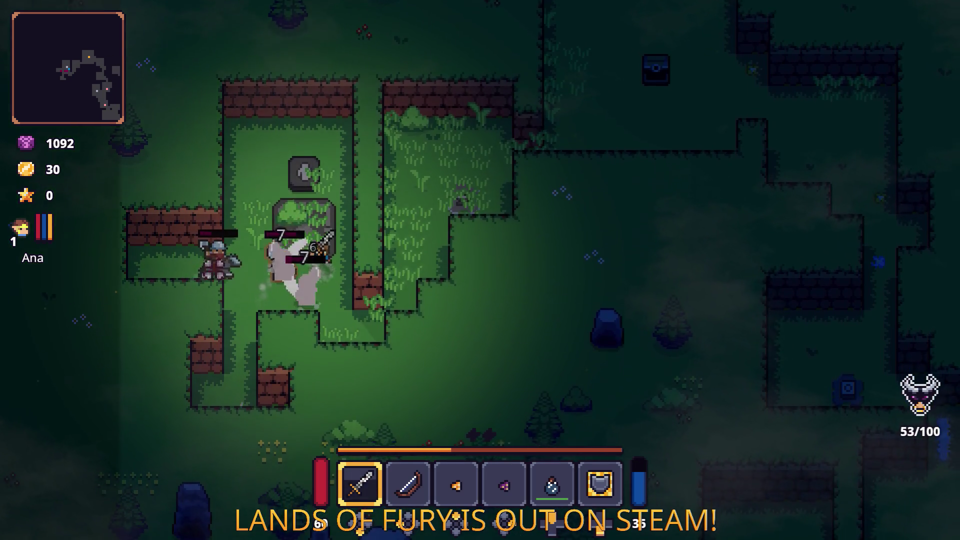
- Kill the remaining shrine bandits, reaching 100/100 kills, 87 gold and a level-up
key("d")
key("w")
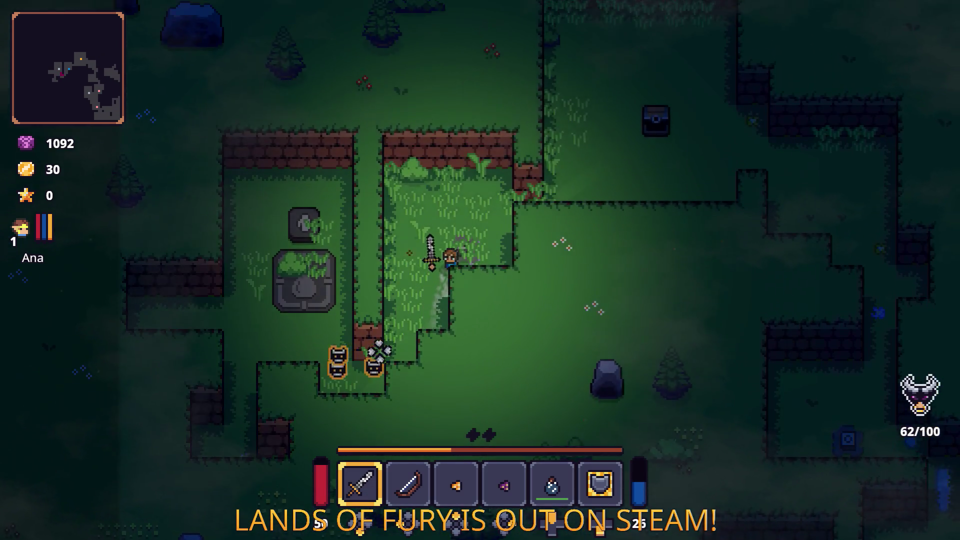
key("a")
key("s")
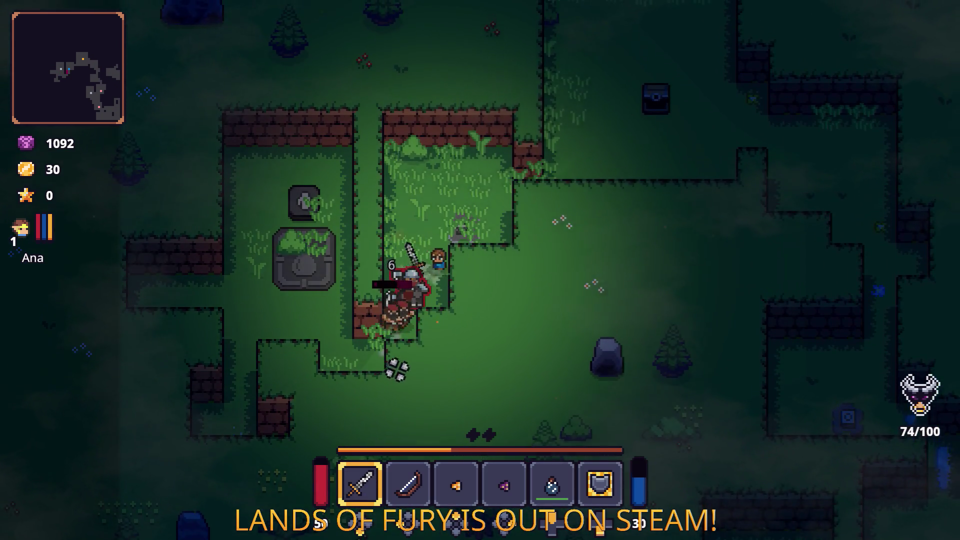
key("w")
left_click(397, 370)
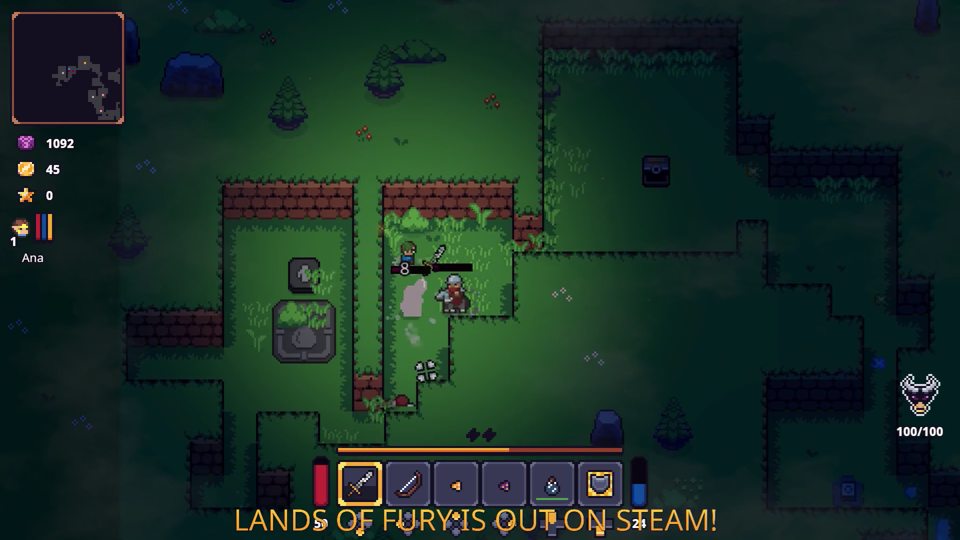
key("d")
left_click(385, 306)
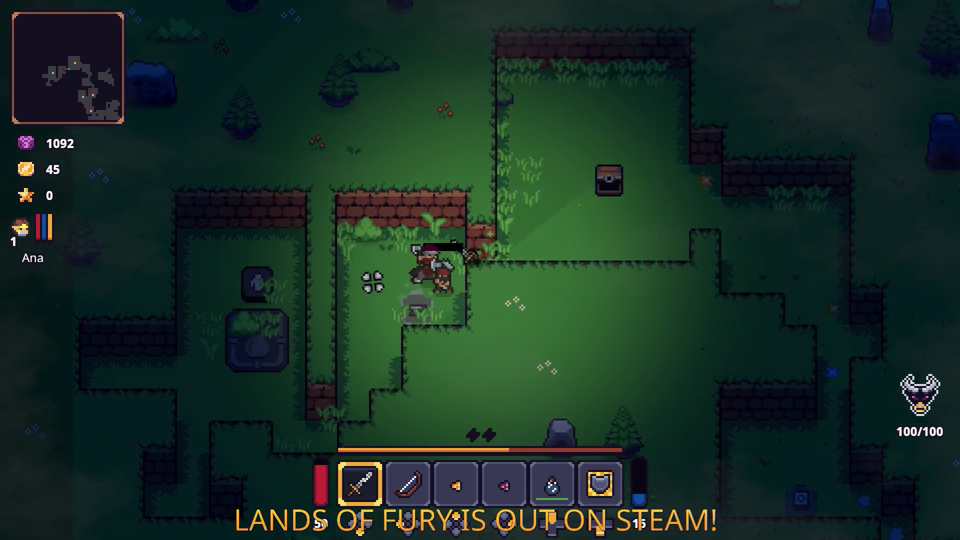
- Walk east then south-east into the grass beside the river
key("w")
key("d")
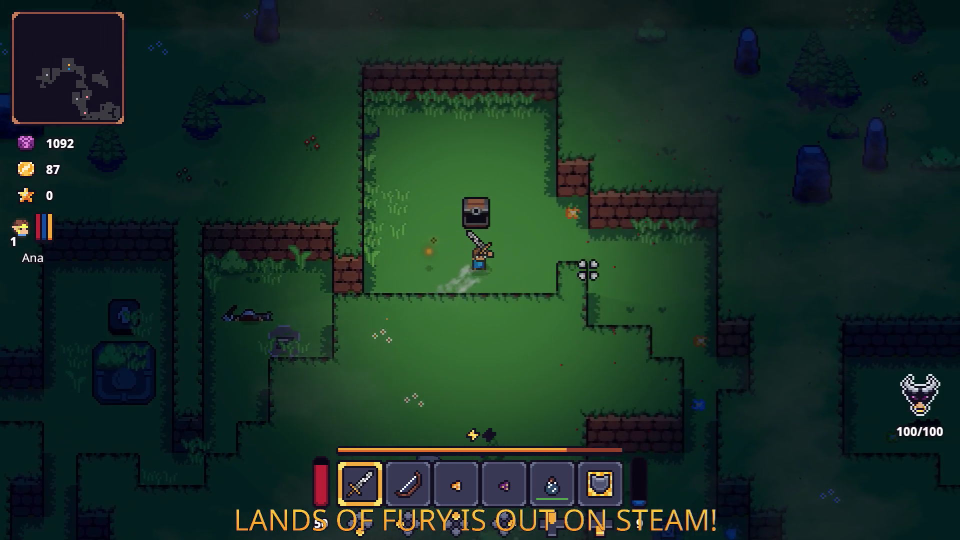
key("s")
key("d")
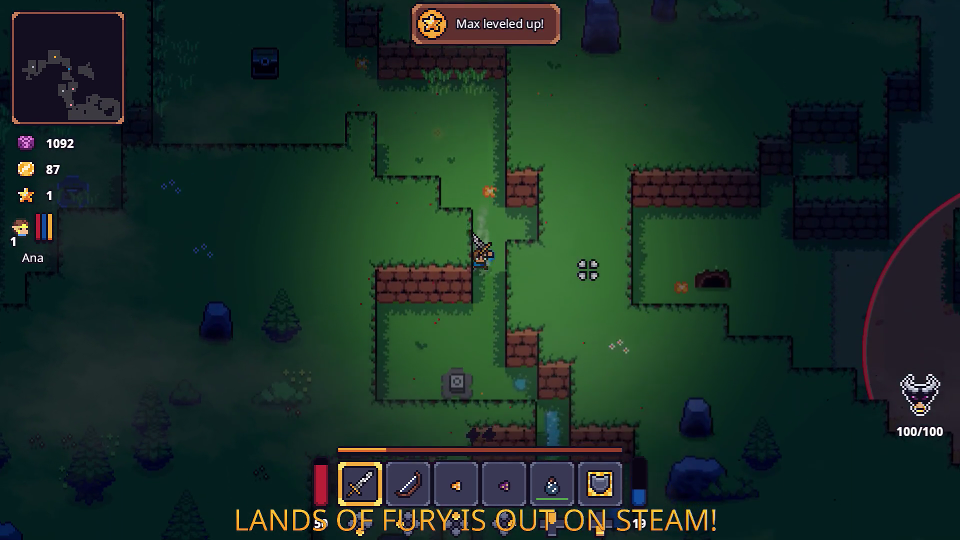
key("s")
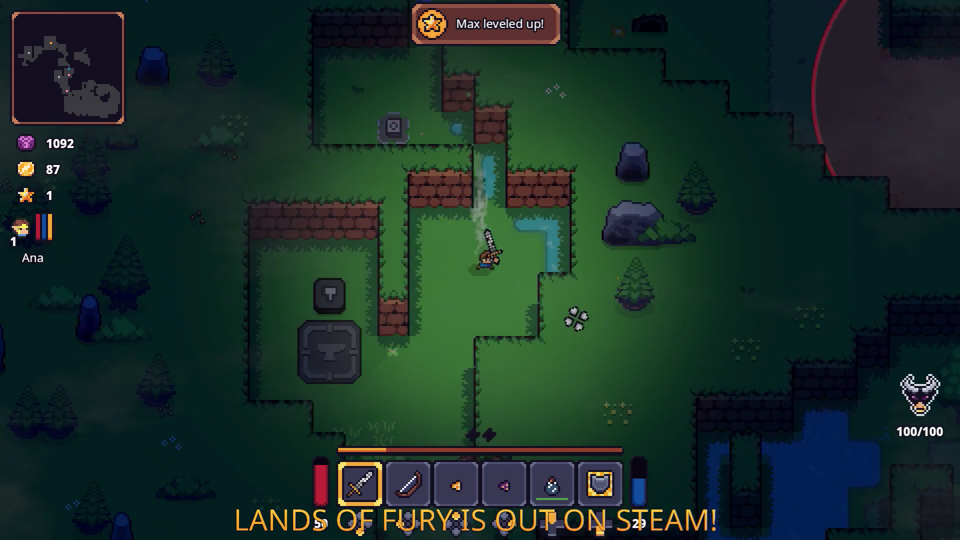
key("s")
key("d")
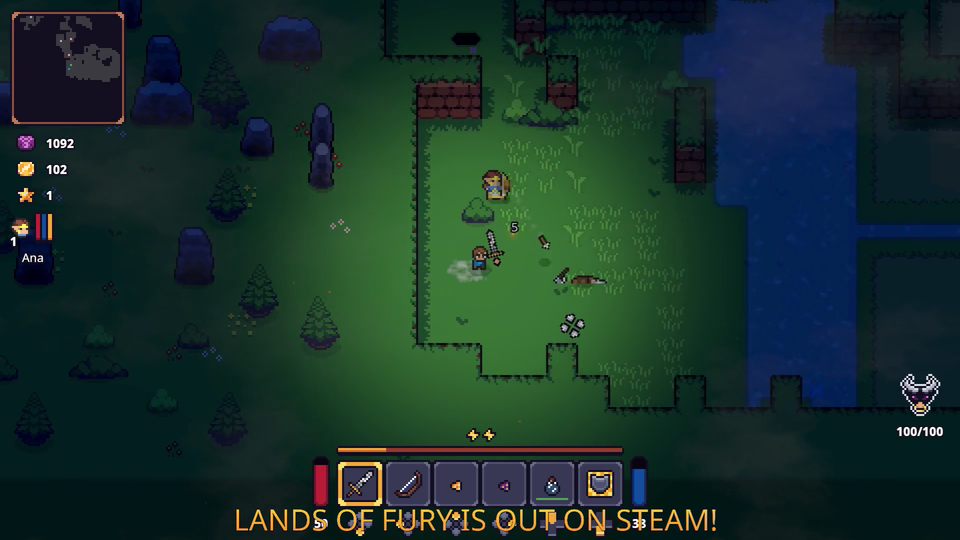
- Wade east across the river and circle the campfire clearing
key("d")
key("space")
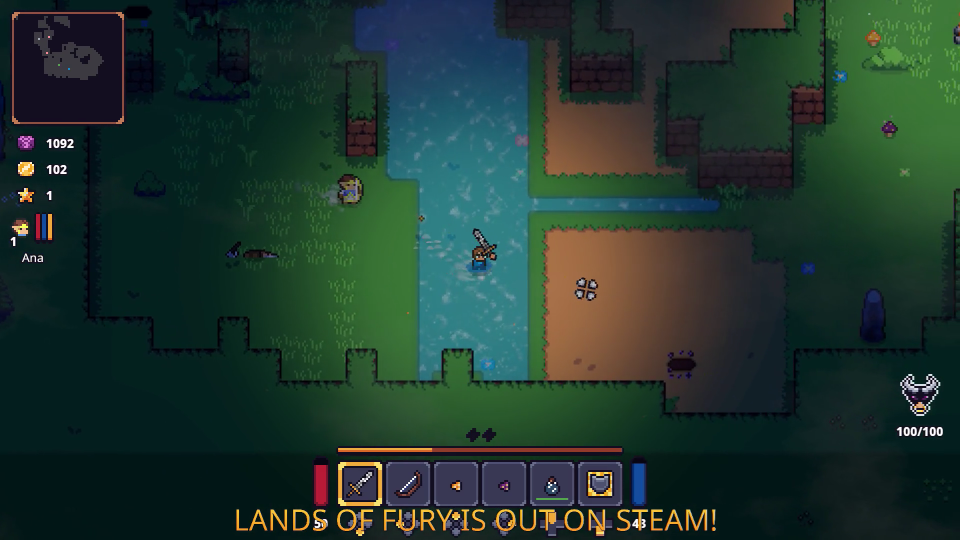
key("d")
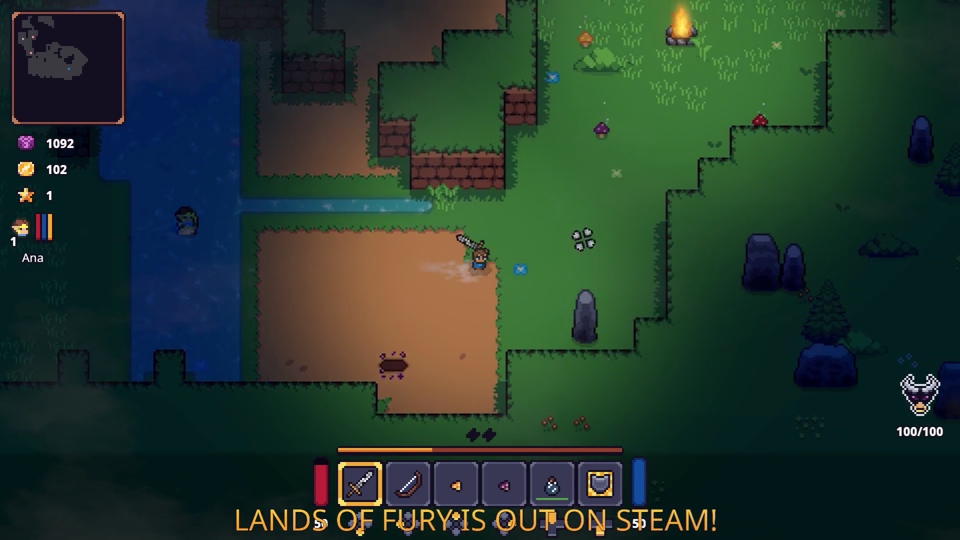
key("w")
key("d")
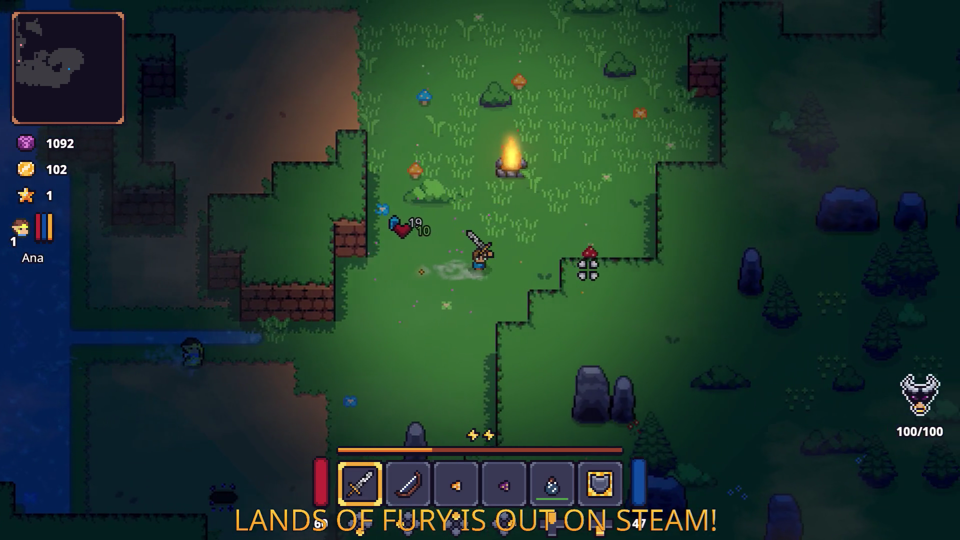
key("d")
key("w")
key("a")
key("space")
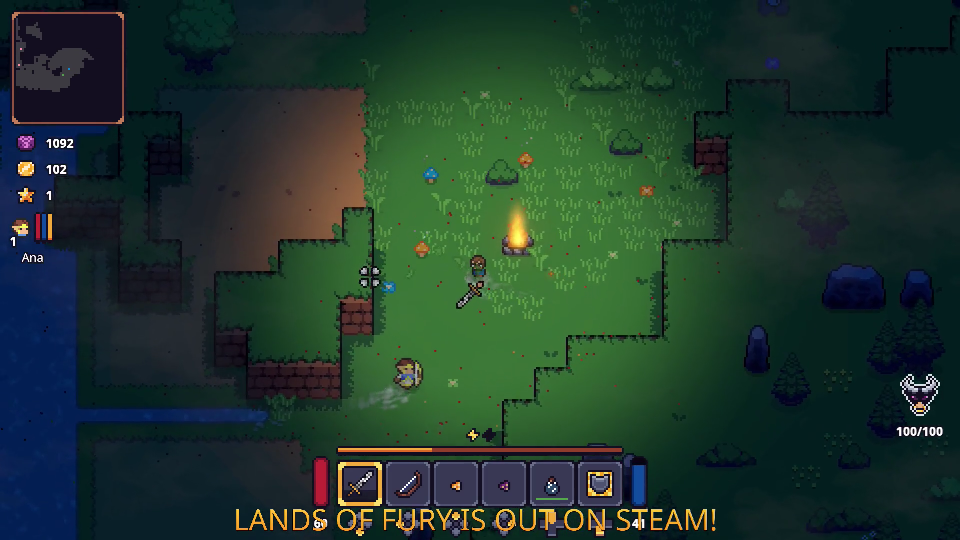
- Approach the campfire's Burning Stick, then dash north-west across the meadow
key("a")
key("w")
key("d")
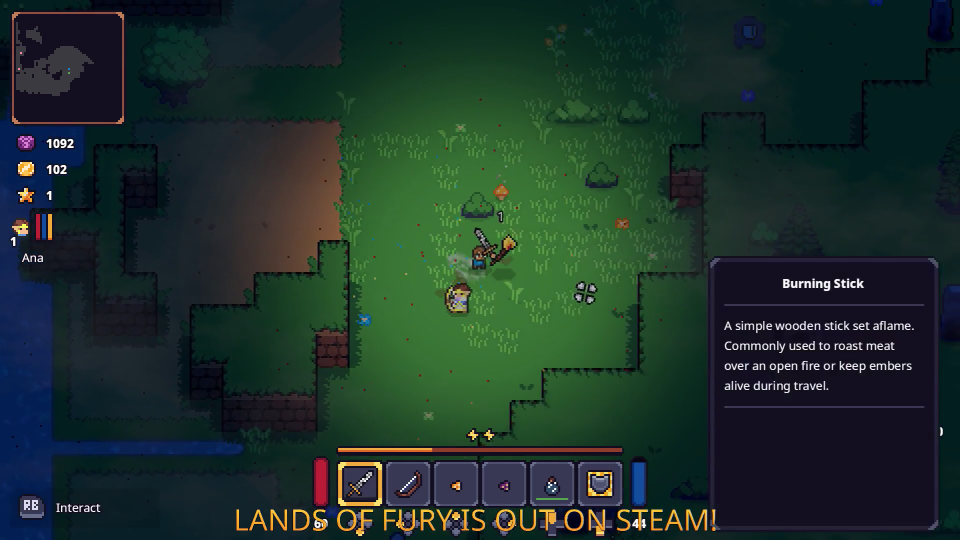
key("w")
key("d")
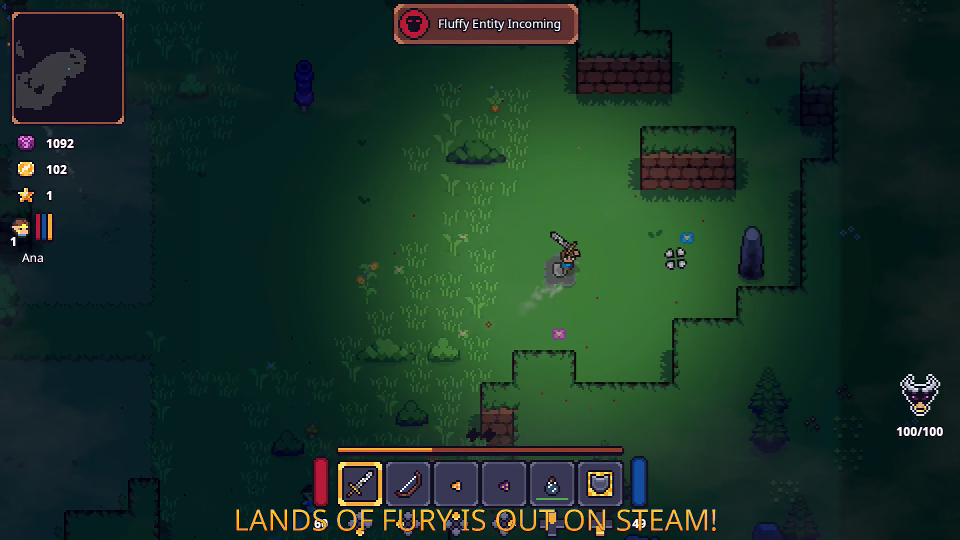
key("w")
key("a")
key("space")
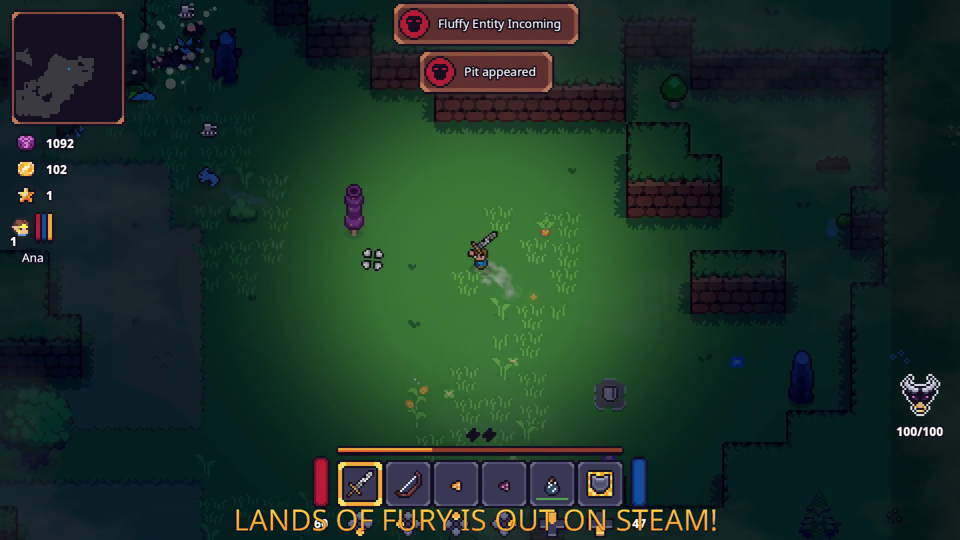
- Charge the incoming enemy group with the sword, then dash south-west out of danger
key("a")
left_click(384, 218)
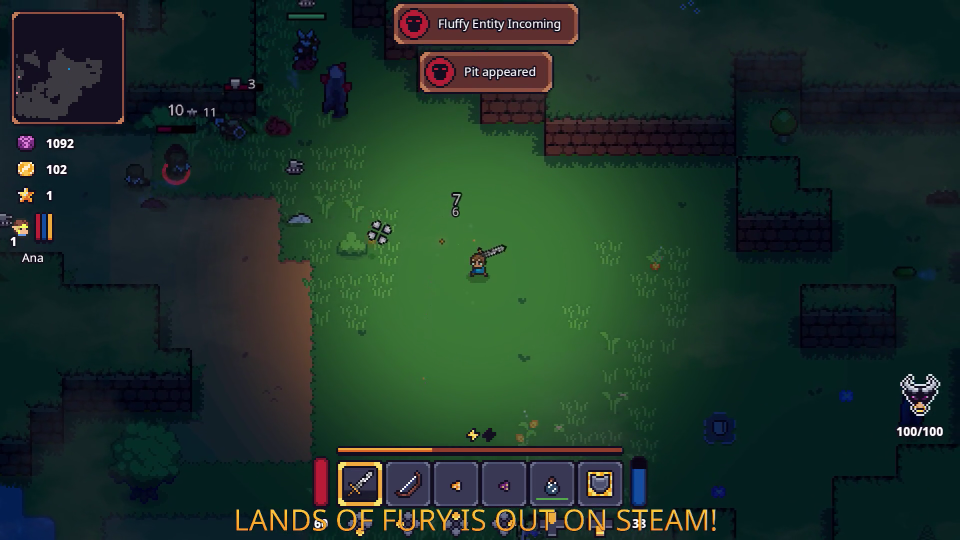
key("a")
key("space")
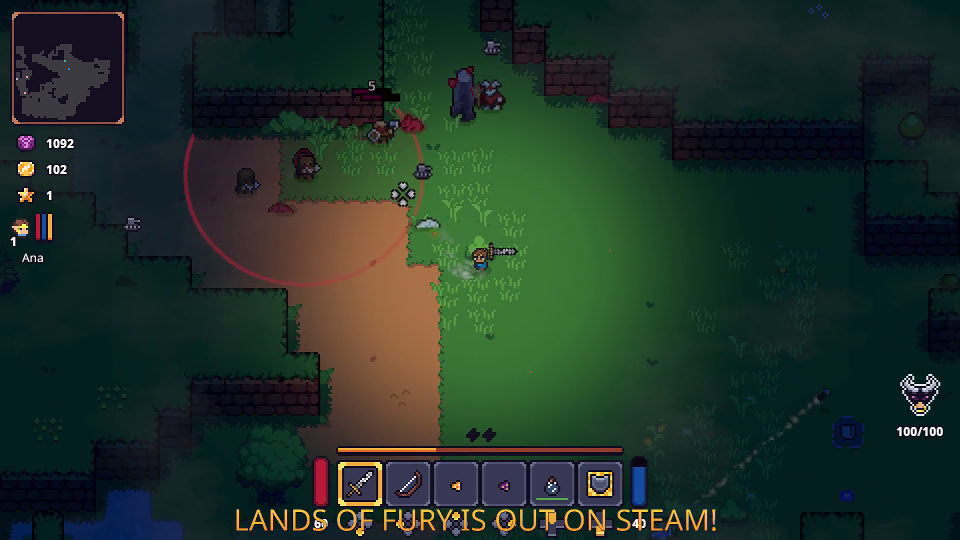
key("w")
left_click(371, 256)
key("s")
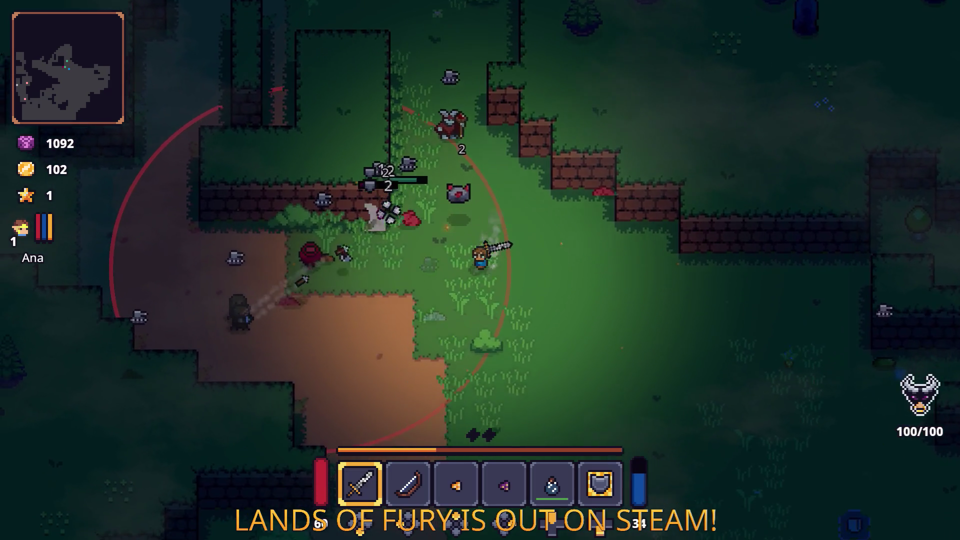
key("s")
key("a")
key("space")
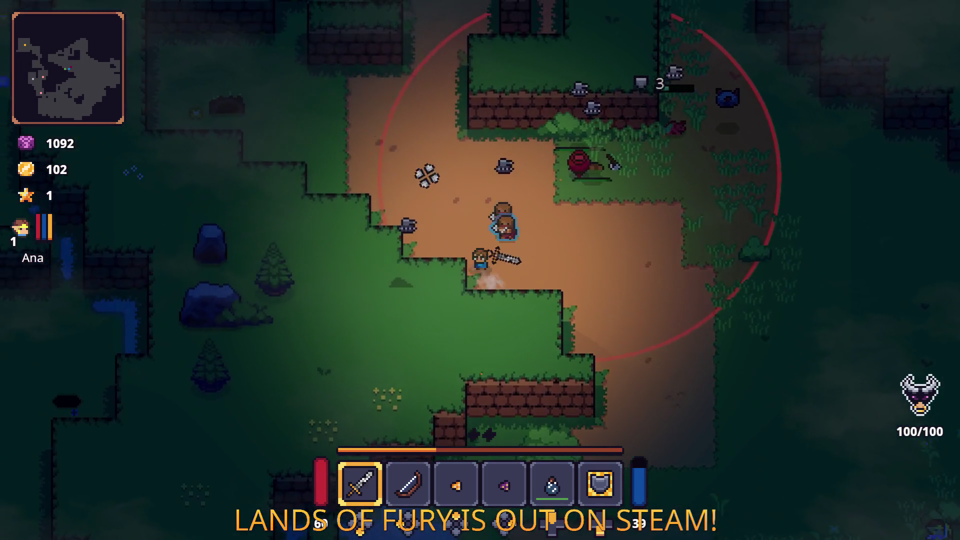
- Keep fighting the enemies along the dirt path
left_click(493, 275)
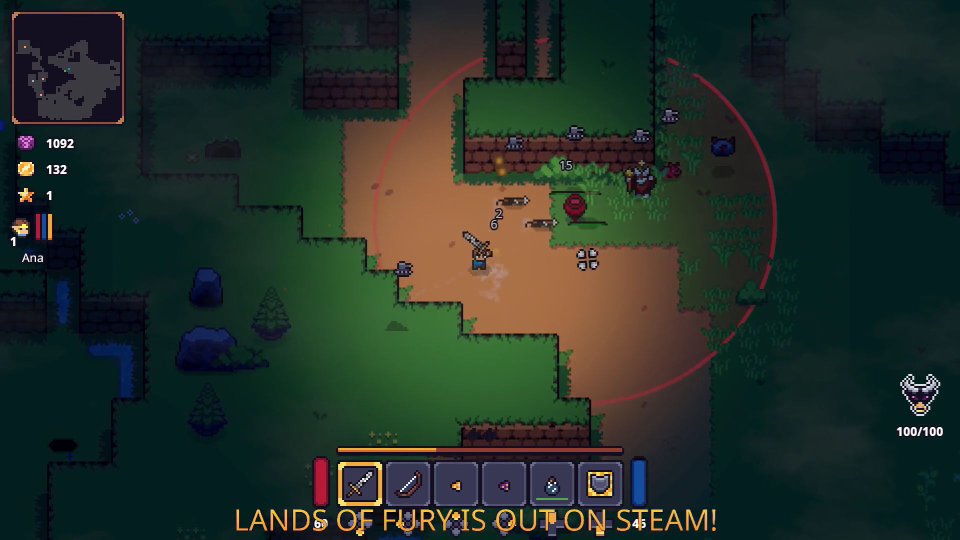
key("d")
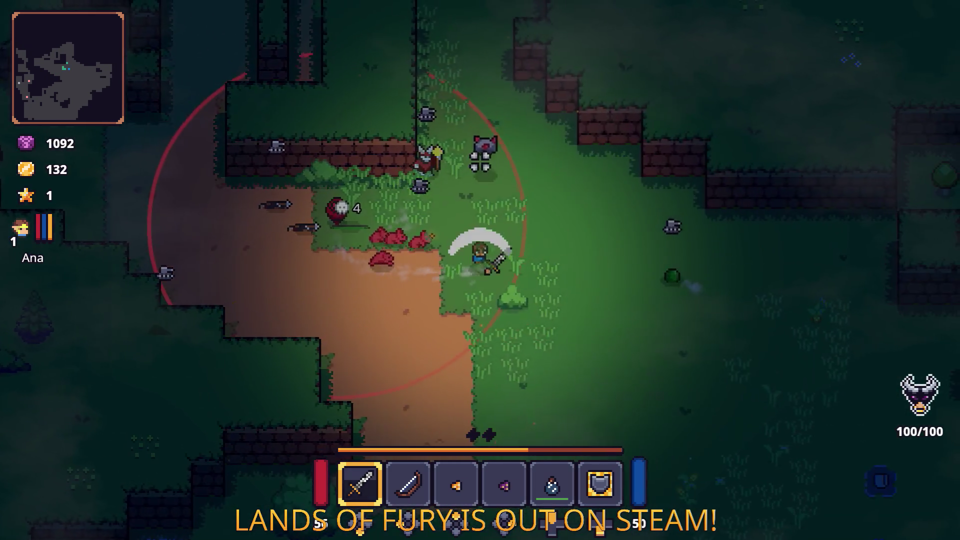
key("a")
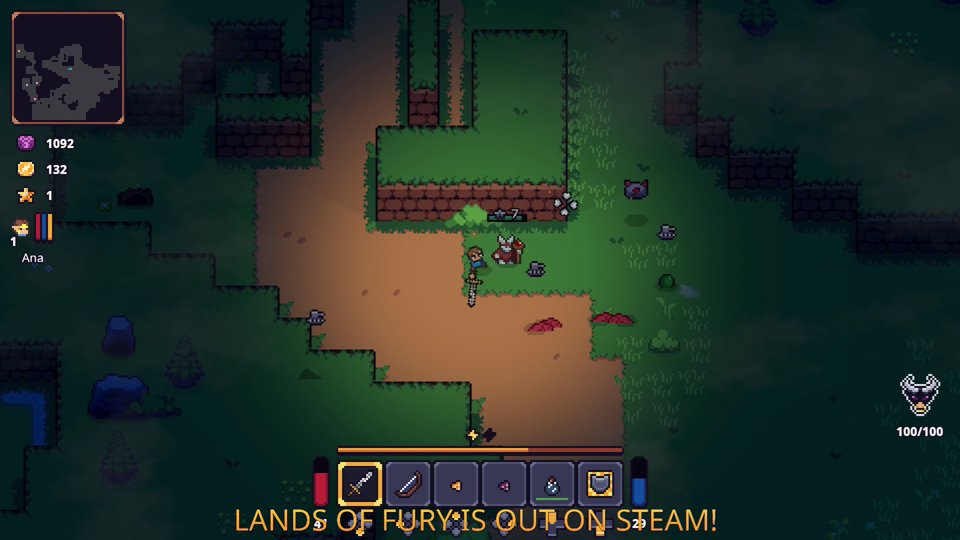
key("s")
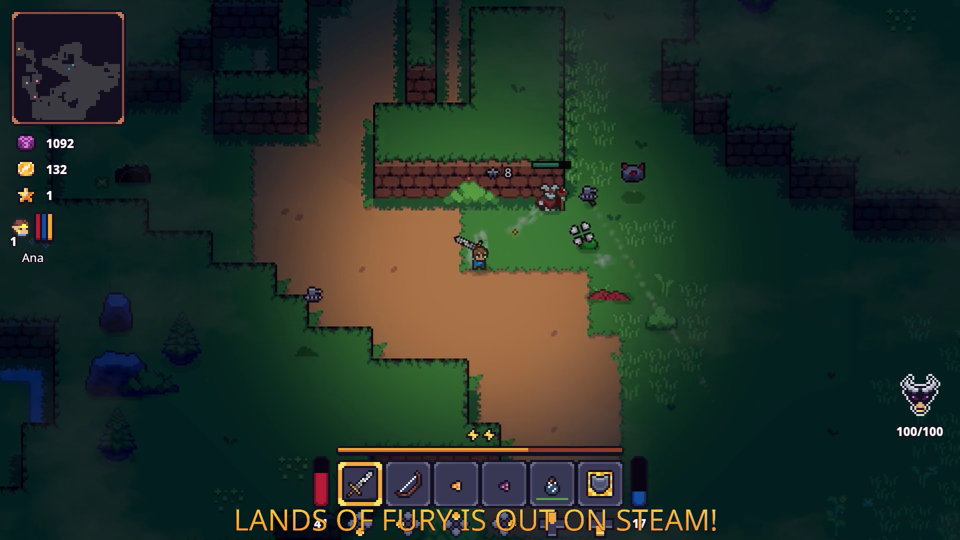
key("w")
key("d")
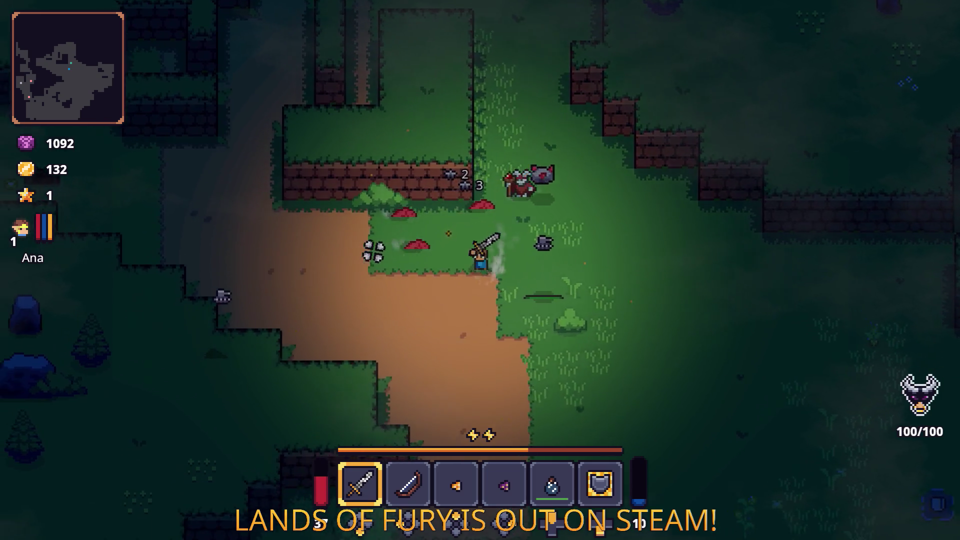
key("a")
key("space")
key("d")
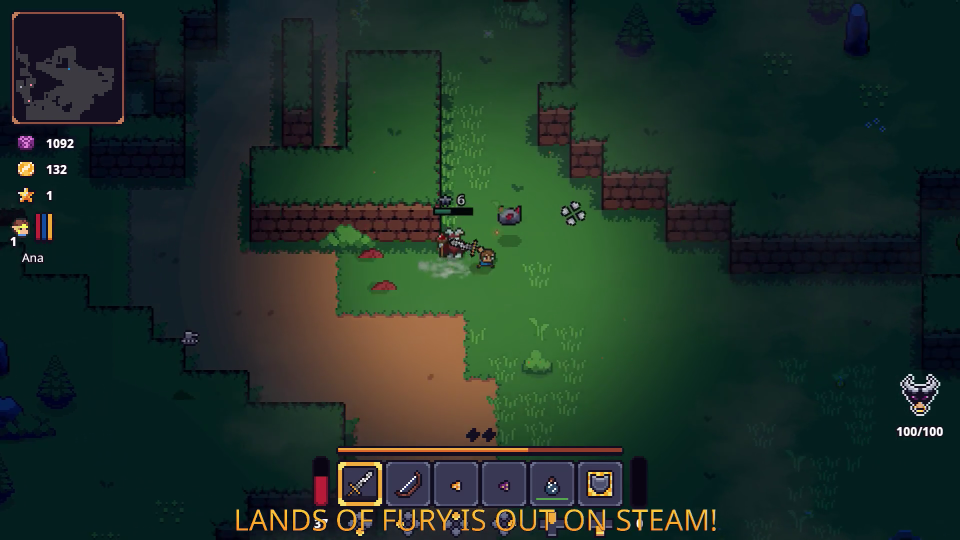
- Move up near the Dyno Ore and circle around the enemy along the wall
key("d")
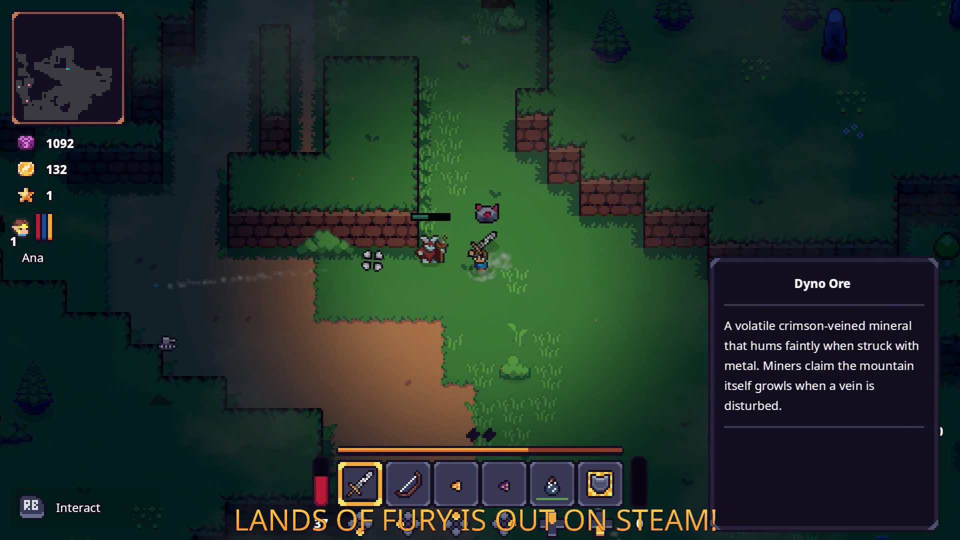
key("a")
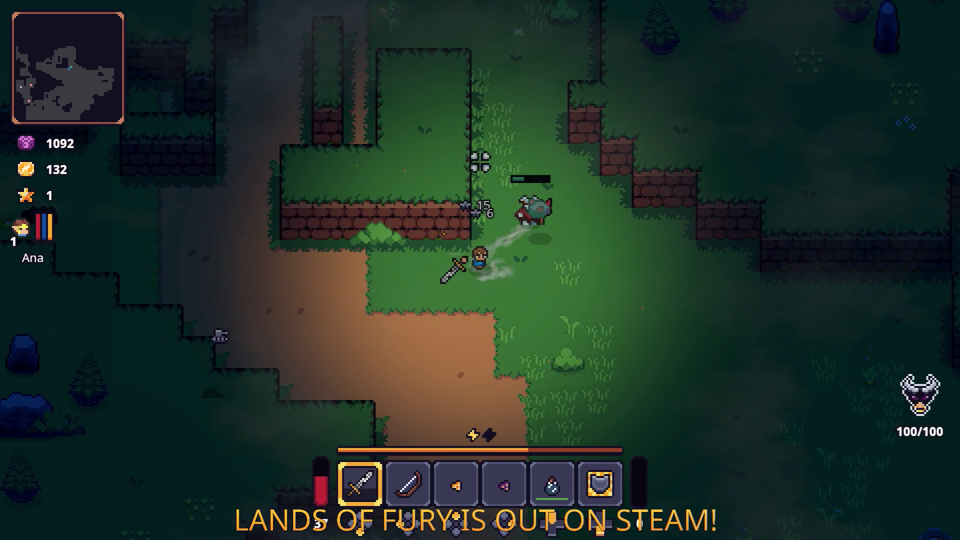
key("w")
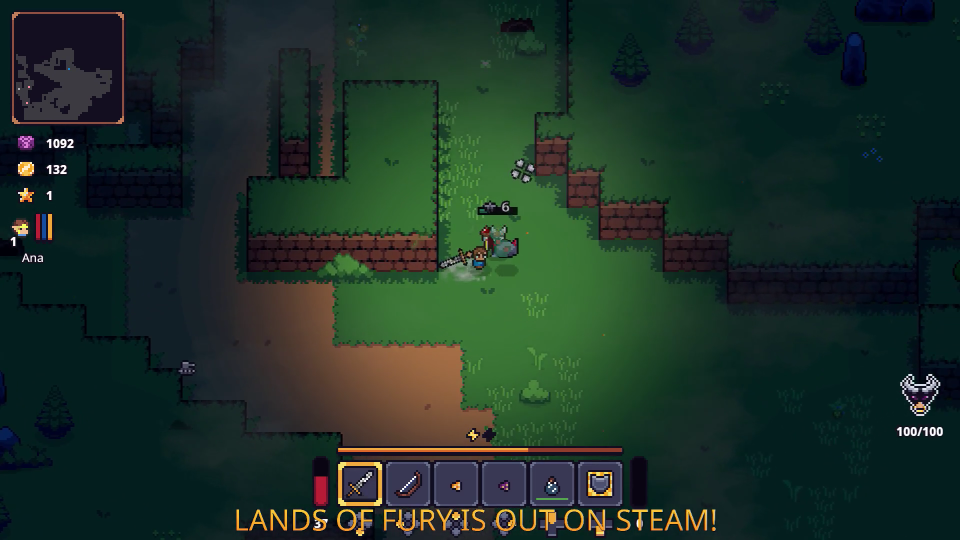
key("d")
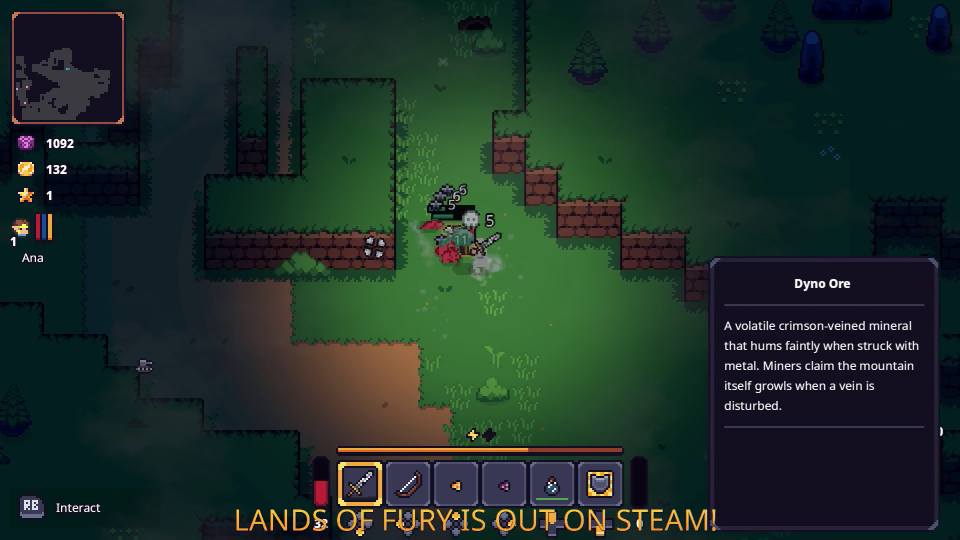
key("s")
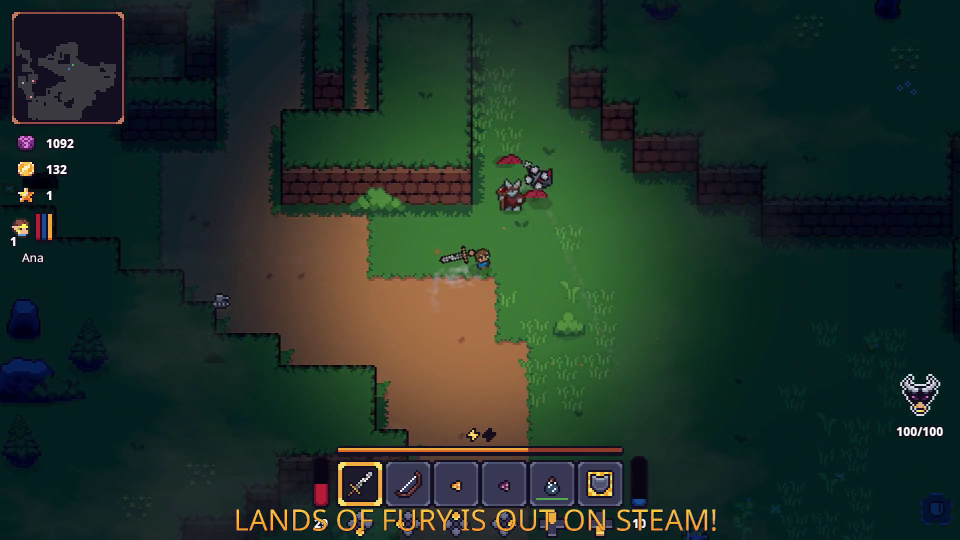
key("w")
key("a")
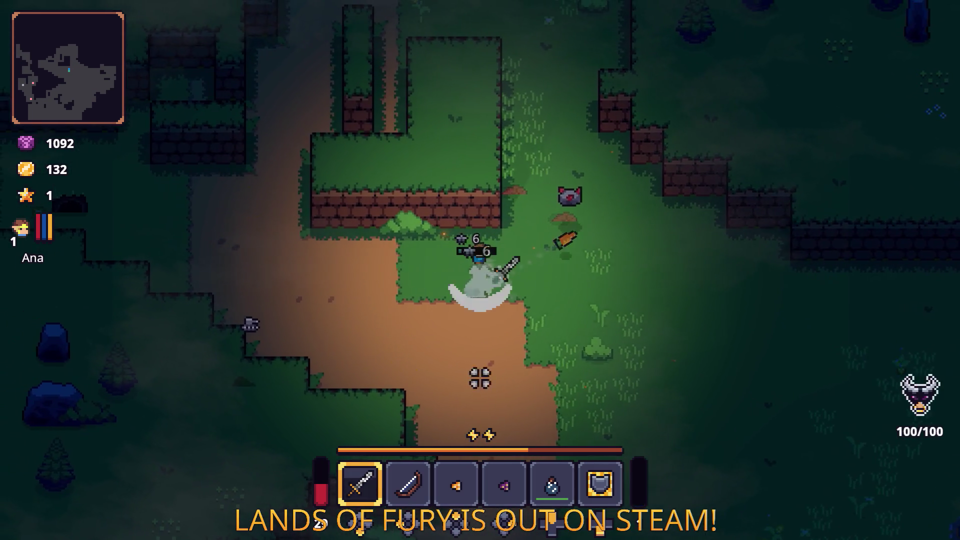
- Finish off the Blue Bunny Wizard with the sword, raising gold to 297
left_click(491, 162)
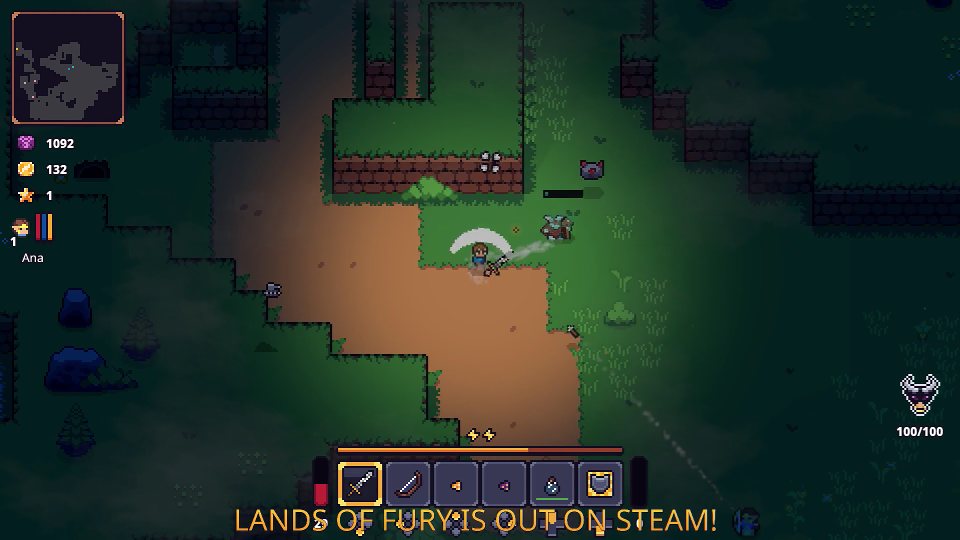
key("a")
left_click(488, 167)
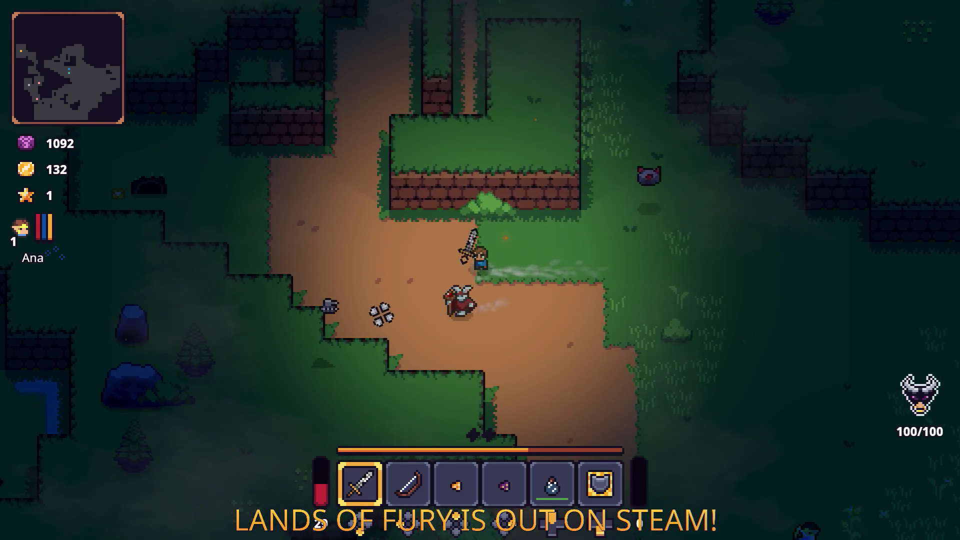
key("a")
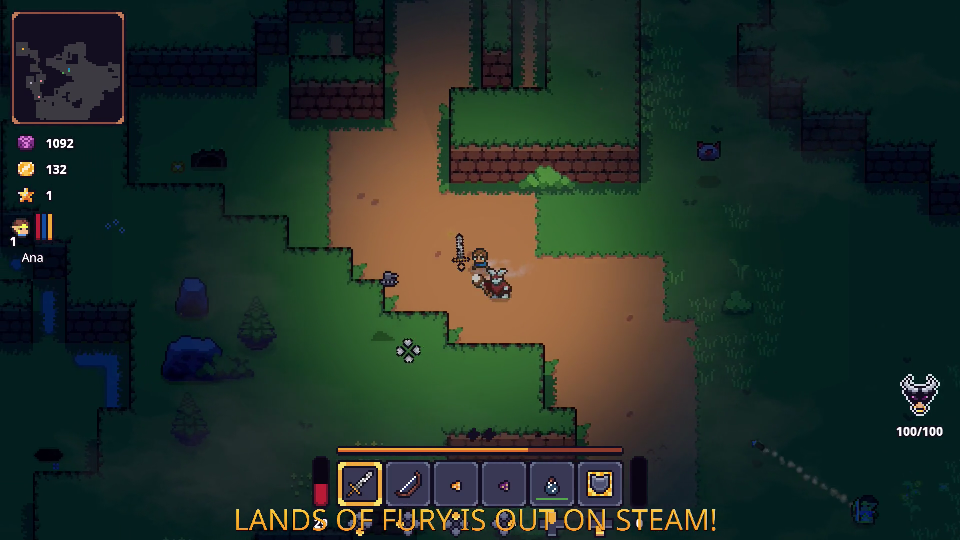
left_click(506, 166)
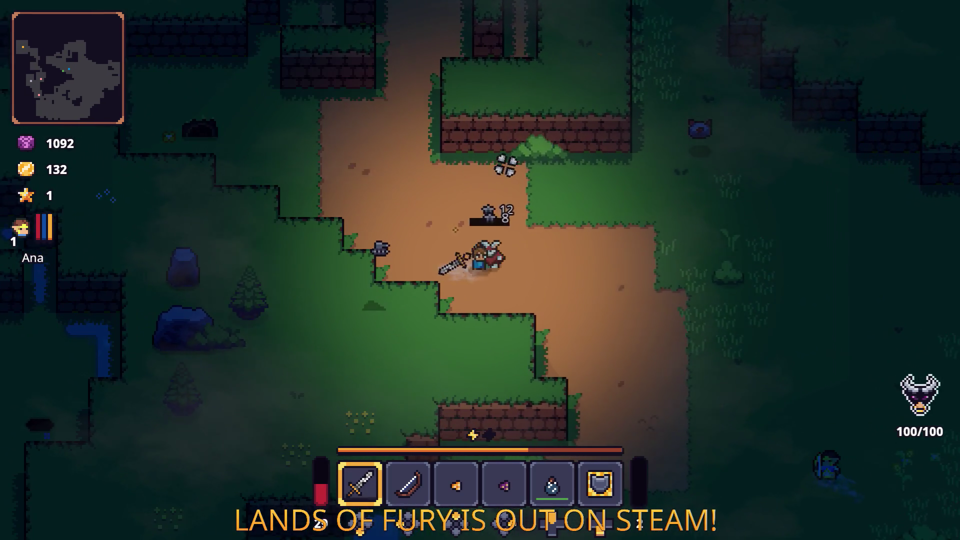
left_click(506, 165)
key("a")
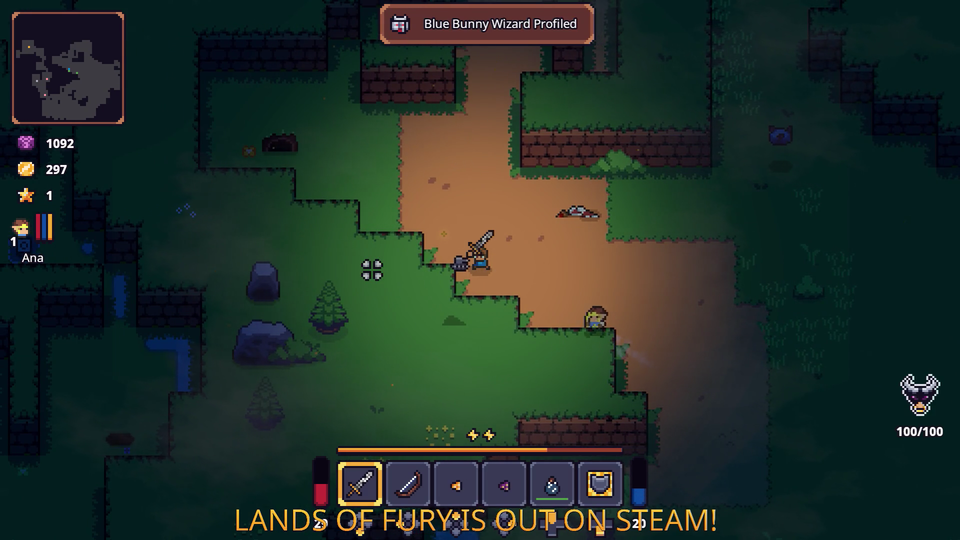
key("Tab")
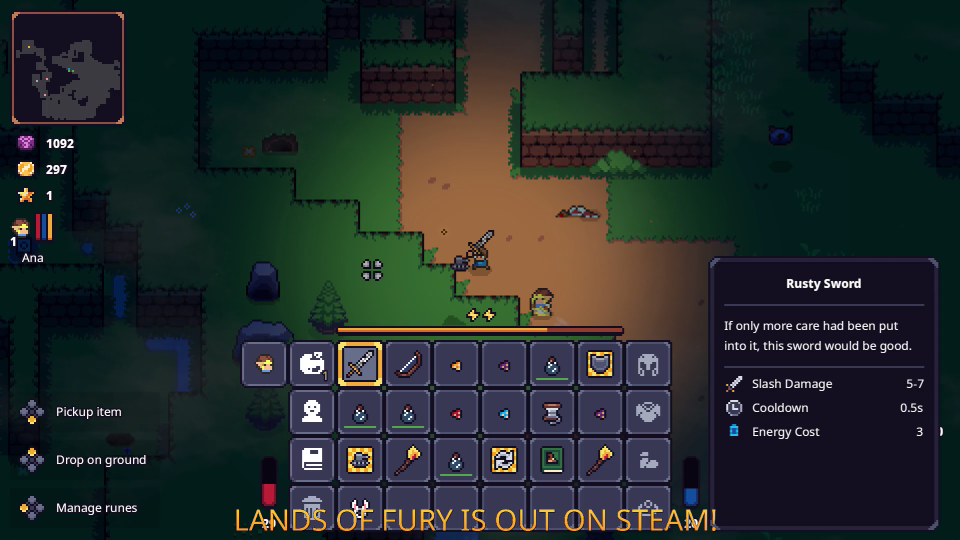
key("Left")
key("Down")
key("Down")
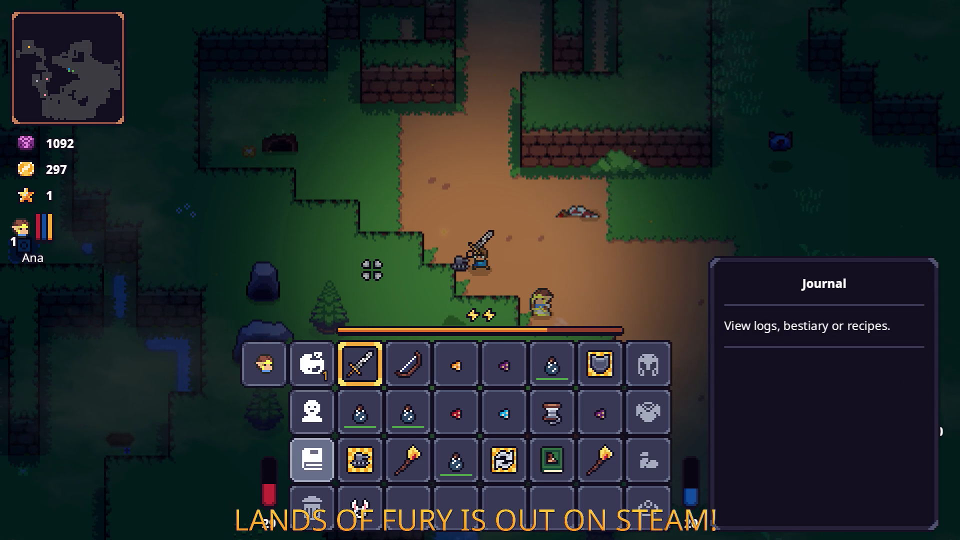
key("Return")
key("Right")
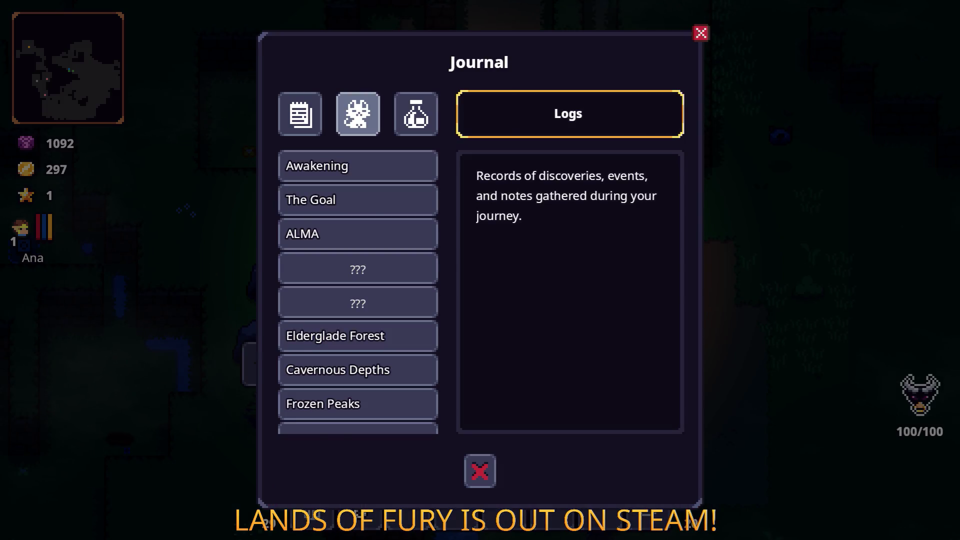
key("Return")
key("Down")
key("Down")
key("Down")
key("Down")
key("Down")
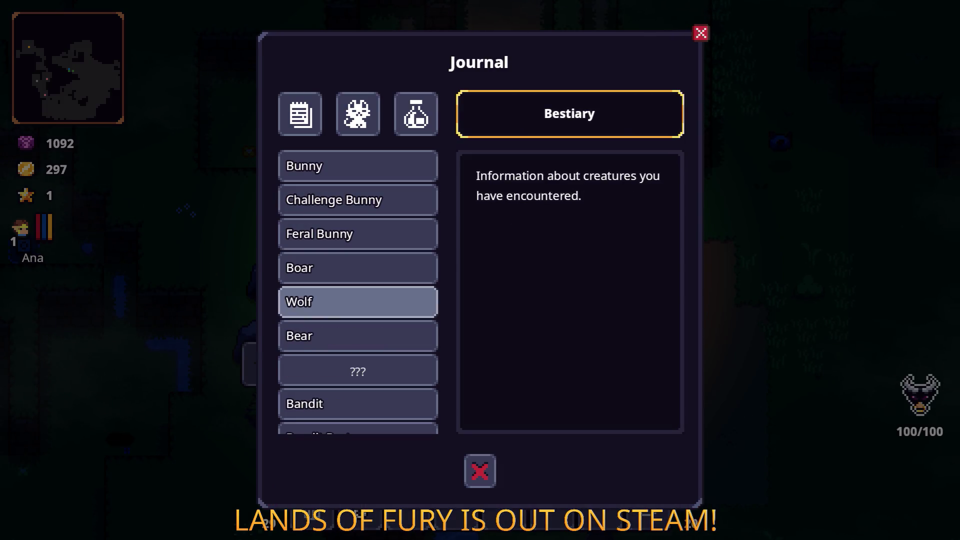
key("Down")
key("Down")
key("Down")
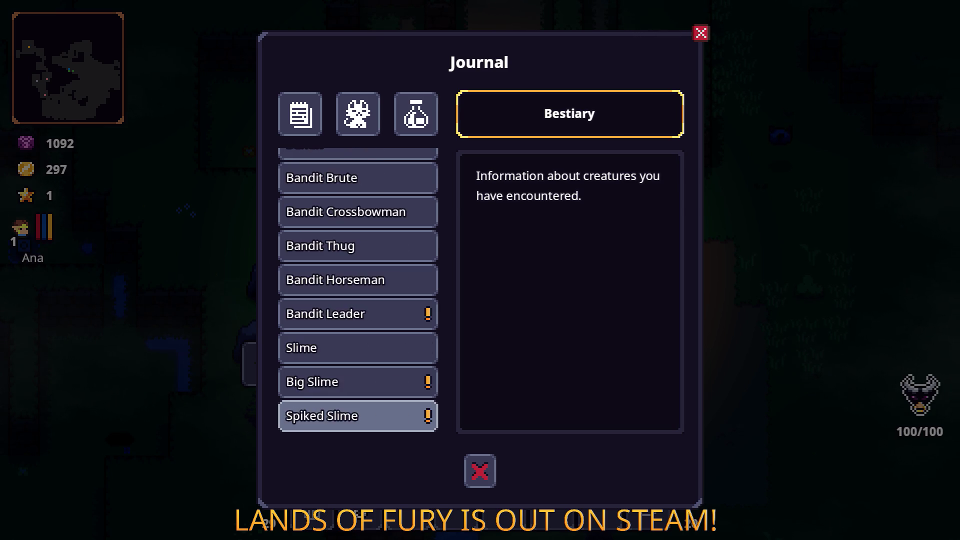
key("Down")
key("Down")
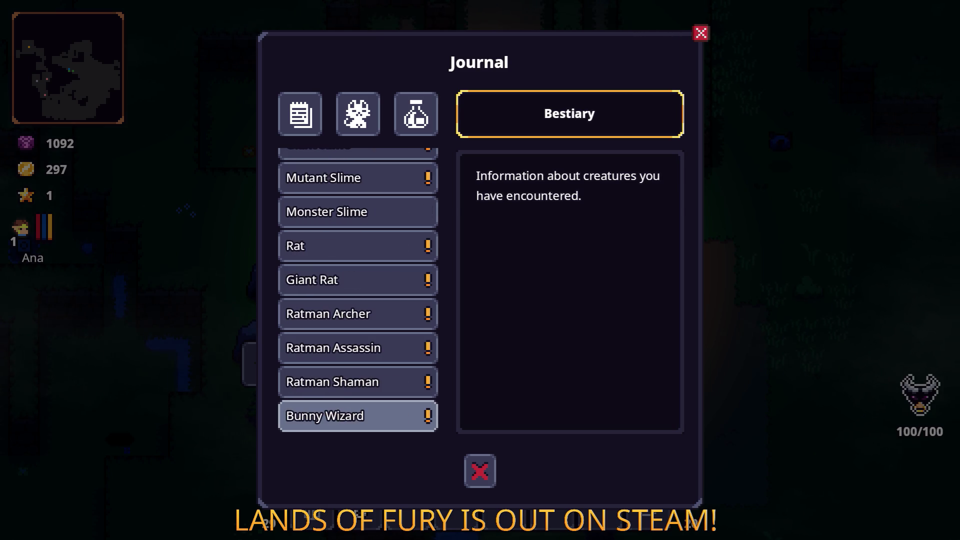
key("Down")
key("Up")
key("Return")
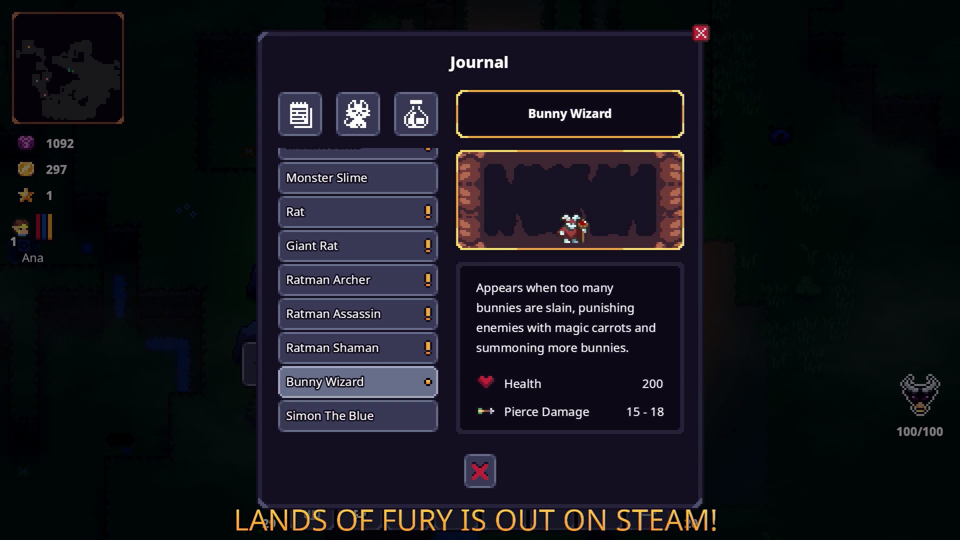
key("Down")
key("Return")
key("Up")
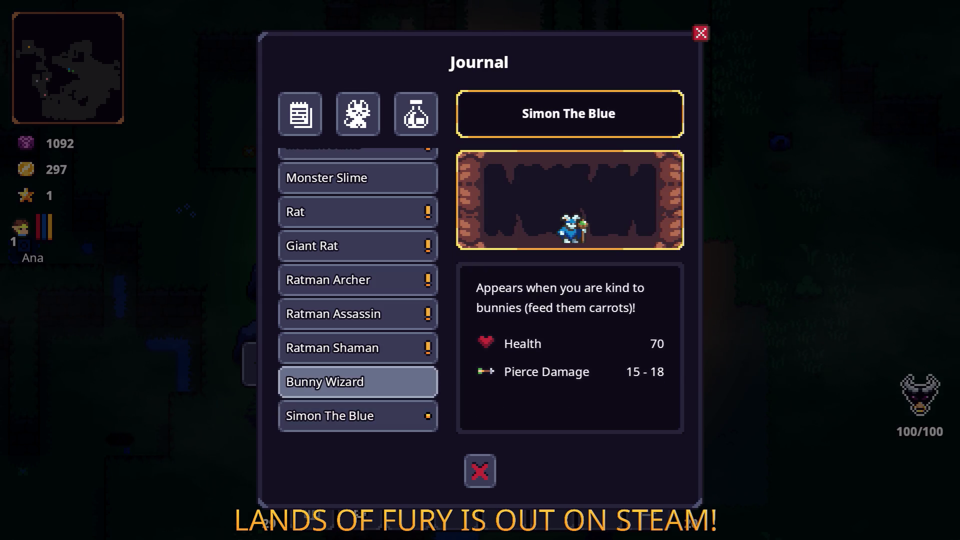
key("Return")
key("Down")
key("Up")
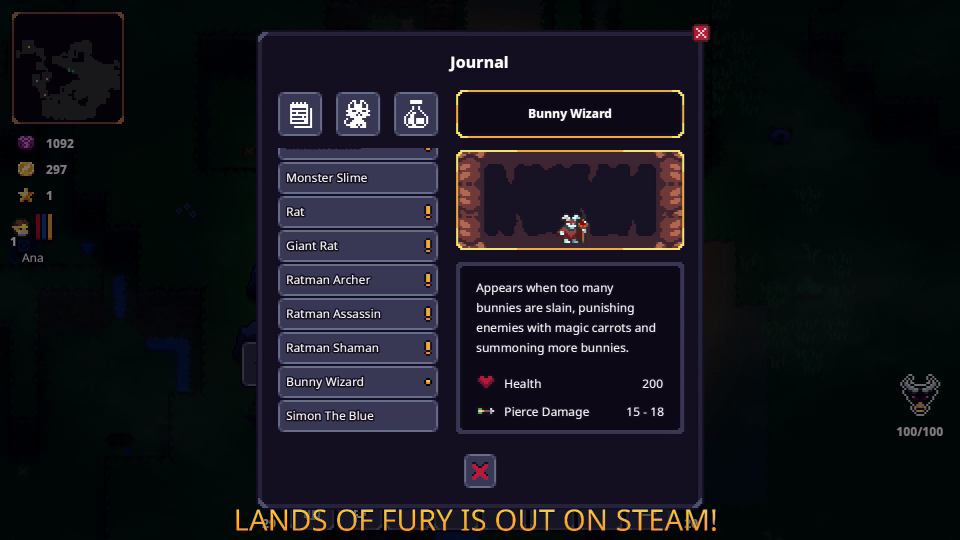
key("Return")
key("Escape")
key("Escape")
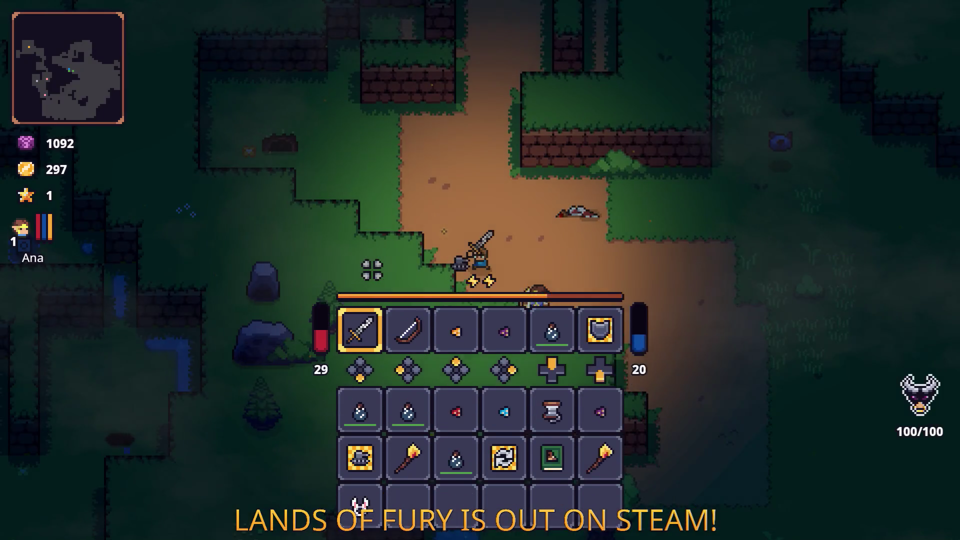
key("e")
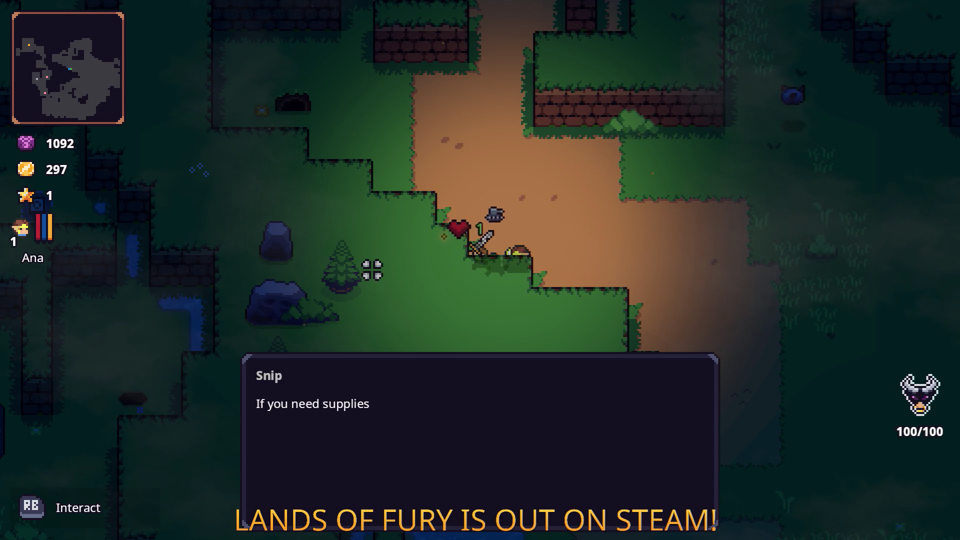
- Browse Snip's wares, including the 549 G Frozen Orb Rune, then cancel the trade
key("e")
key("Up")
key("Up")
key("Up")
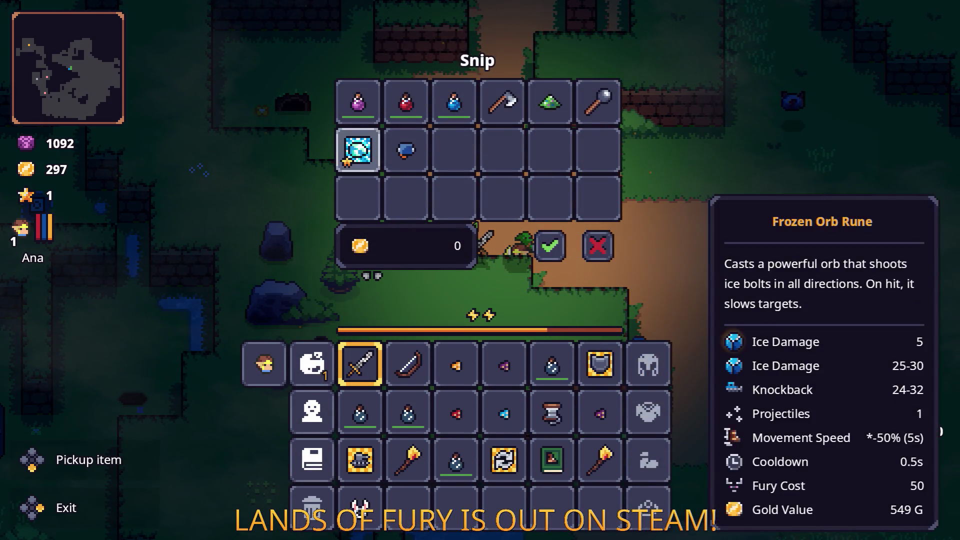
key("Right")
key("Right")
key("Right")
key("Down")
key("Down")
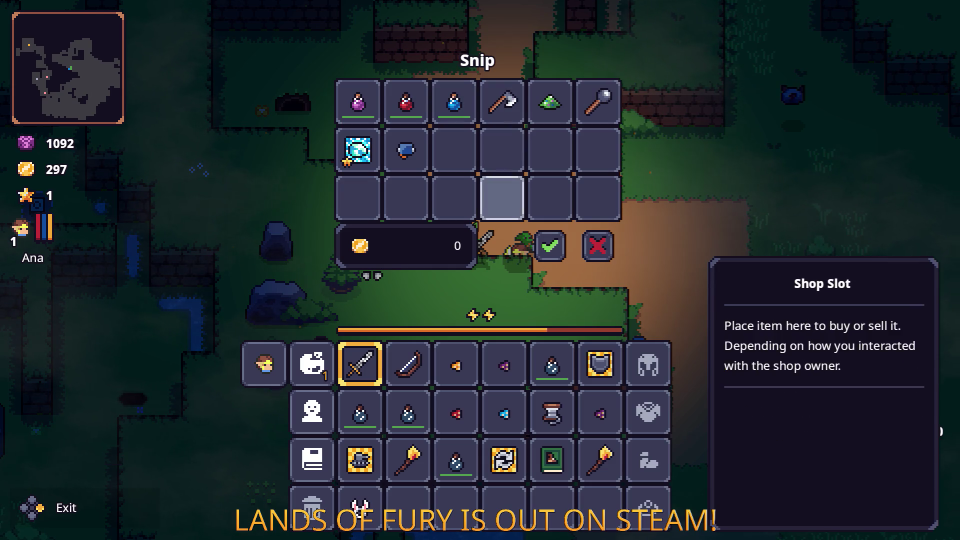
key("Right")
key("Down")
key("Right")
key("Return")
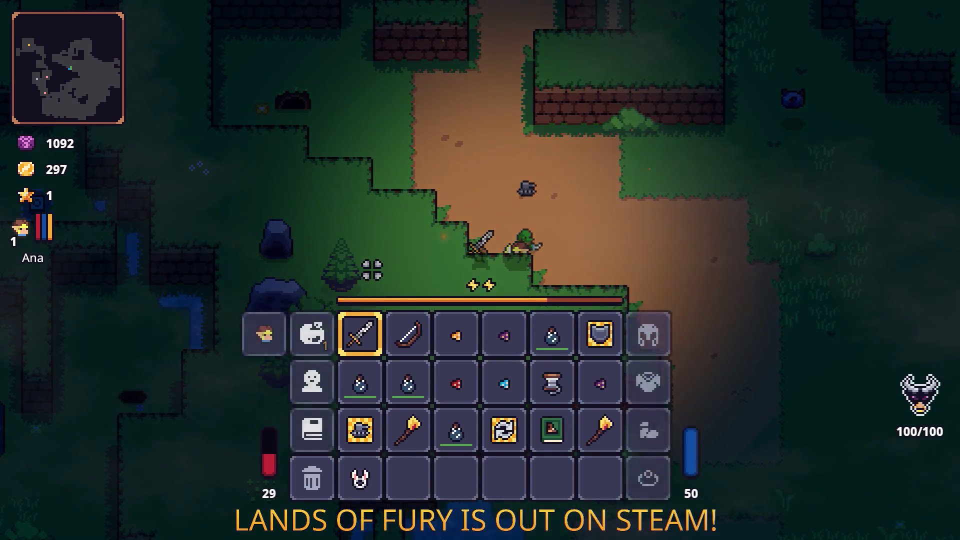
- Walk north through the forest and check the potions and Ring of Bunny in the inventory
key("w")
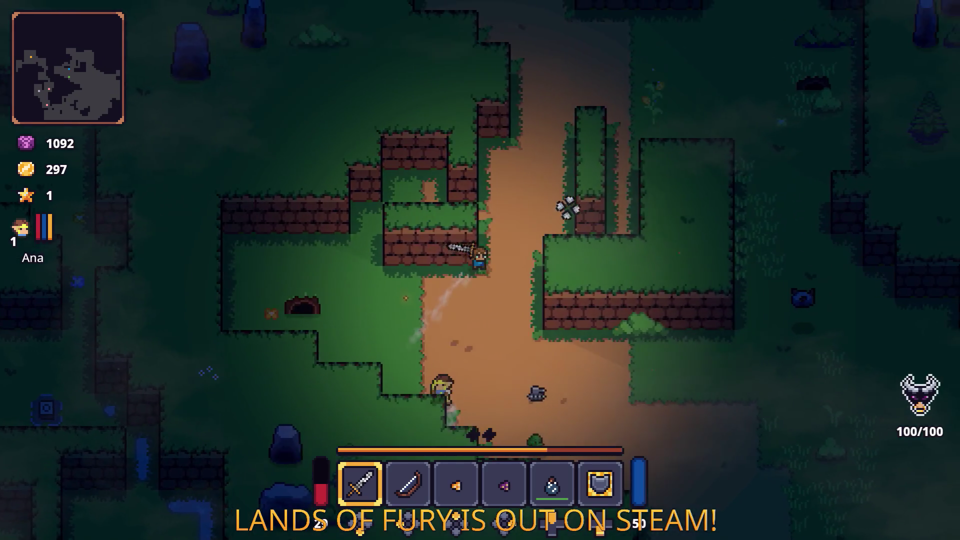
key("i")
key("Down")
key("Down")
key("Down")
key("Right")
key("Right")
key("Right")
key("Right")
key("Right")
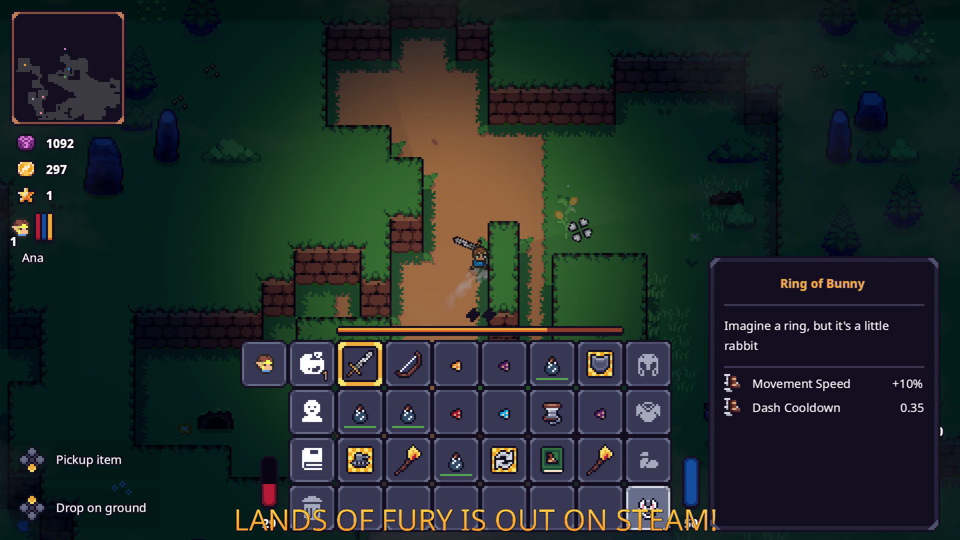
key("i")
- Walk east past the carrot, then south to smash the standing stone for its drop
key("d")
key("s")
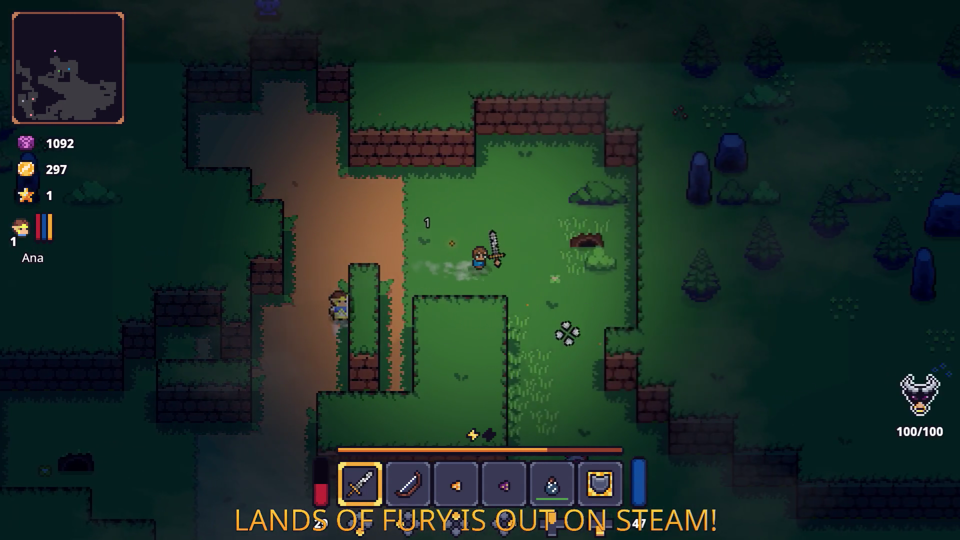
key("d")
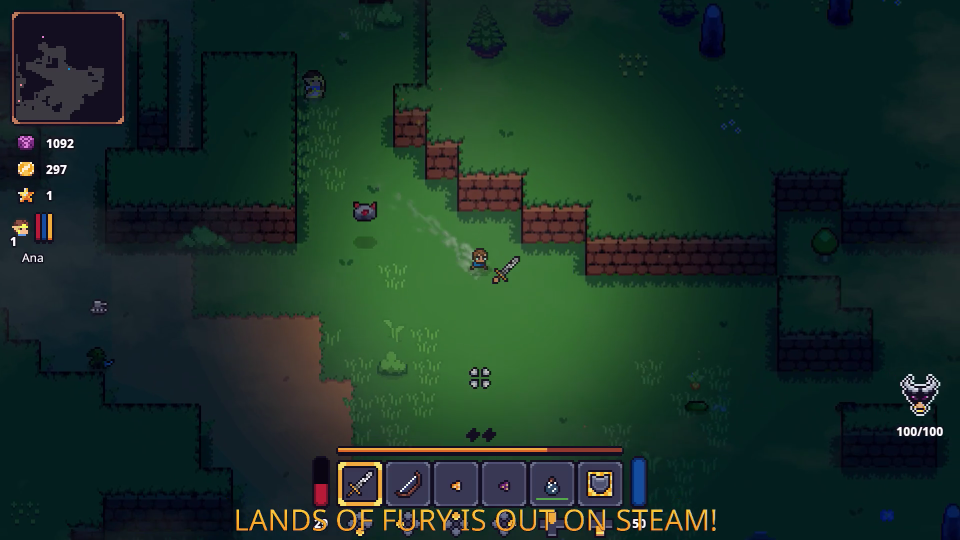
key("d")
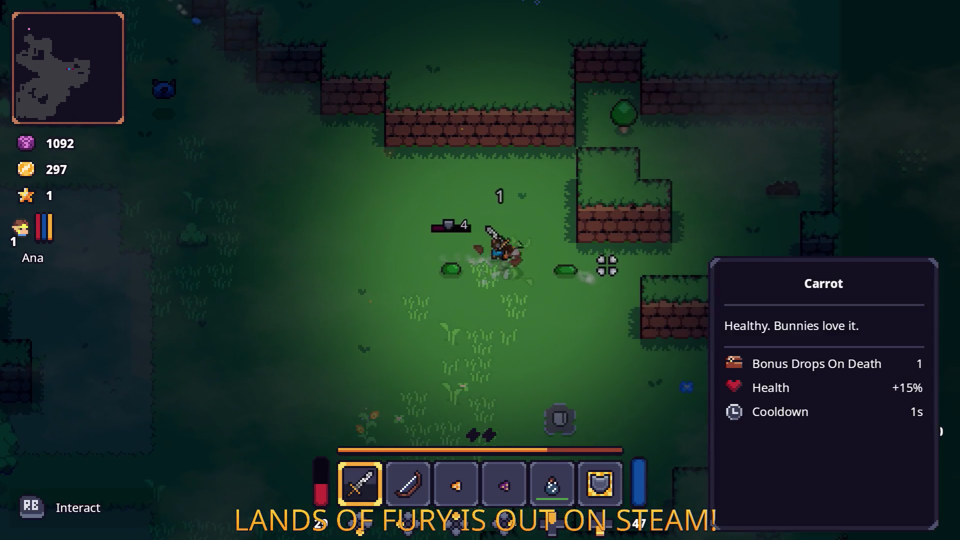
key("d")
key("s")
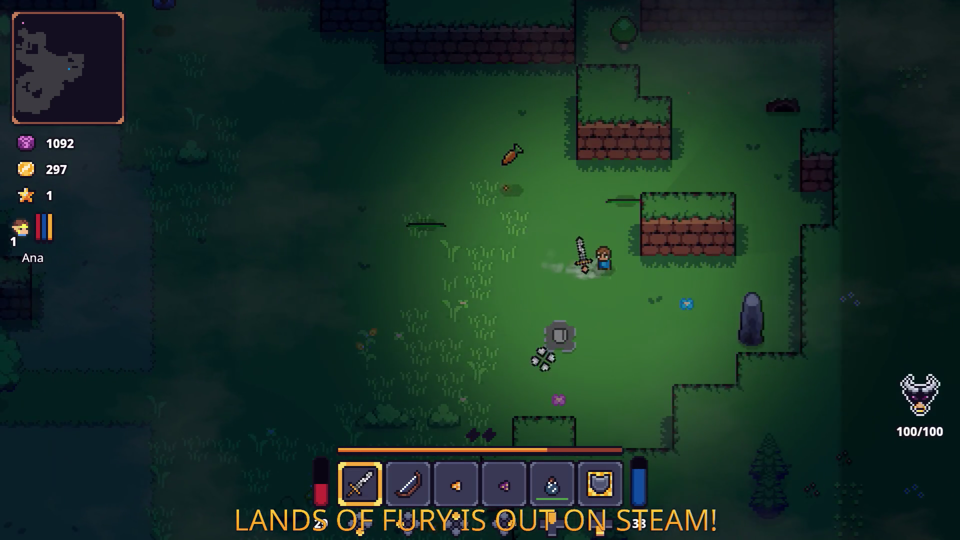
left_click(782, 361)
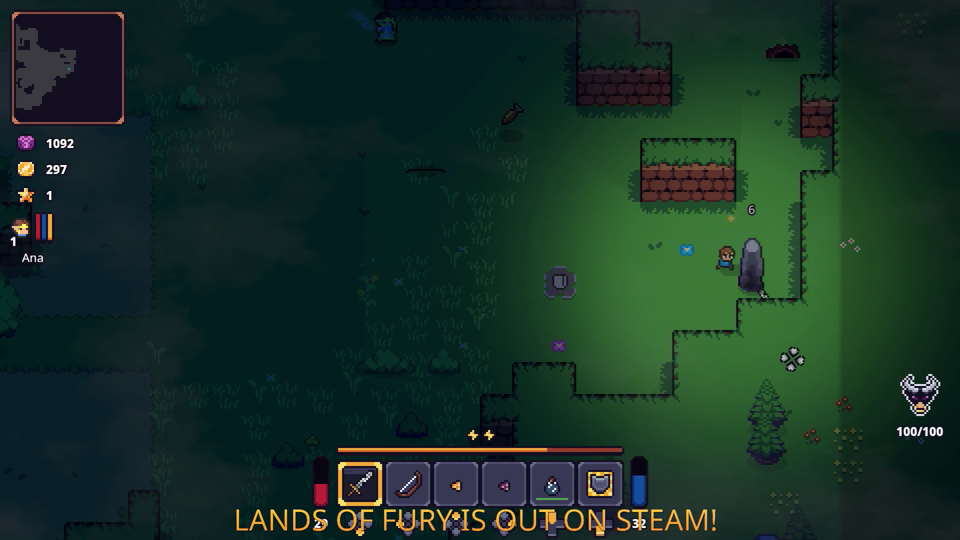
- Go around the brick walls, south through the gap, and west past the dirt path, swinging the sword
key("w")
key("a")
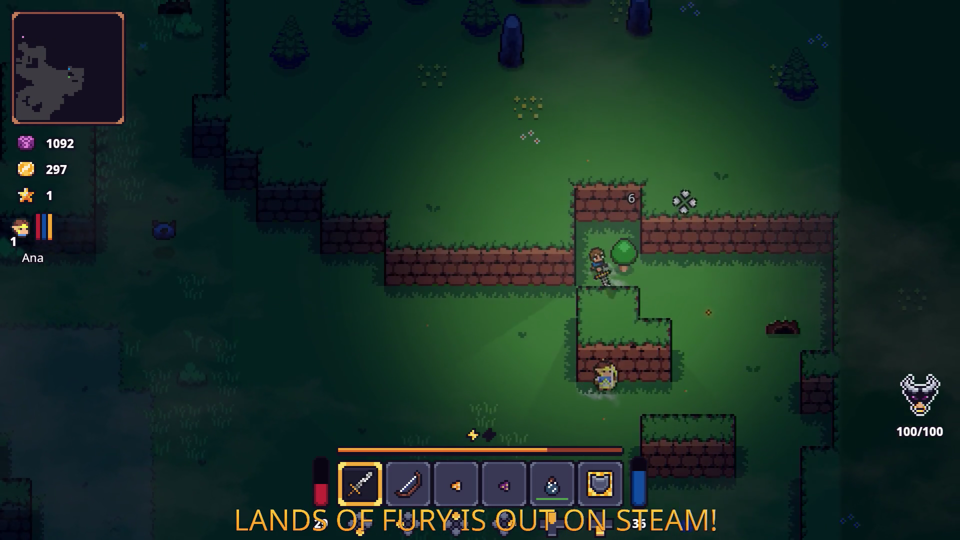
key("s")
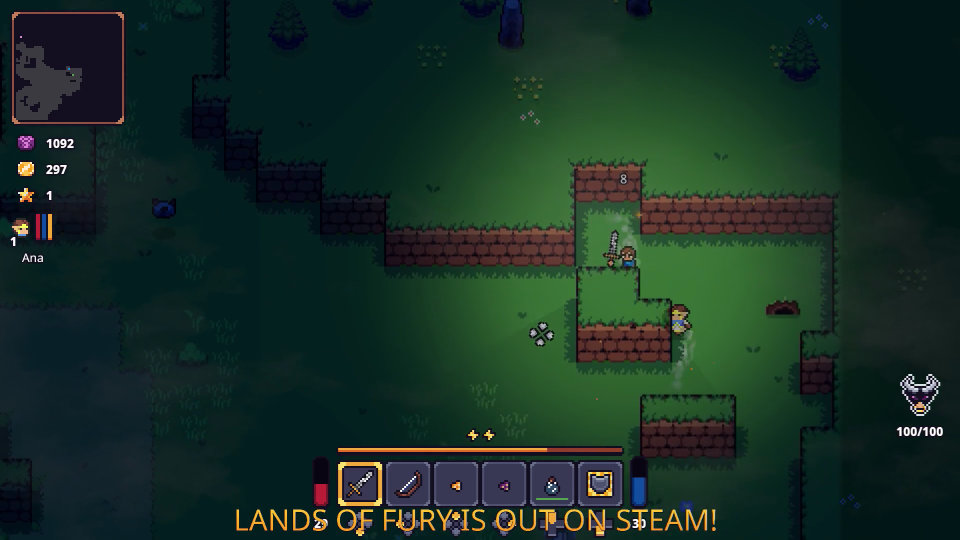
key("a")
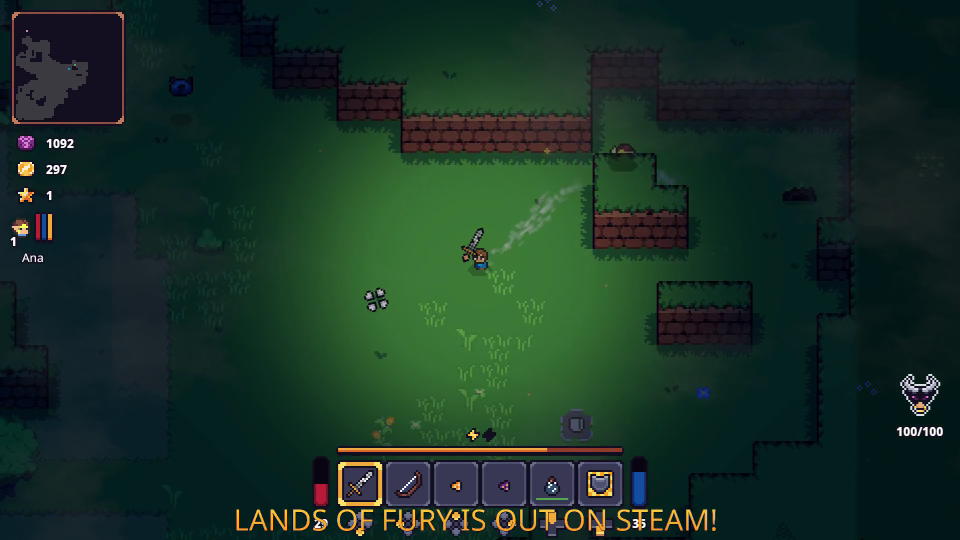
key("s")
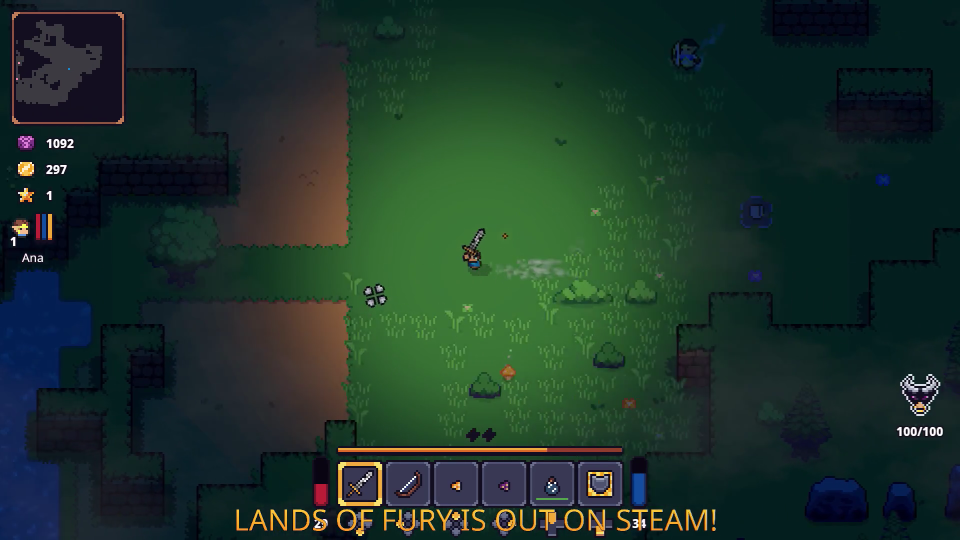
key("a")
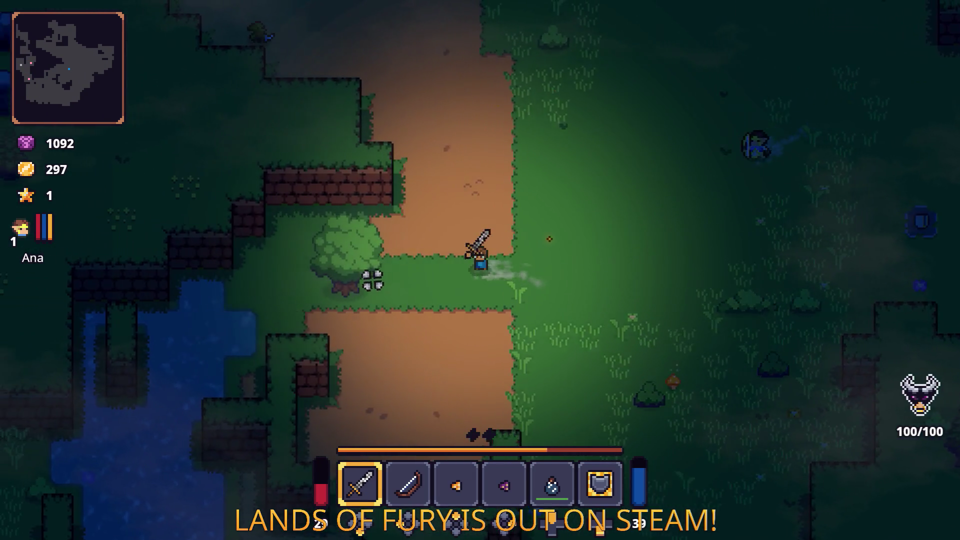
left_click(373, 270)
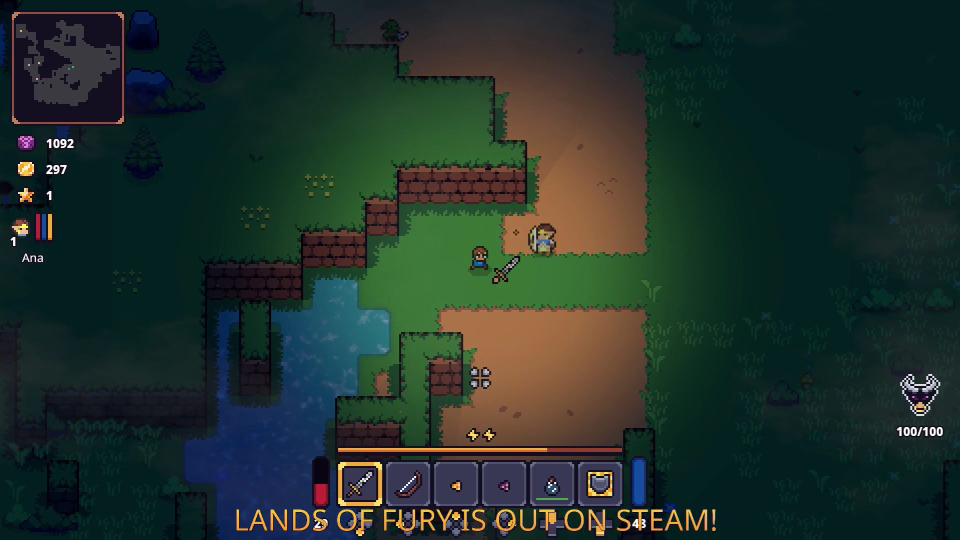
- Dash north-east, then north-west across the map and east along the dirt path
key("w+d")
key("space")
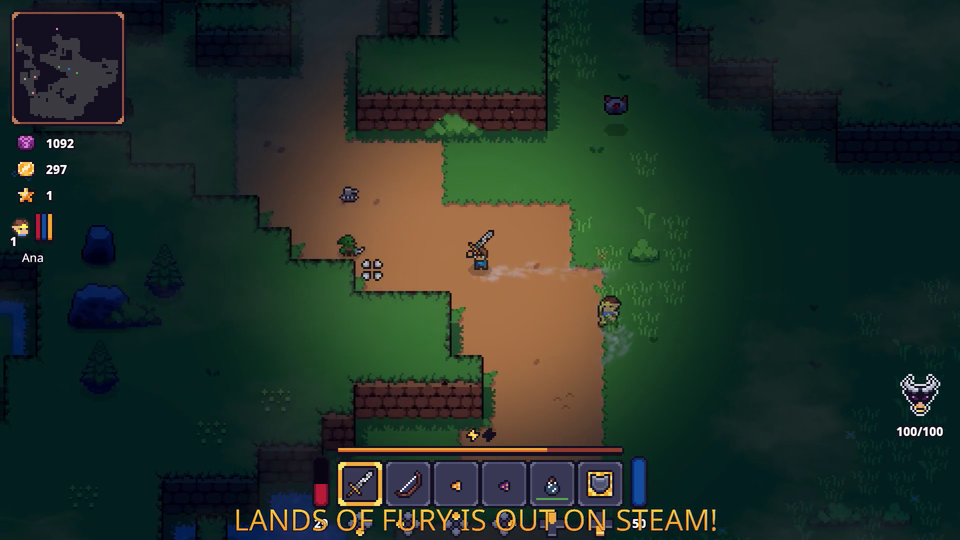
key("a")
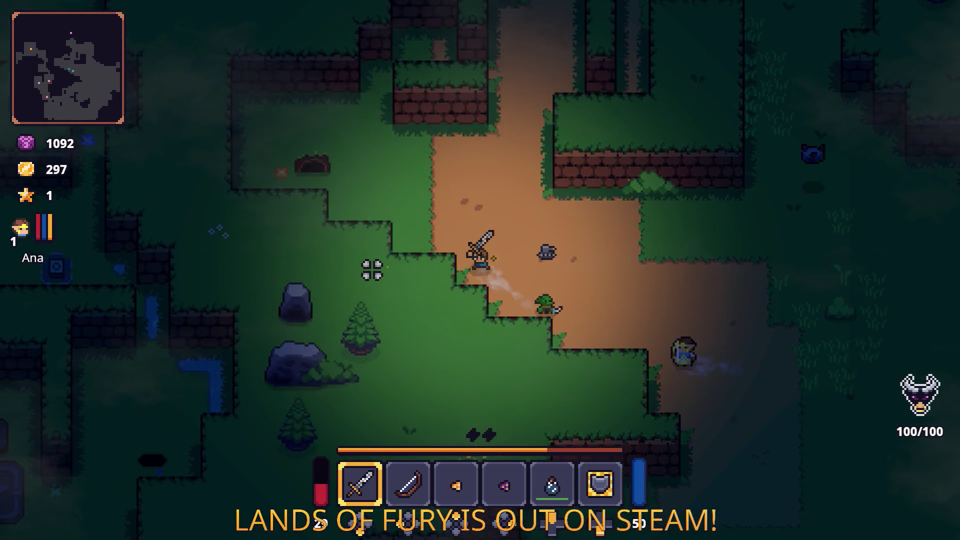
key("w+a")
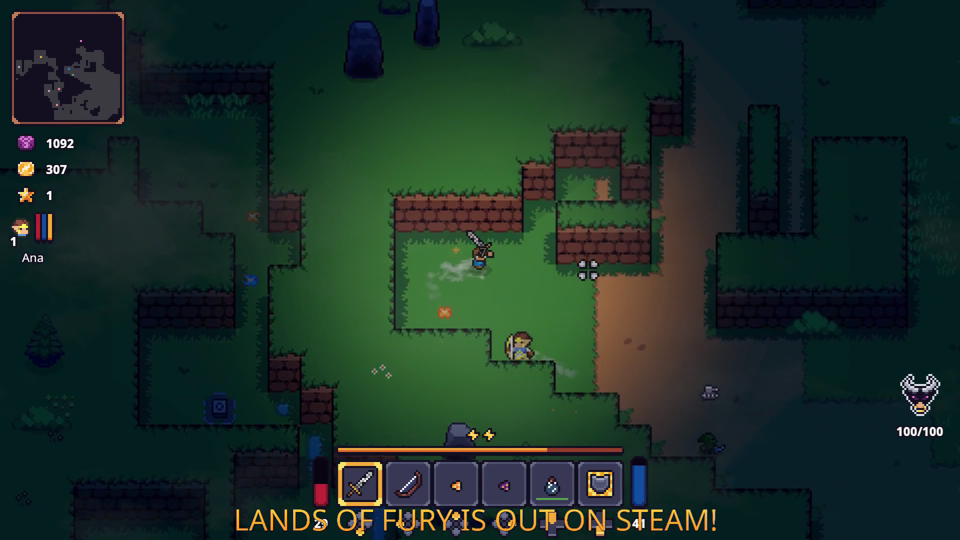
key("w+d")
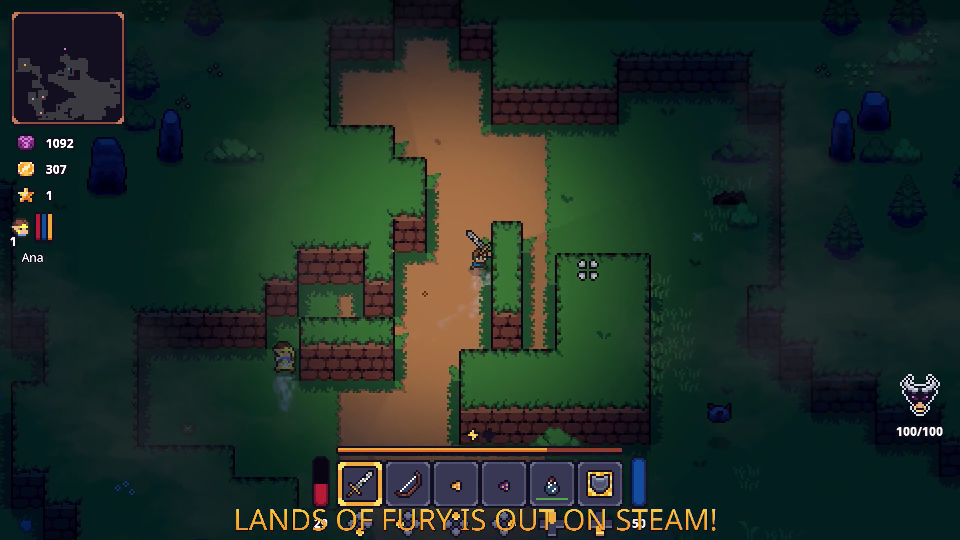
key("space")
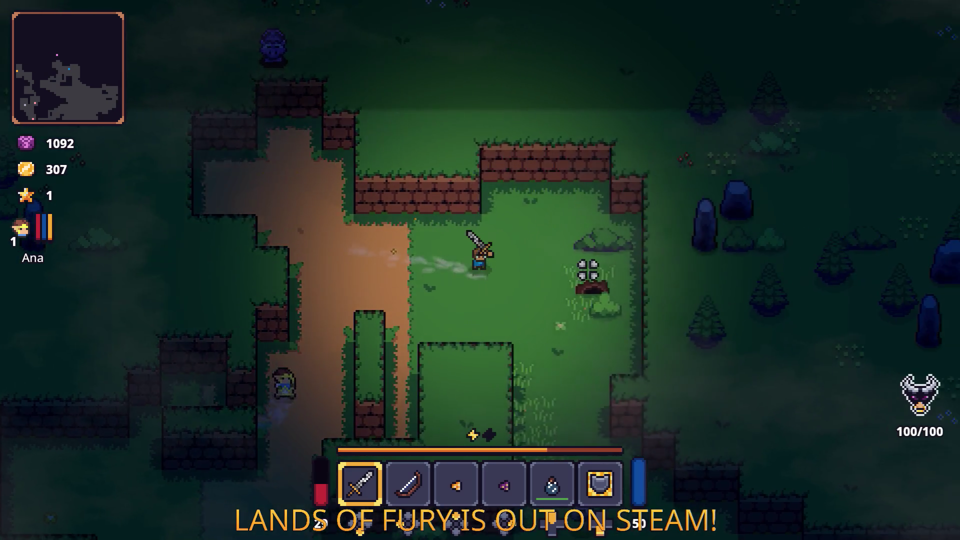
- Dash south through the clearing past the enemy, then walk west across the river into the grassy clearing
key("s+d")
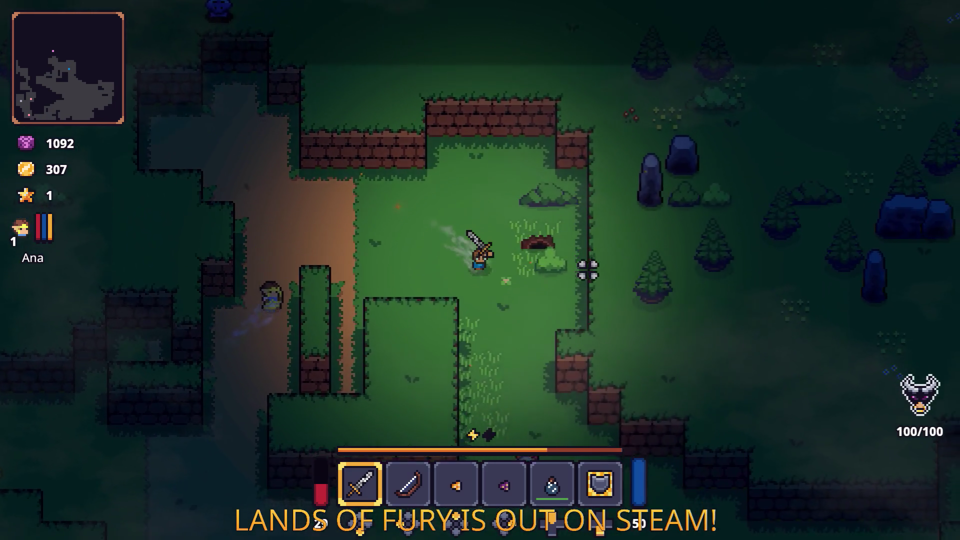
key("space")
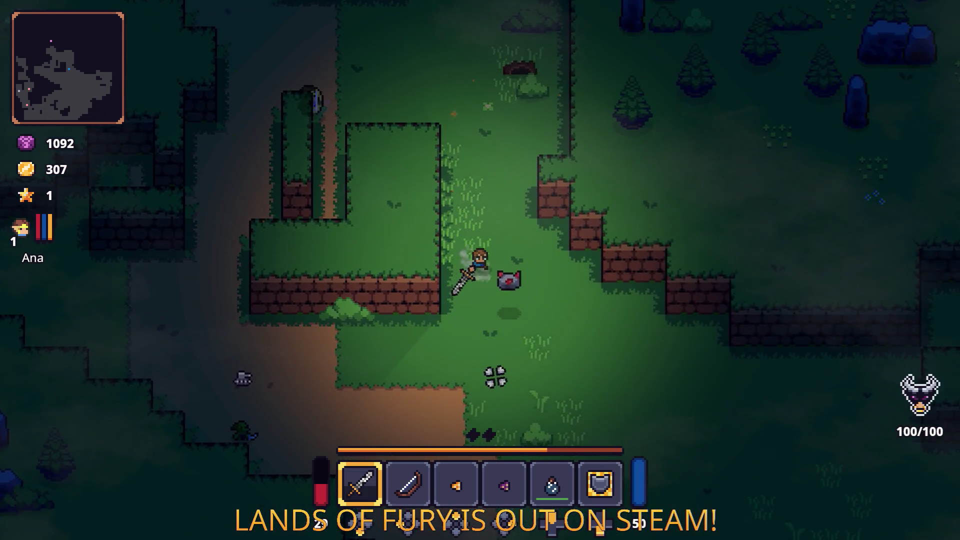
key("s+d")
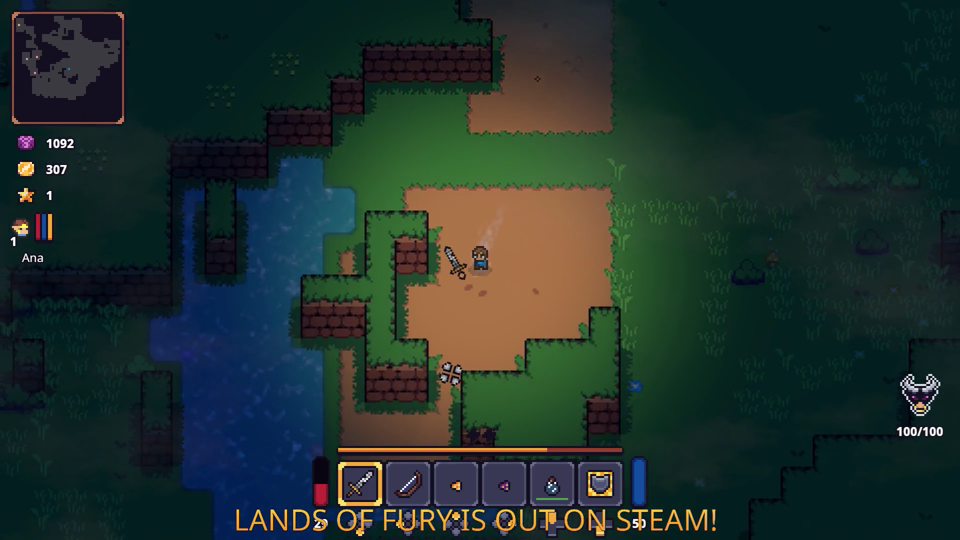
key("a")
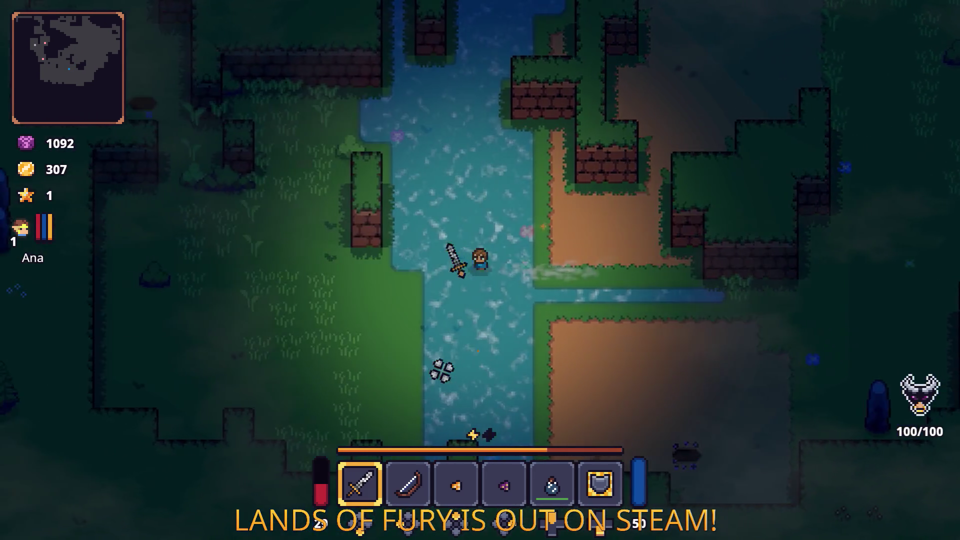
key("w")
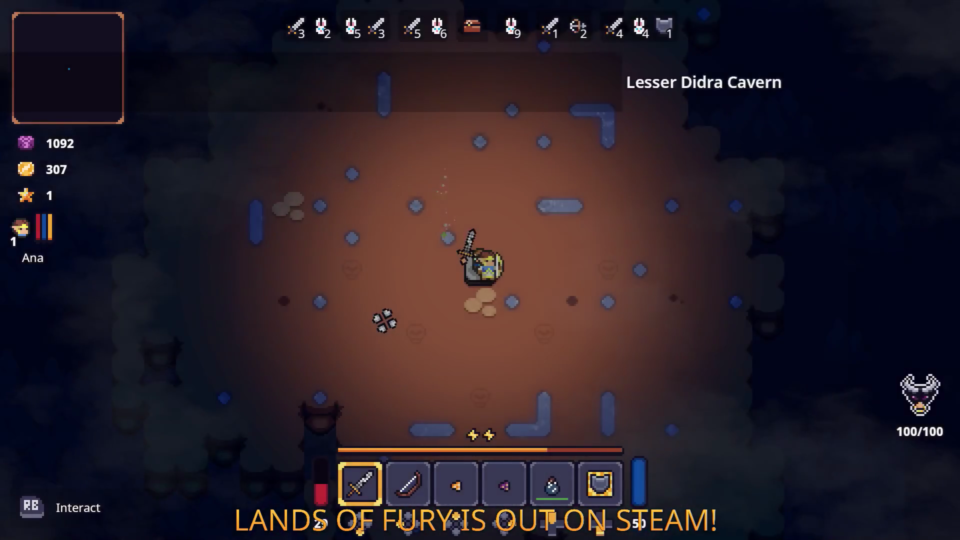
- Move around the Lesser Didra Cavern arena as the first wave starts
key("a")
key("s")
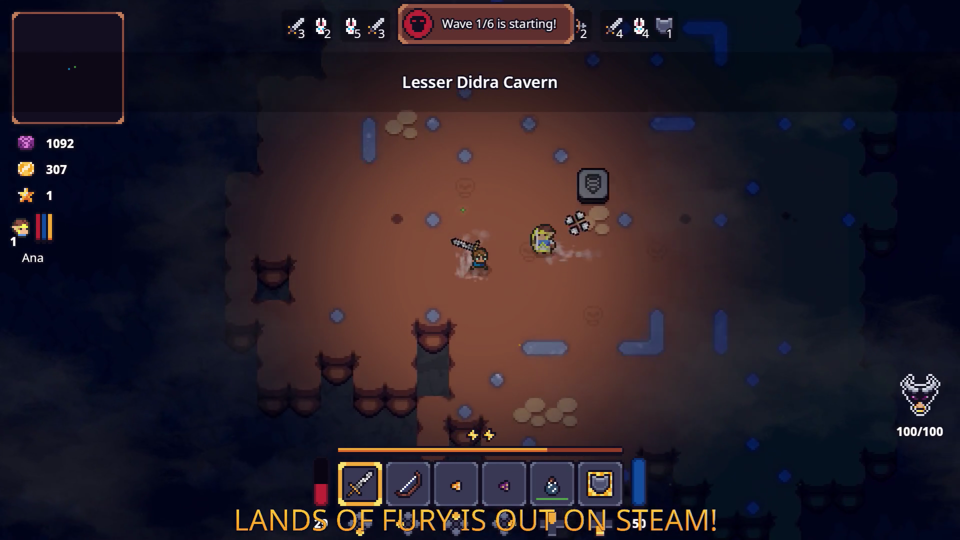
key("d")
key("w")
- Fight the first wave's bandits until wave 2 begins
key("w")
key("a")
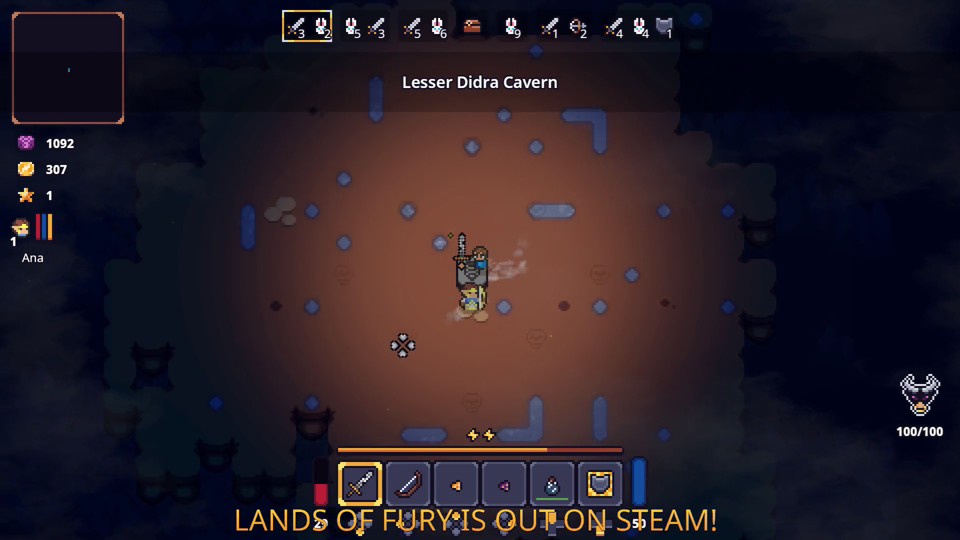
key("s")
key("d")
key("w")
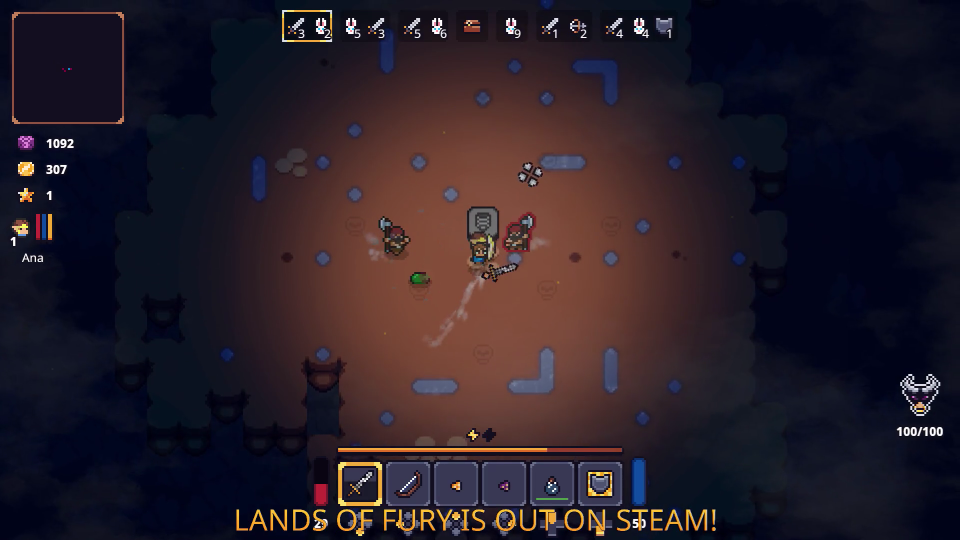
key("w")
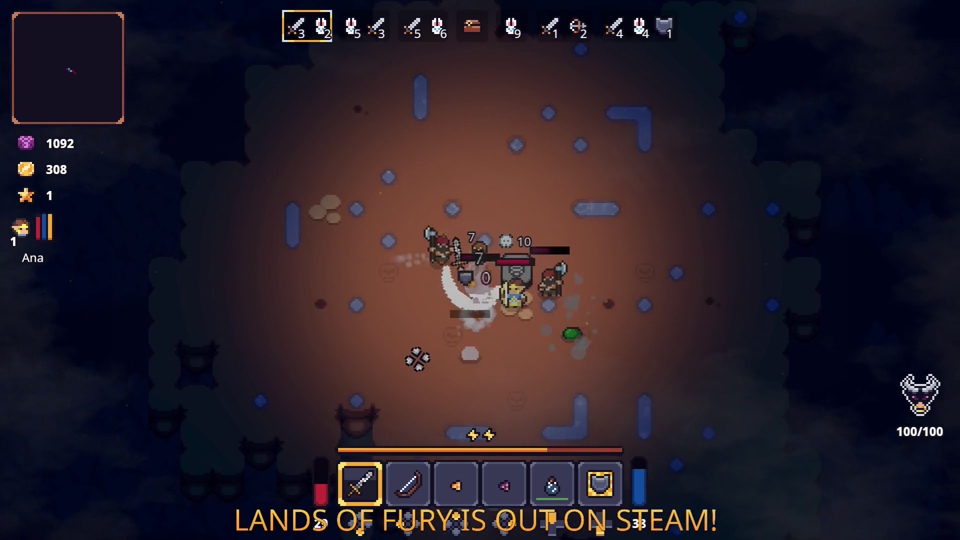
key("w")
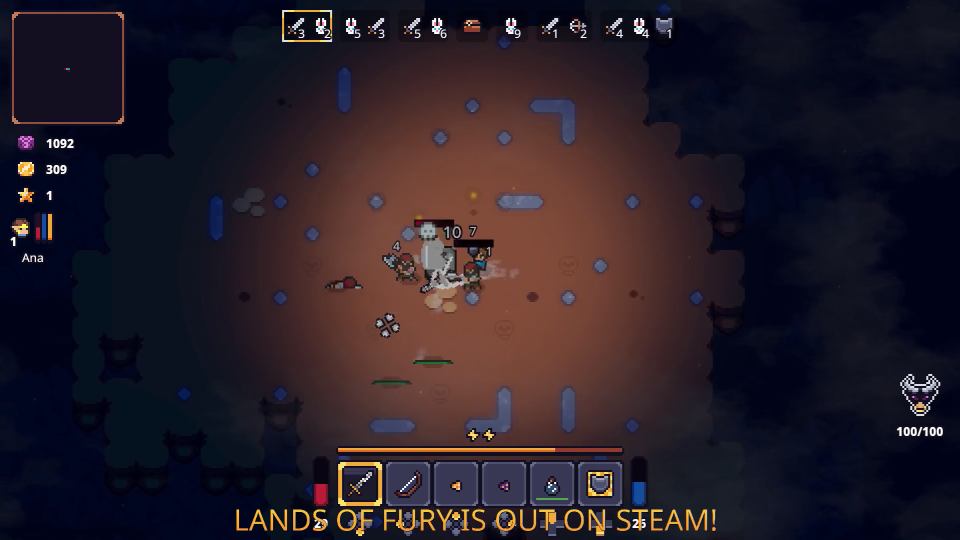
key("s")
key("a")
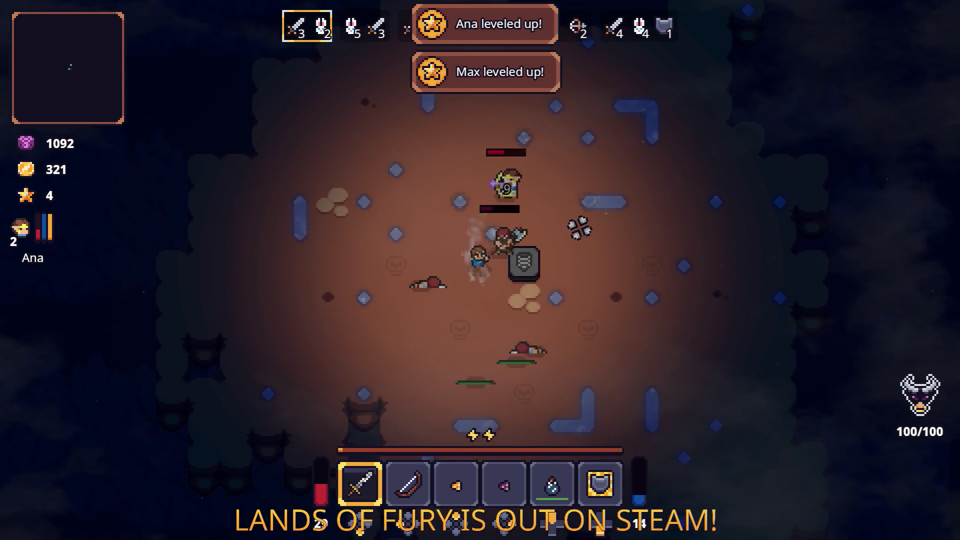
key("d")
key("s")
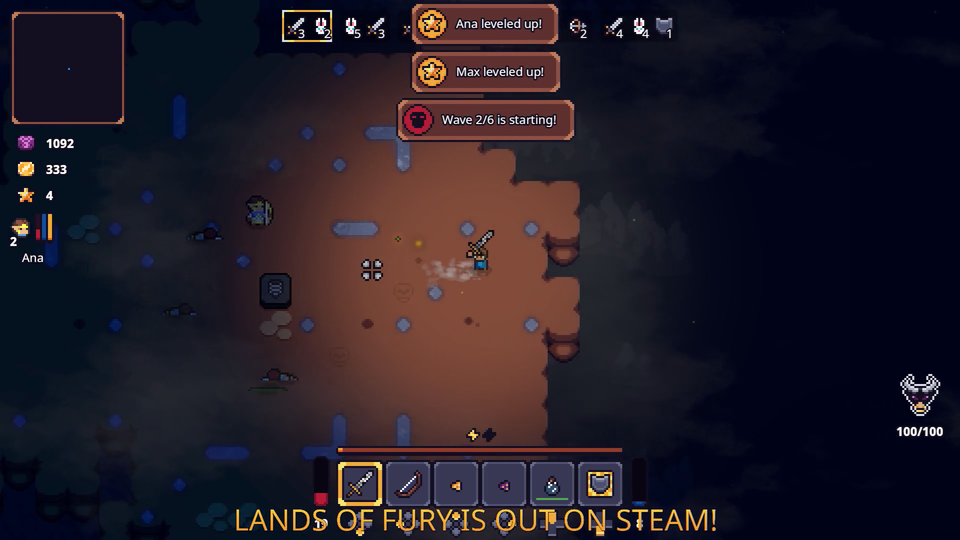
- Open the inventory and bring up ALMA's skill-point panel
key("a")
key("s")
key("Tab")
key("Left")
key("Return")
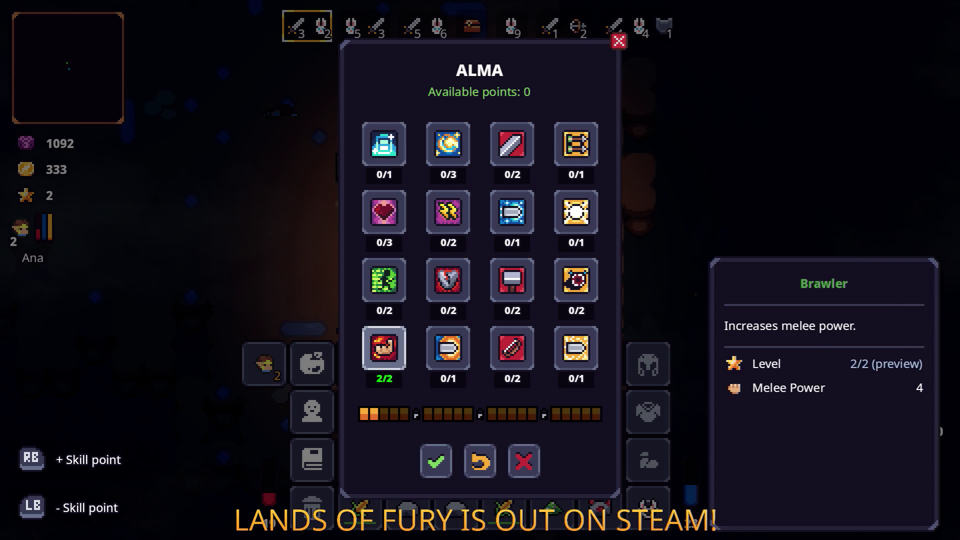
- Confirm ALMA's Brawler upgrade, then raise Ana's Combat stat from 1 to 2, confirm, and return to play
key("Return")
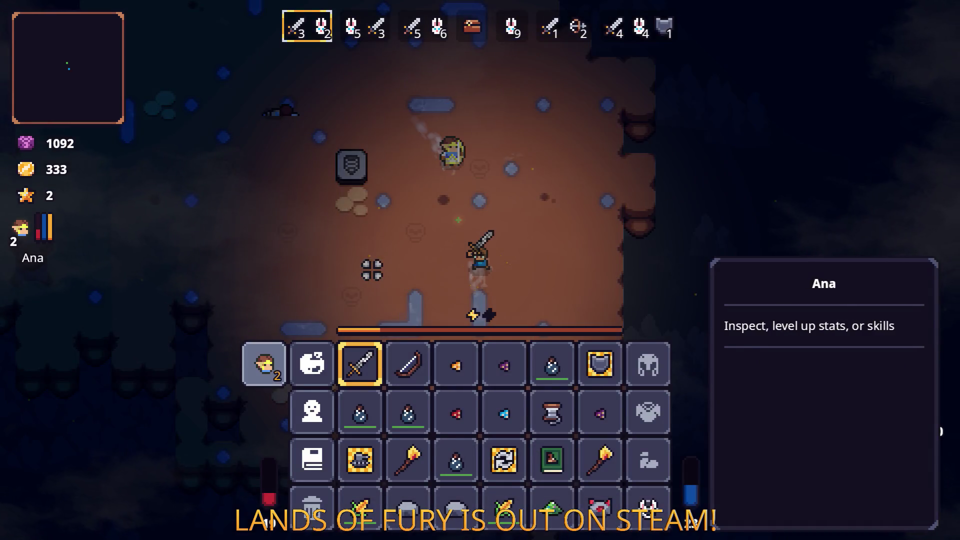
key("Return")
key("Up")
key("Up")
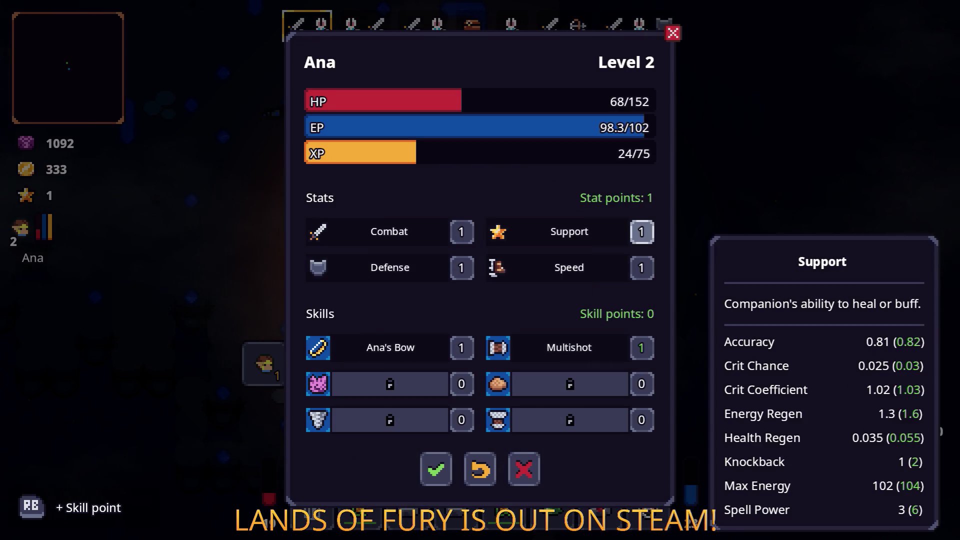
key("Left")
key("Return")
key("Down")
key("Down")
key("Down")
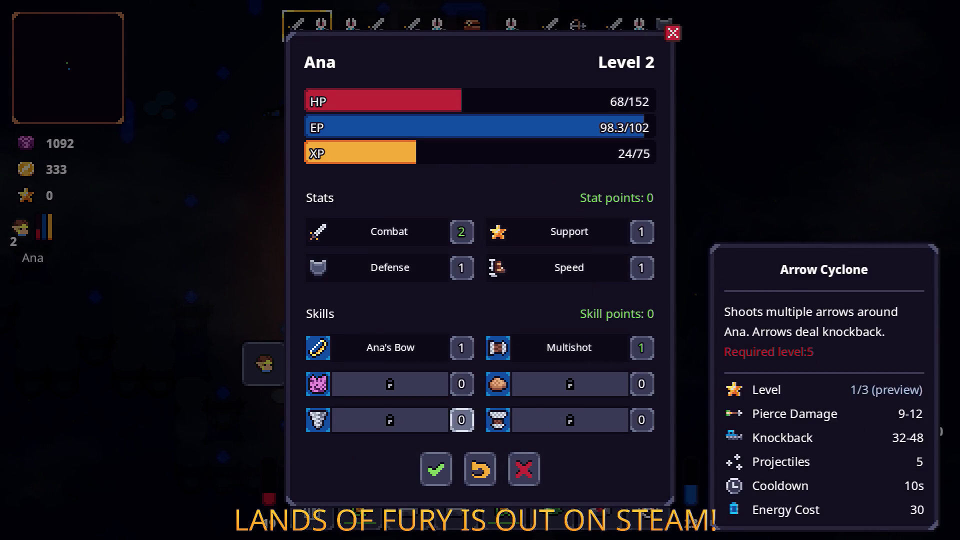
key("Return")
key("Escape")
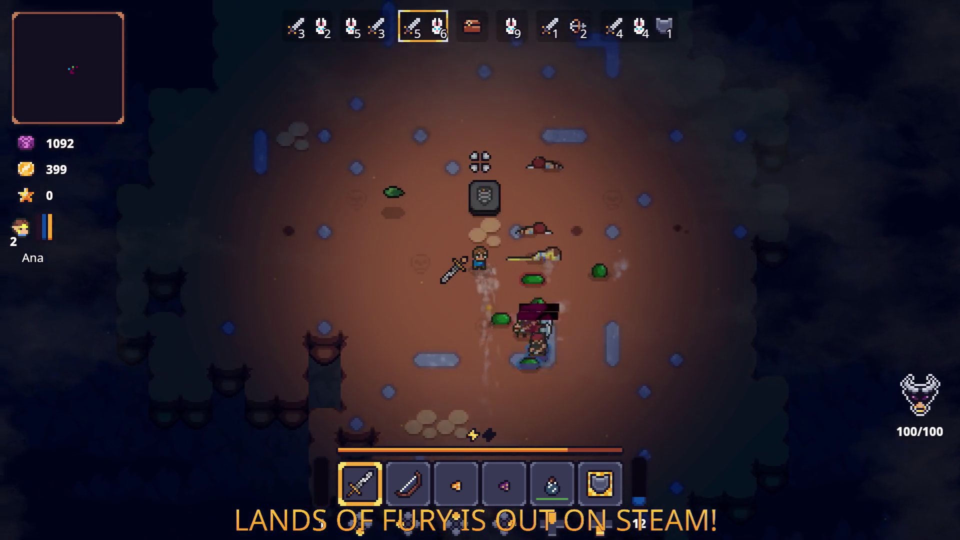
- Use potions from the inventory several times mid-fight, then head down-left toward the enemies
key("i")
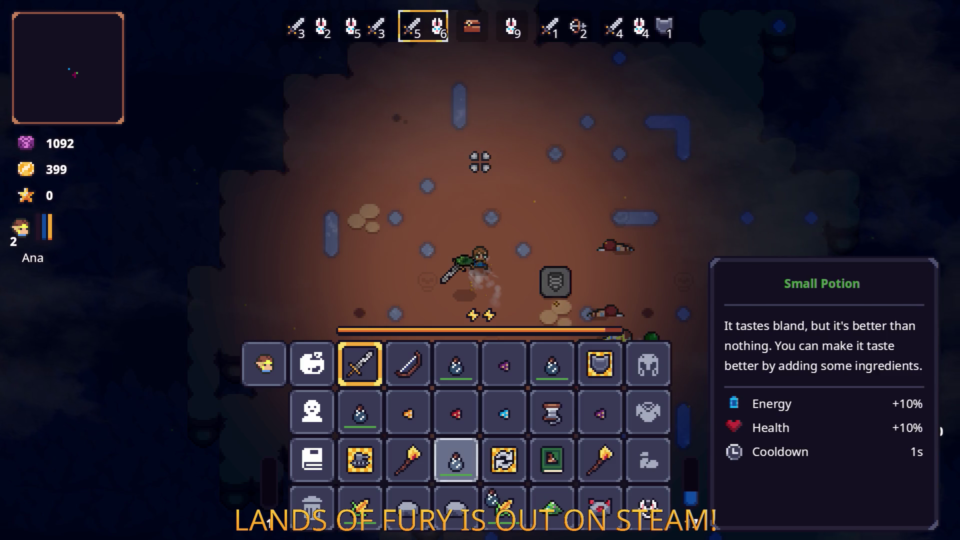
key("i")
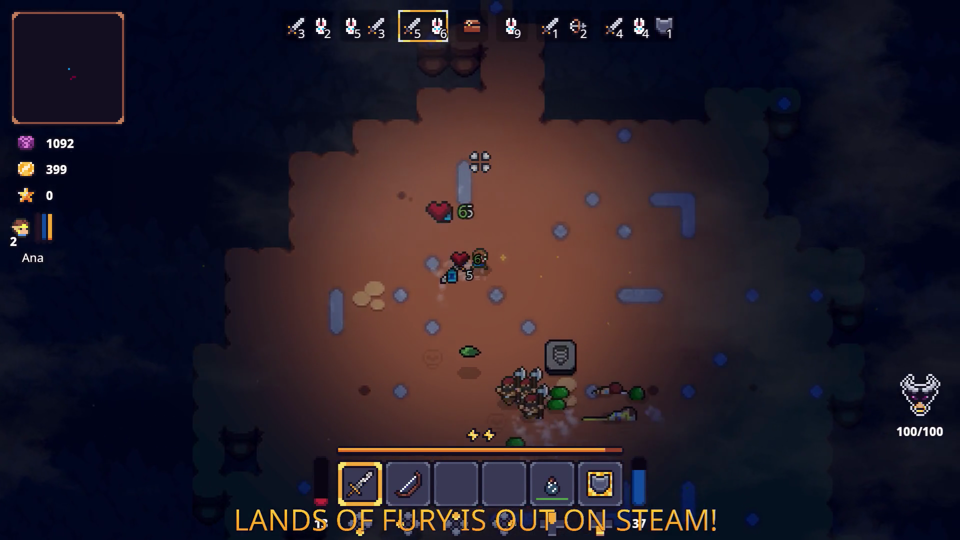
key("i")
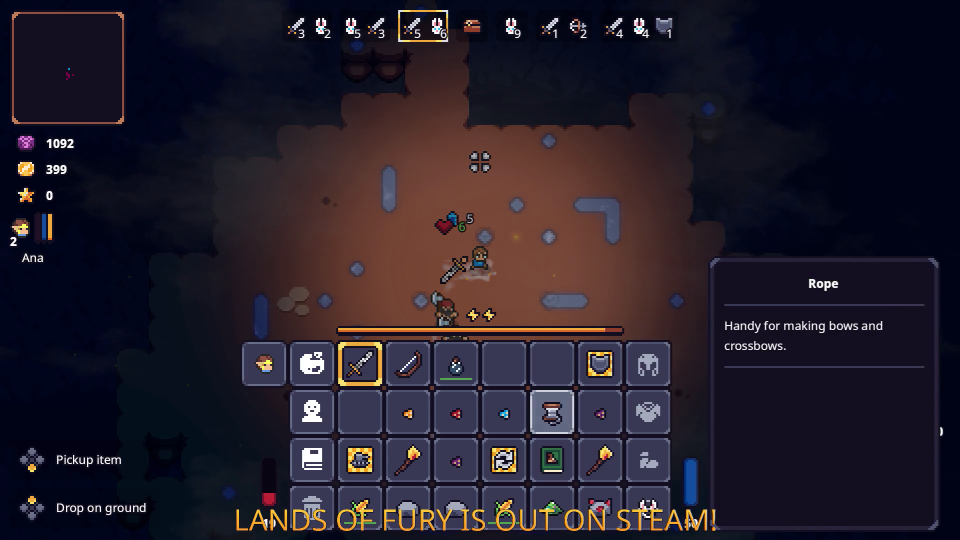
key("i")
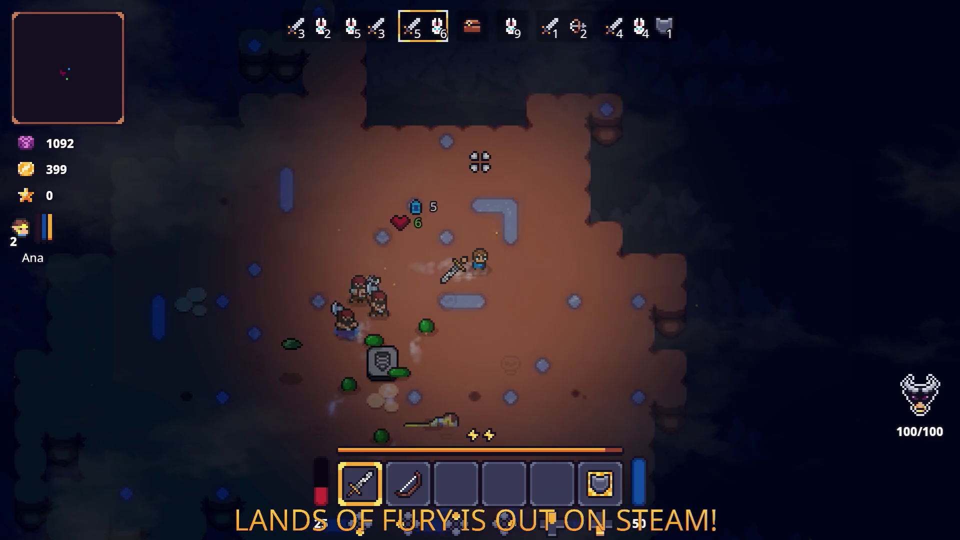
key("i")
key("i")
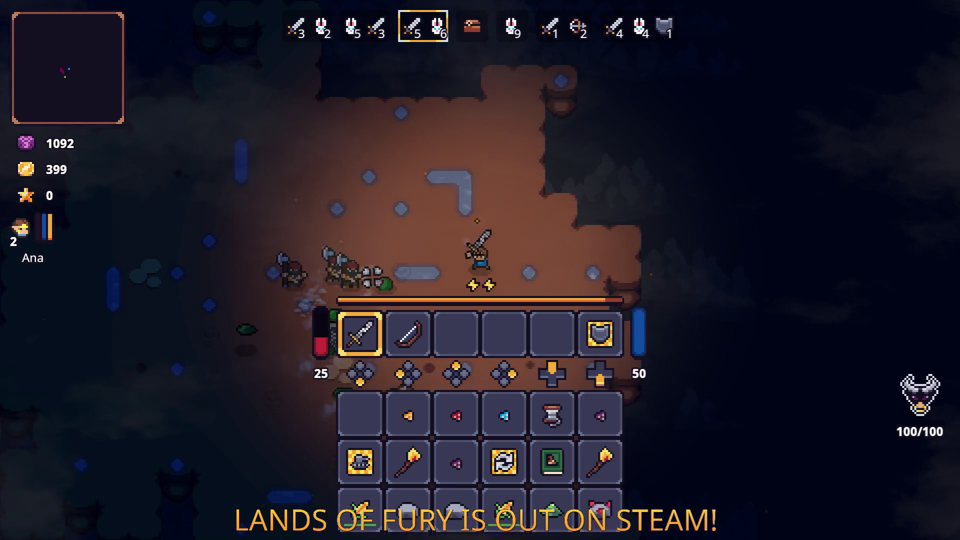
key("s")
key("a")
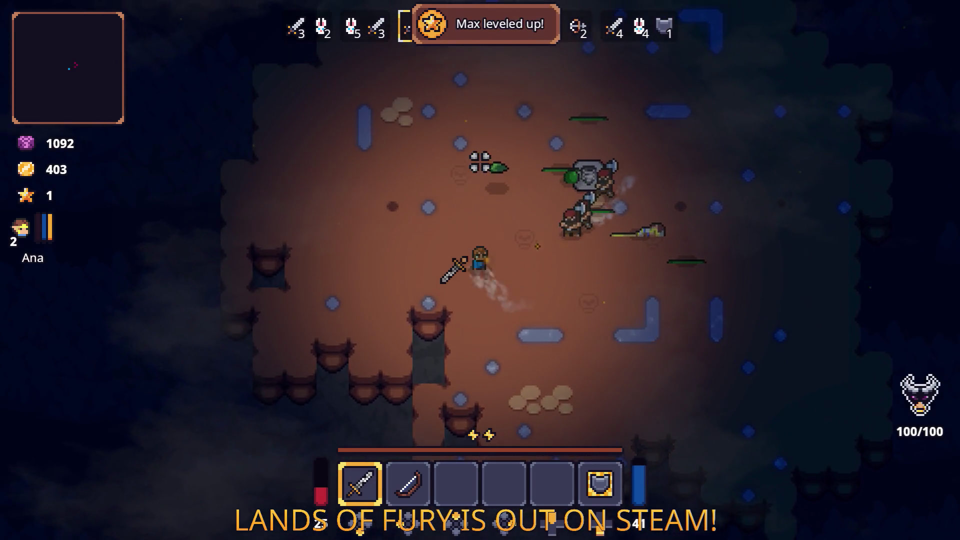
- Spend ALMA's new skill point and confirm it
key("i")
key("k")
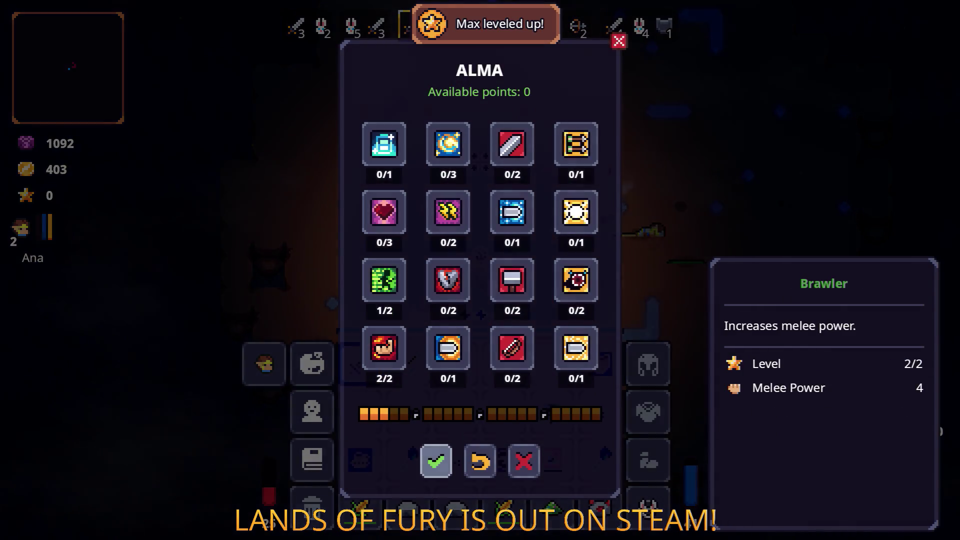
key("k")
key("i")
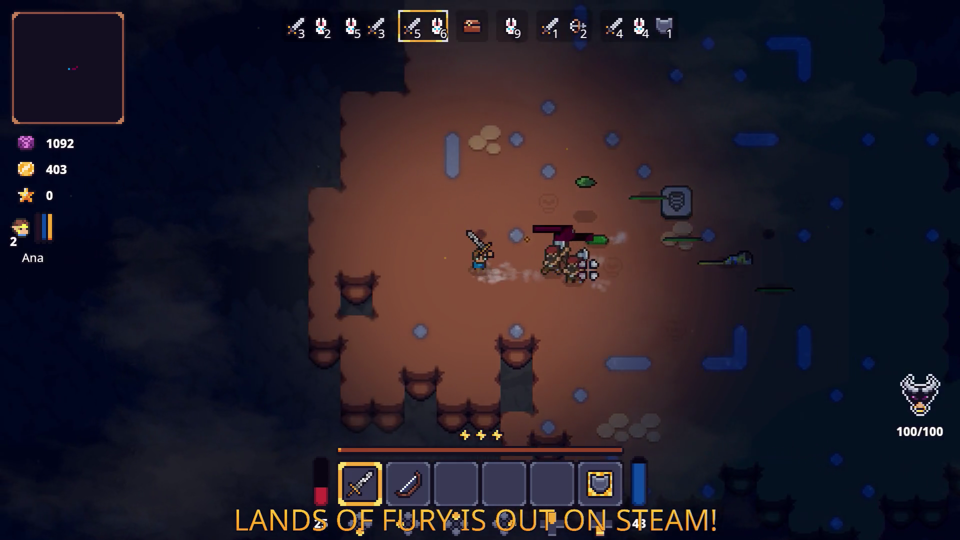
- Finish off the nearby bandits and open Snap's trade screen at the stone tablet
key("a")
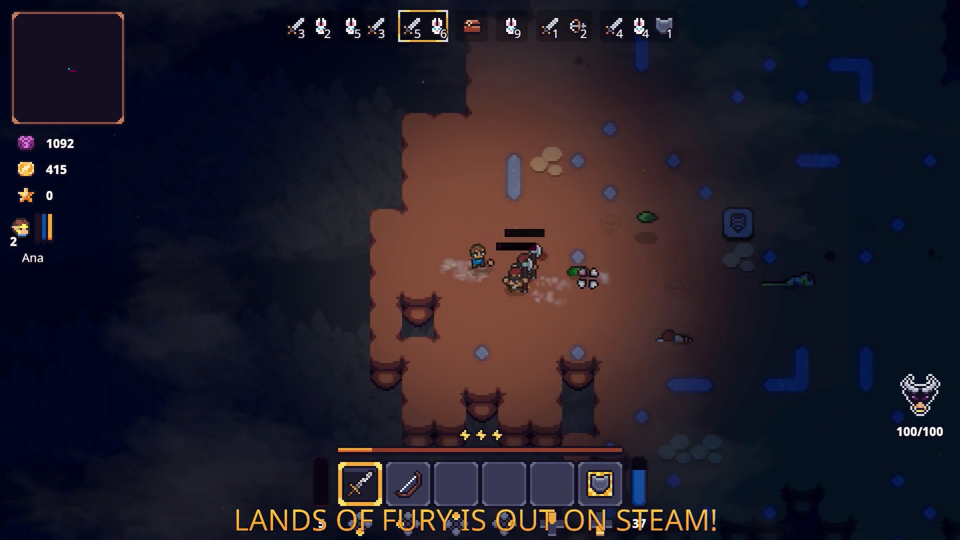
key("s")
key("d")
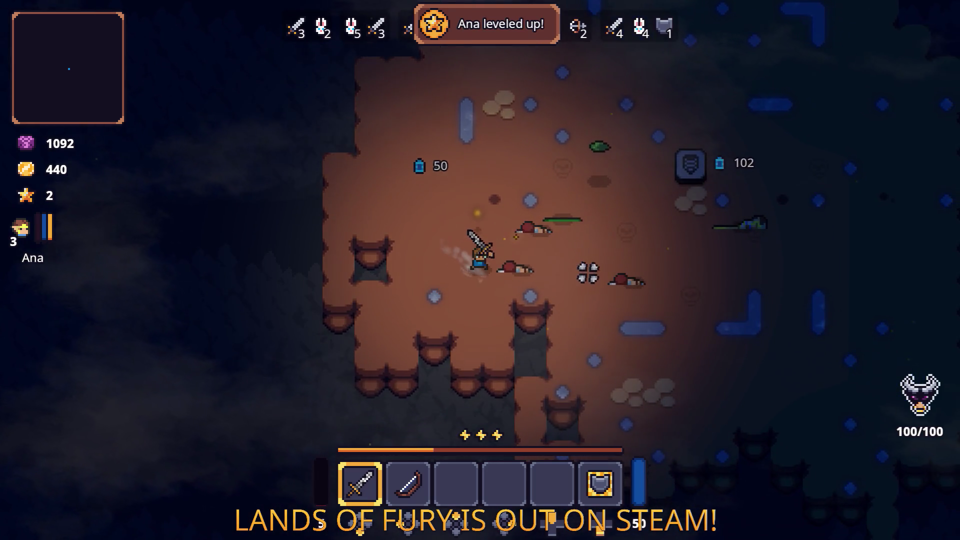
key("d")
key("w")
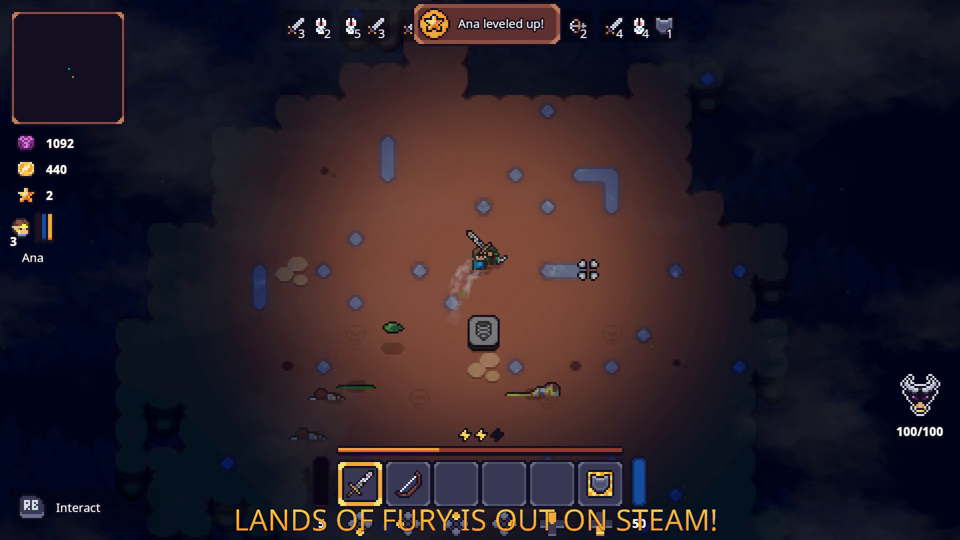
key("e")
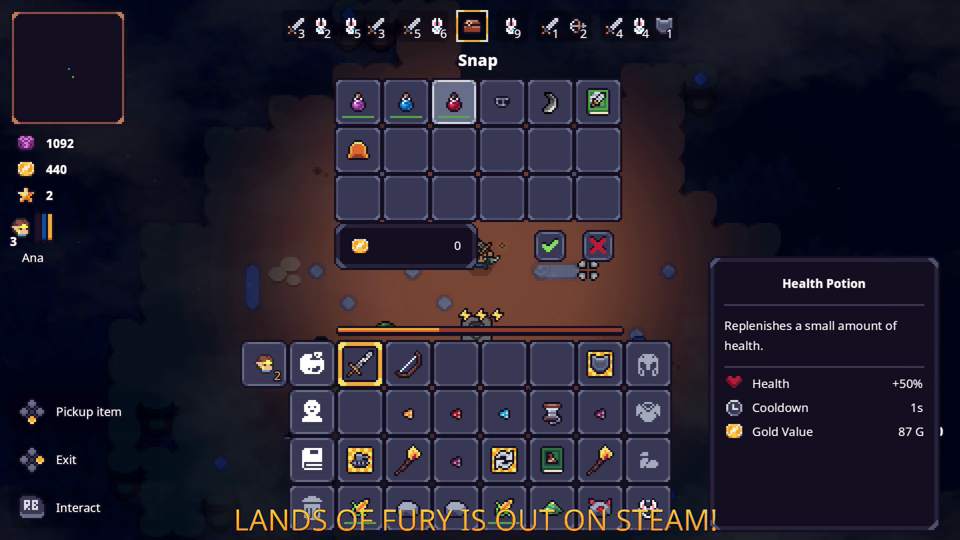
- Buy the Health Potion and the purple Vital Potion from Snap into quick slots, leaving 266 gold
key("s")
key("s")
key("s")
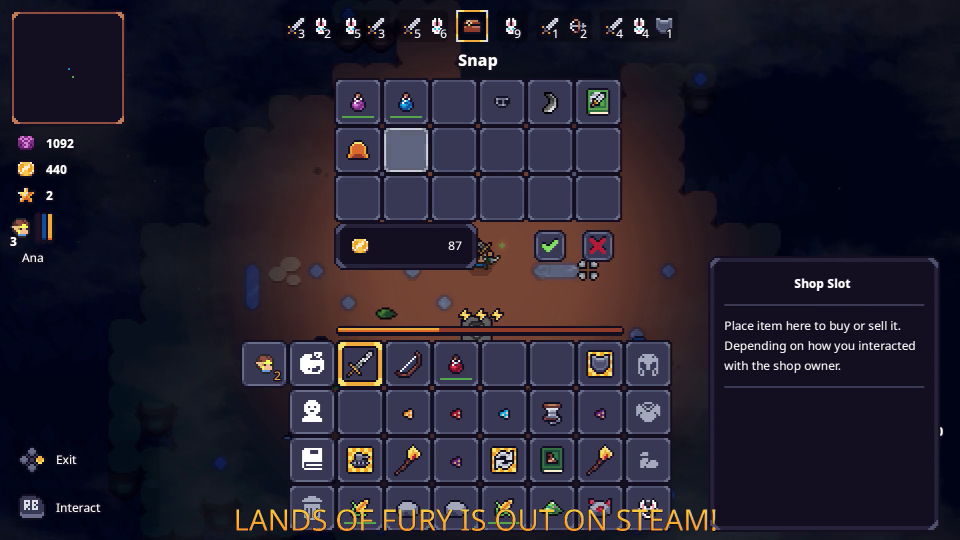
key("d")
key("d")
key("d")
key("d")
key("a")
key("a")
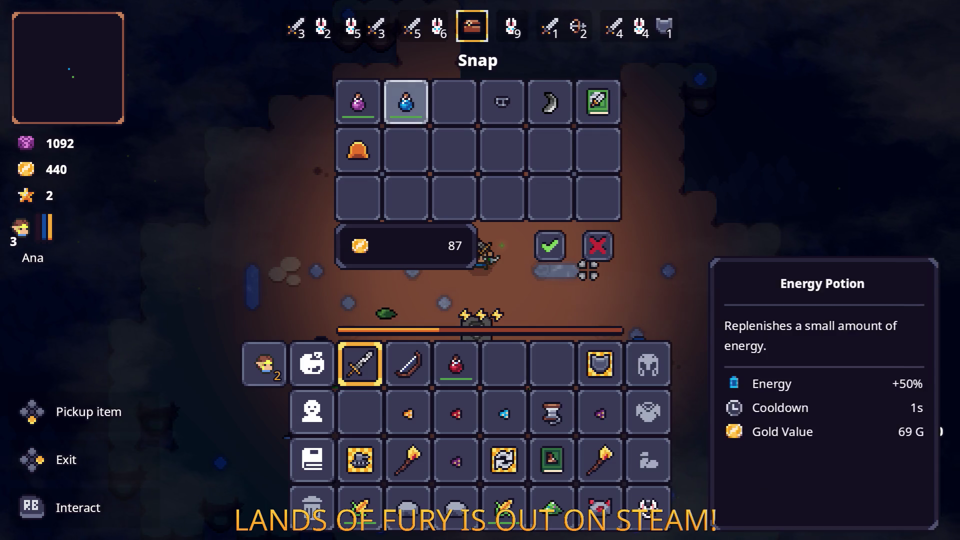
key("s")
key("s")
key("s")
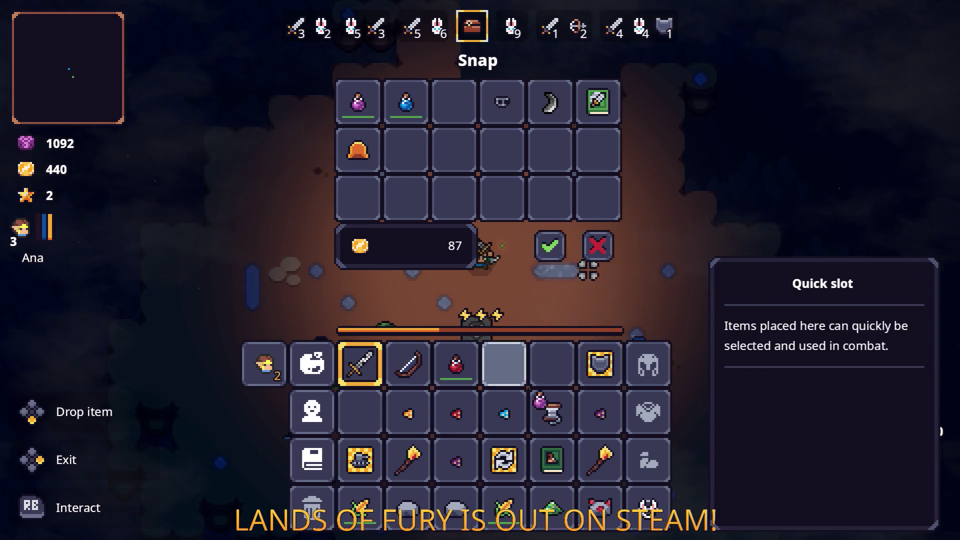
key("space")
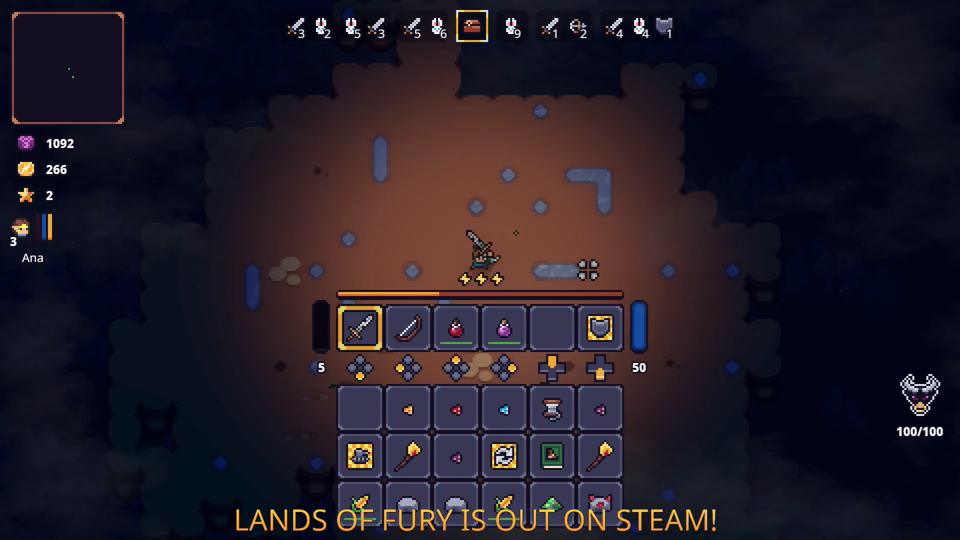
- Step off the stone block and move around the arena as wave 4 begins
key("a")
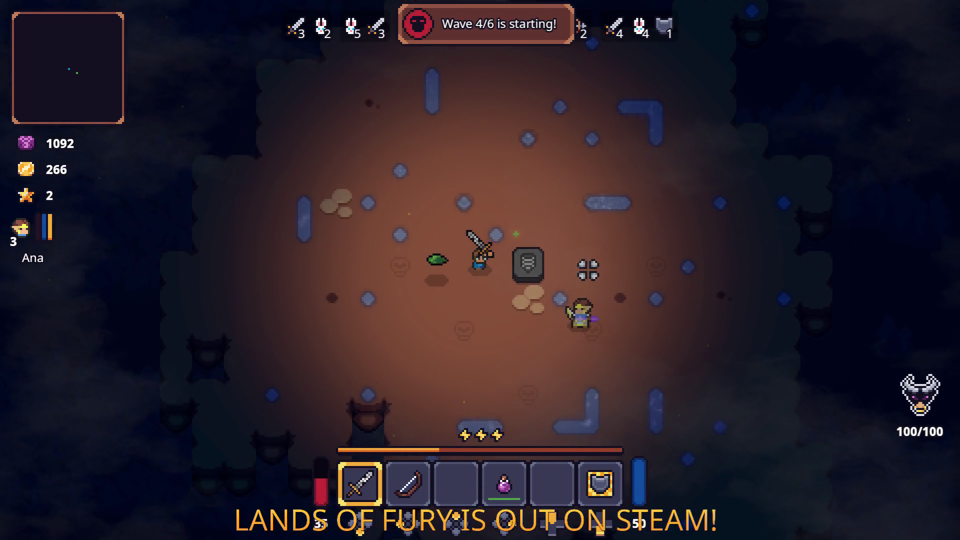
key("d")
key("s")
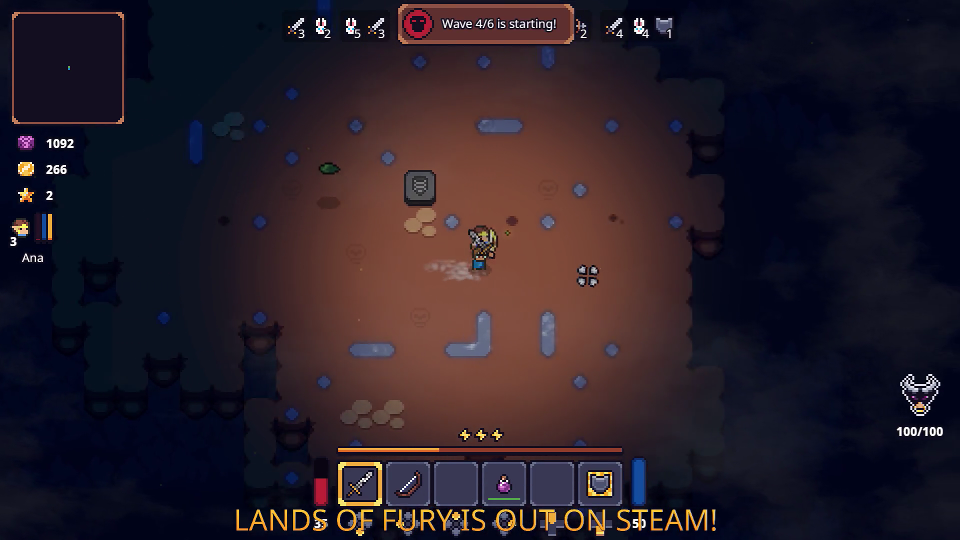
key("a")
key("w")
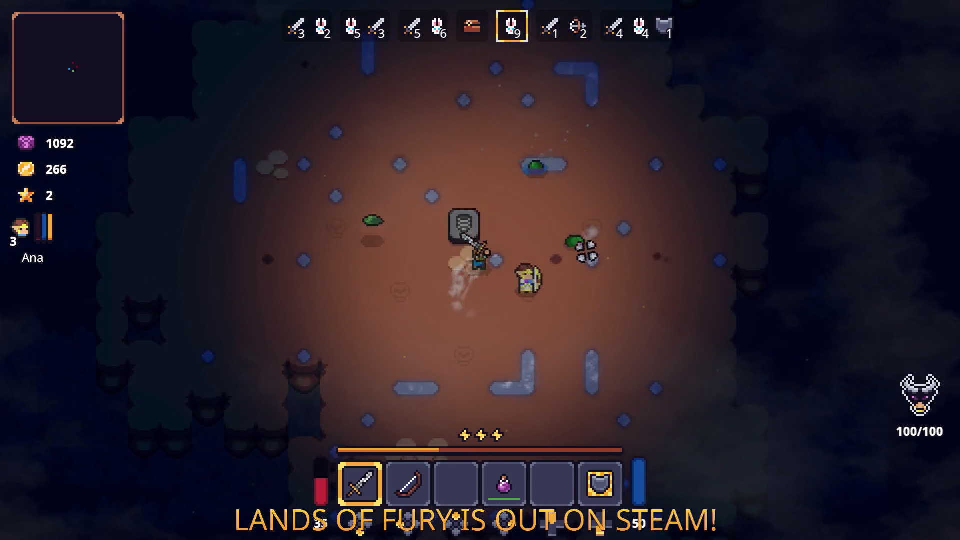
key("d")
key("w")
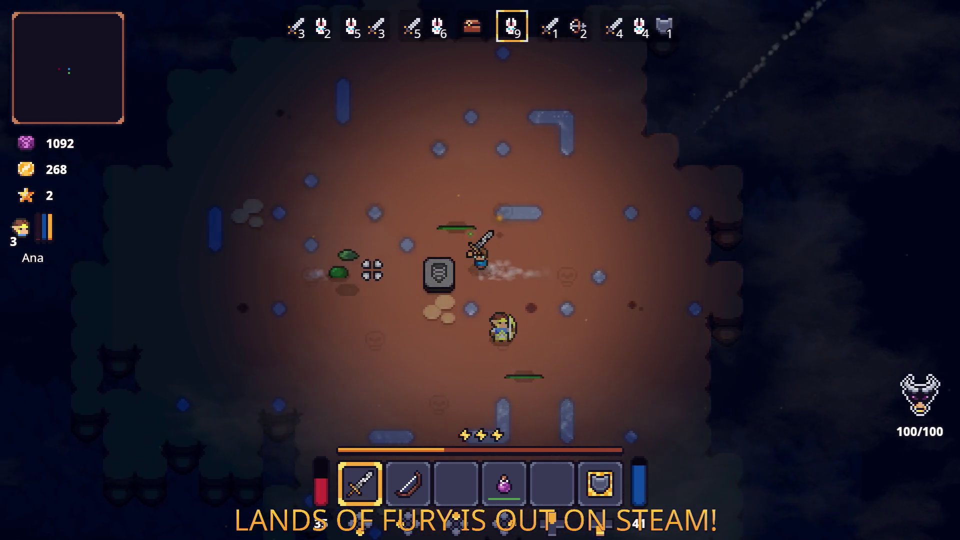
key("a")
key("s")
key("d")
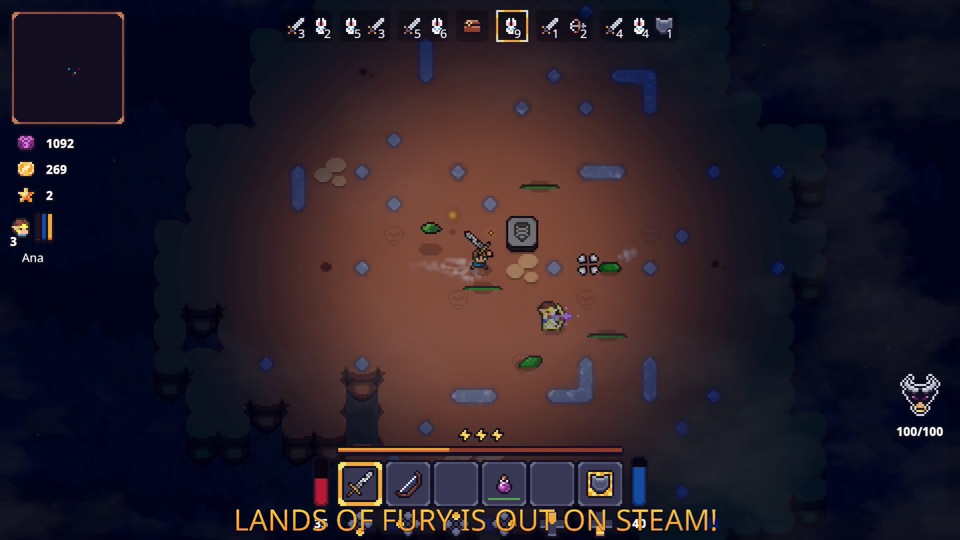
- Collect gold and goo while attacking enemies near the gravestone
key("d")
key("w")
key("a")
key("s")
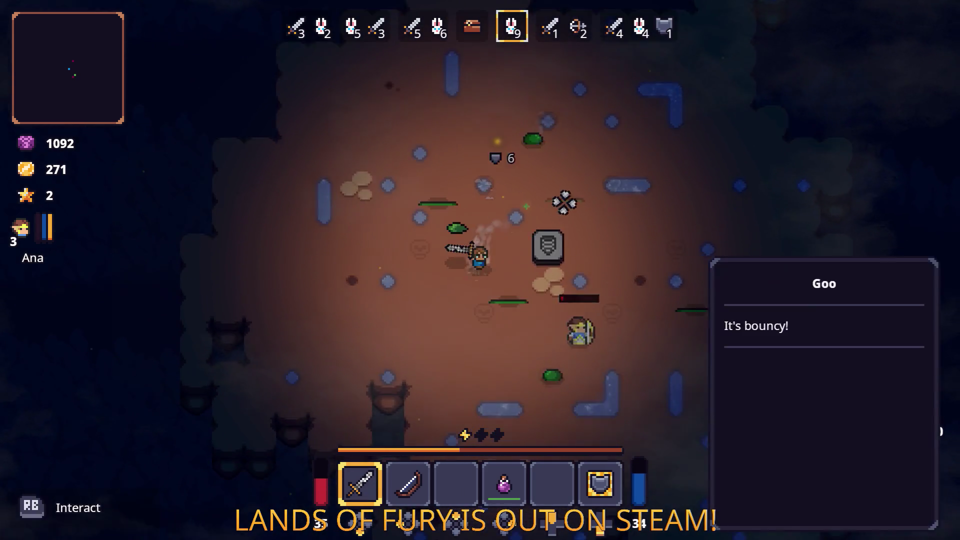
key("d")
key("s")
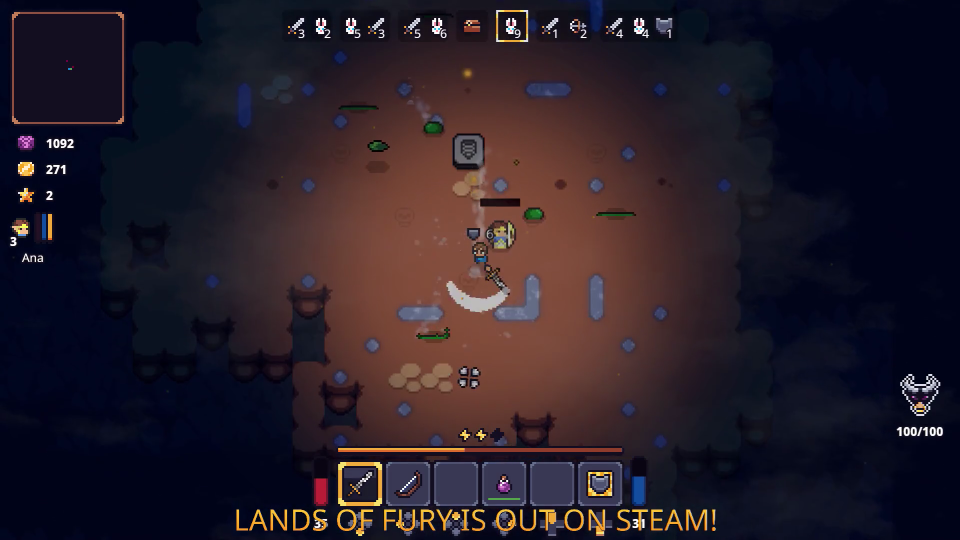
key("w")
key("a")
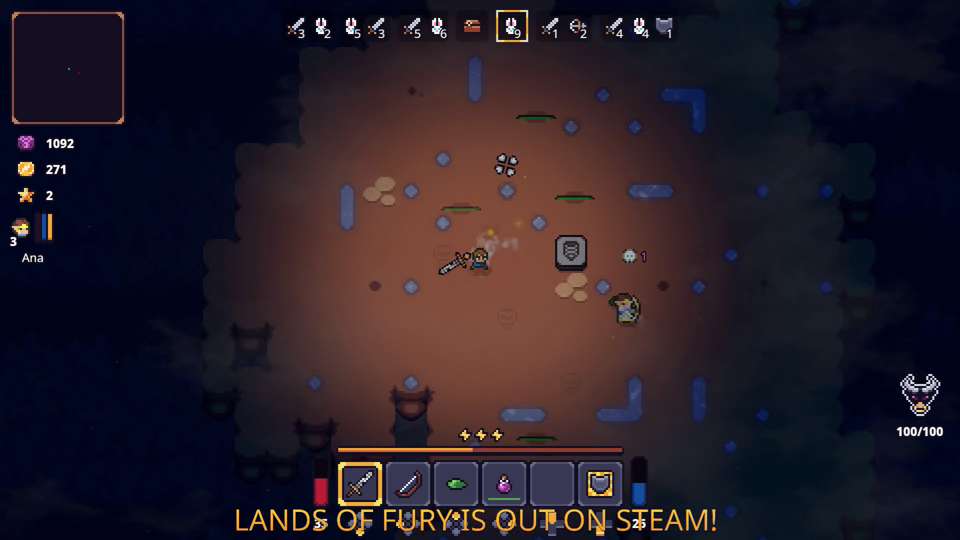
key("d")
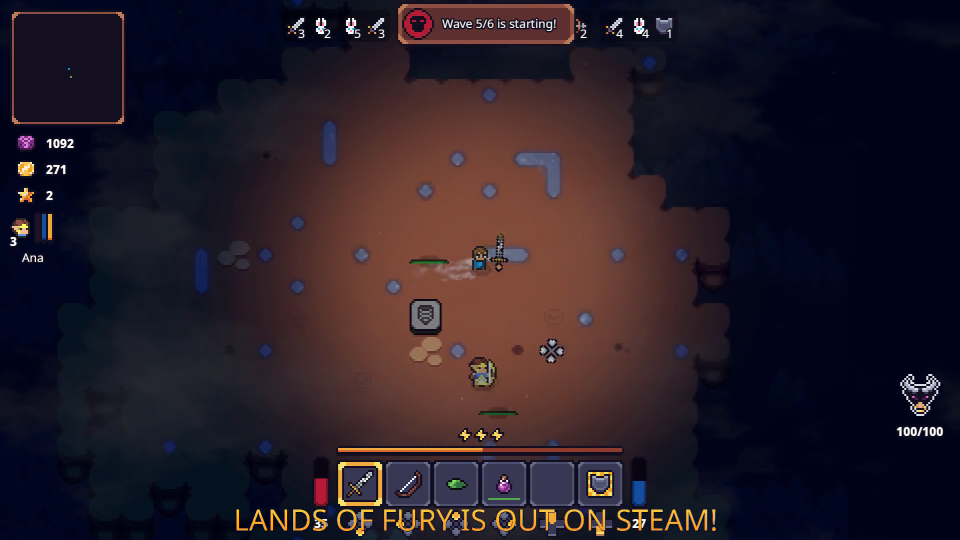
- Walk up through the cave and dash down-right firing a sword projectile at an enemy
key("a")
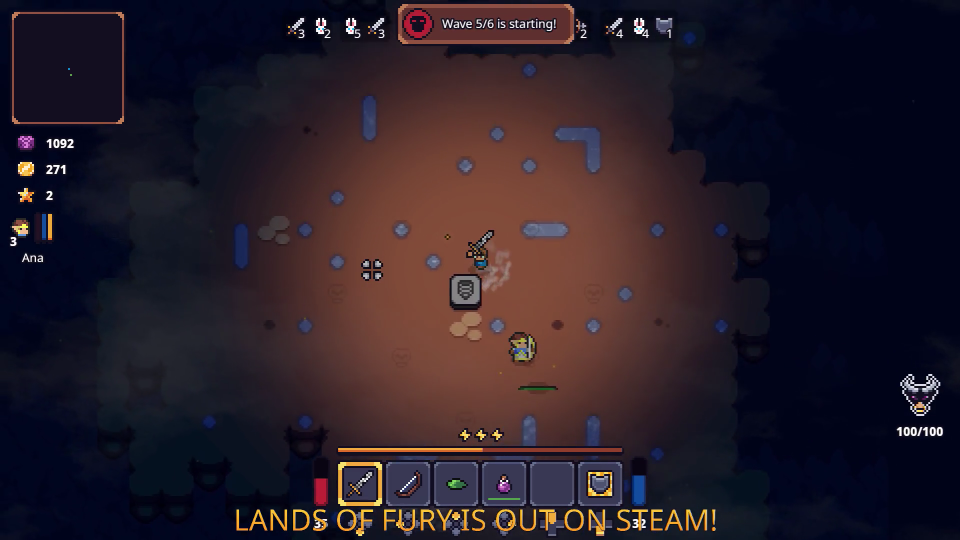
key("w")
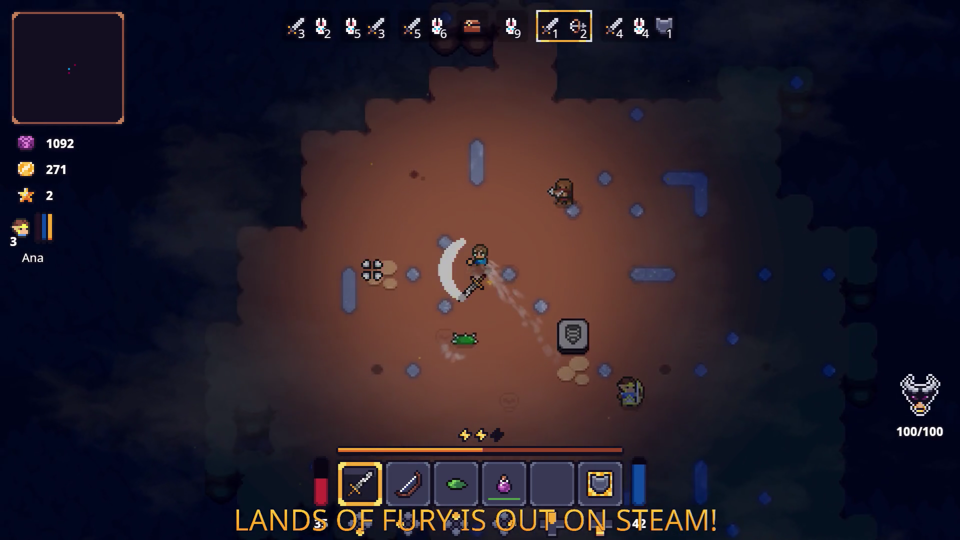
key("s")
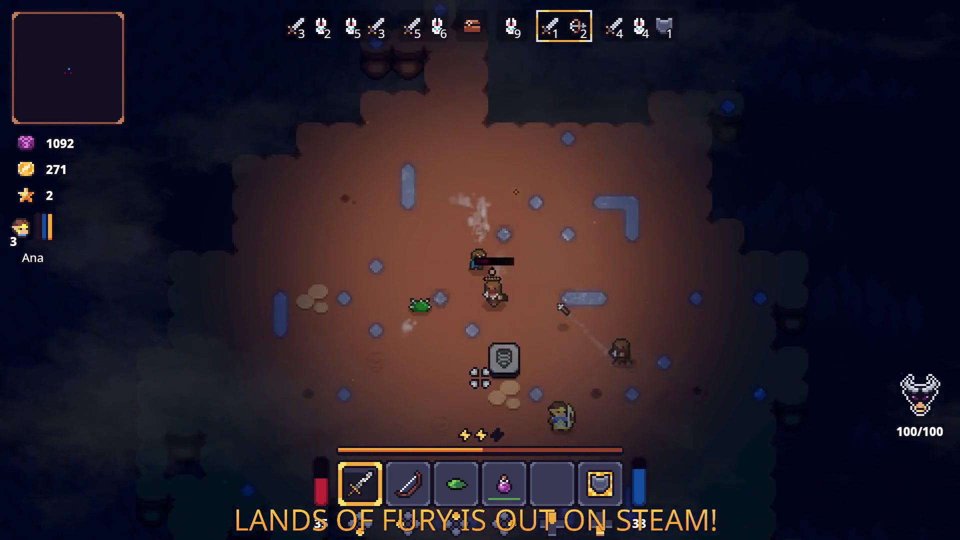
key("d")
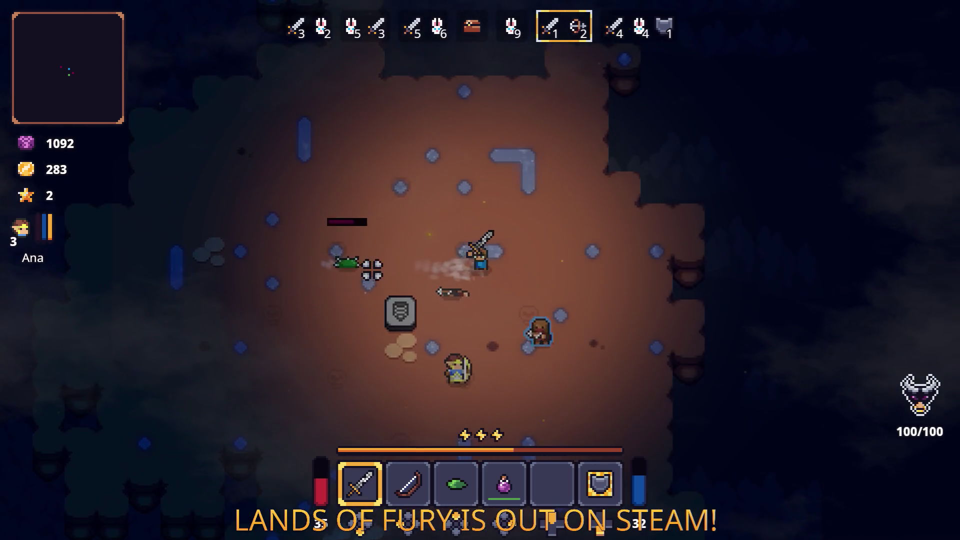
key("w")
key("a")
key("d")
key("s")
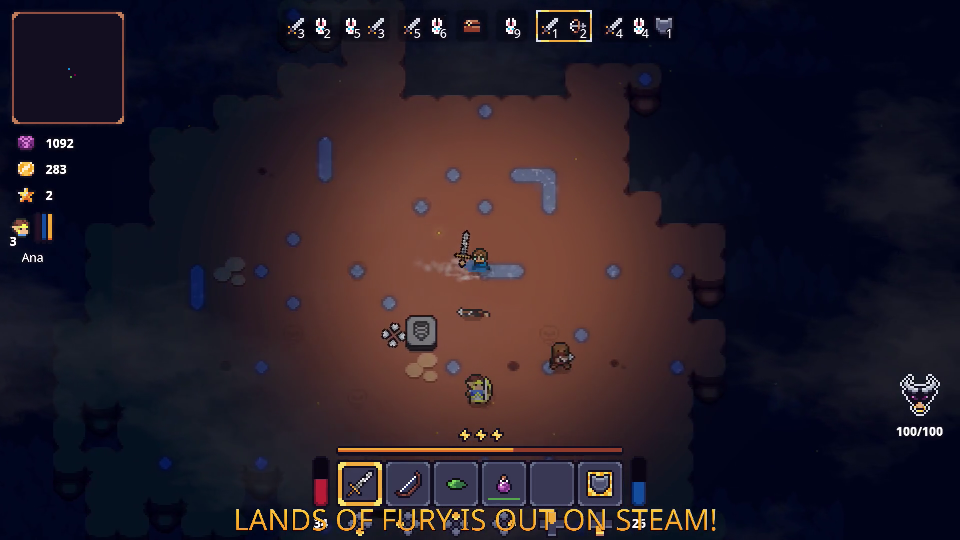
- Dash toward the enemies, strike with the sword, then dash down-left and back up-right
key("a")
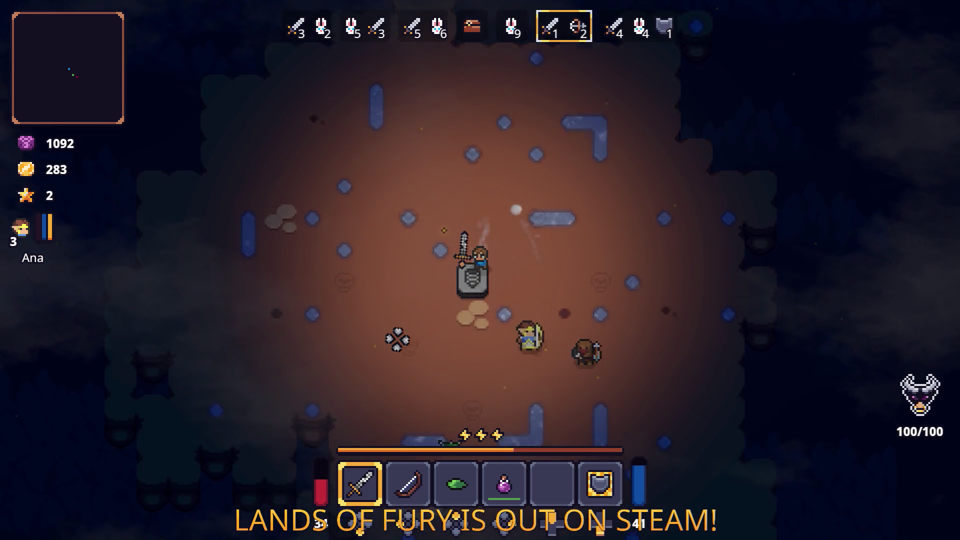
key("s")
key("d")
key("space")
left_click(589, 267)
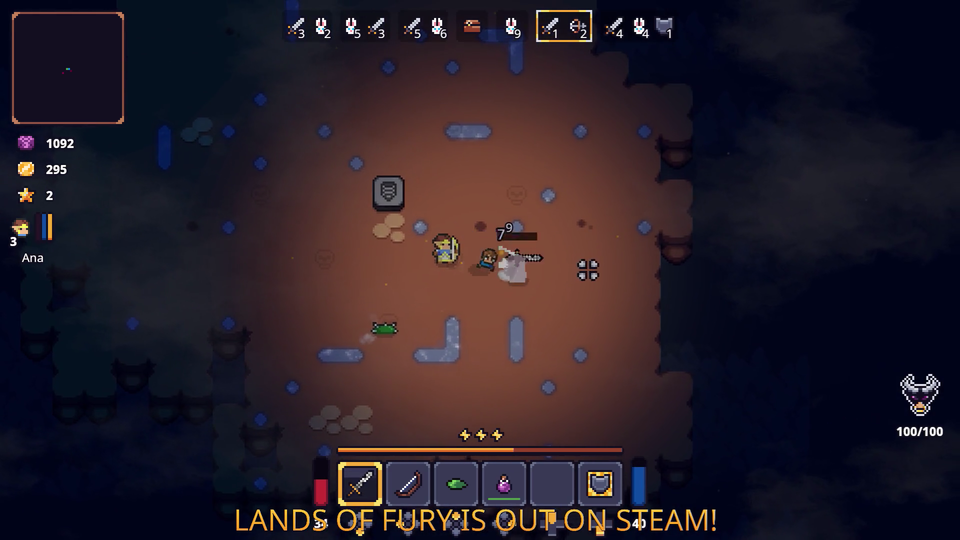
key("a")
key("s")
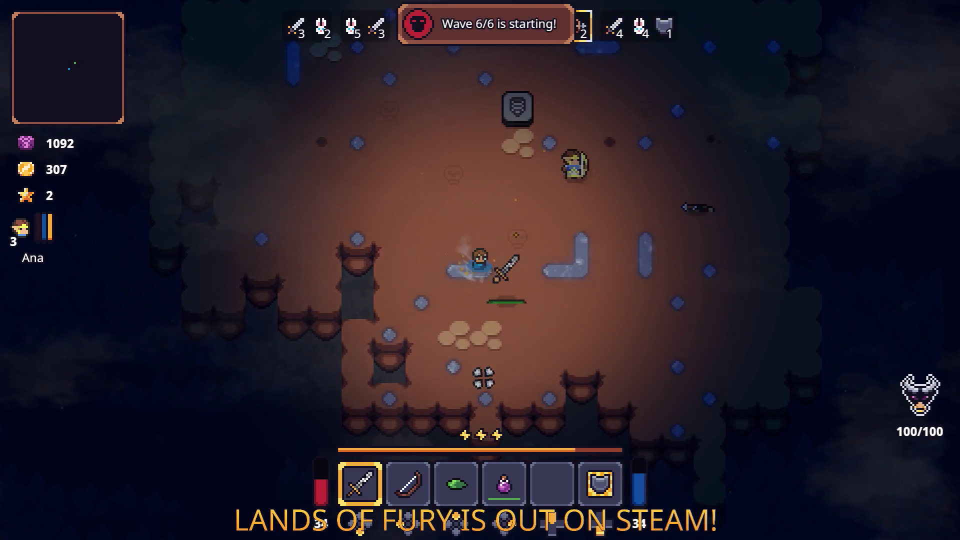
key("d")
key("w")
key("space")
- Fight around the shield pillar, dashing away from enemies and swinging the sword upward
key("a")
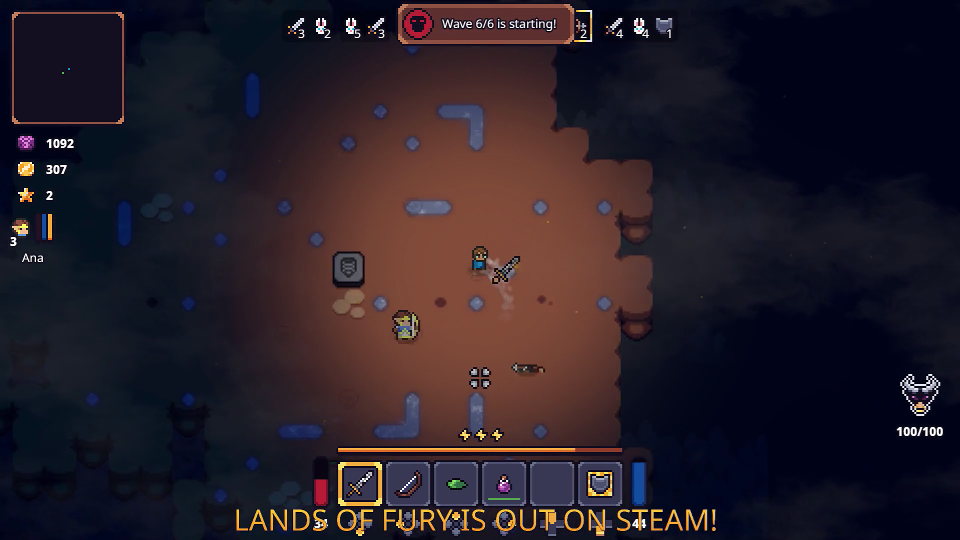
key("a")
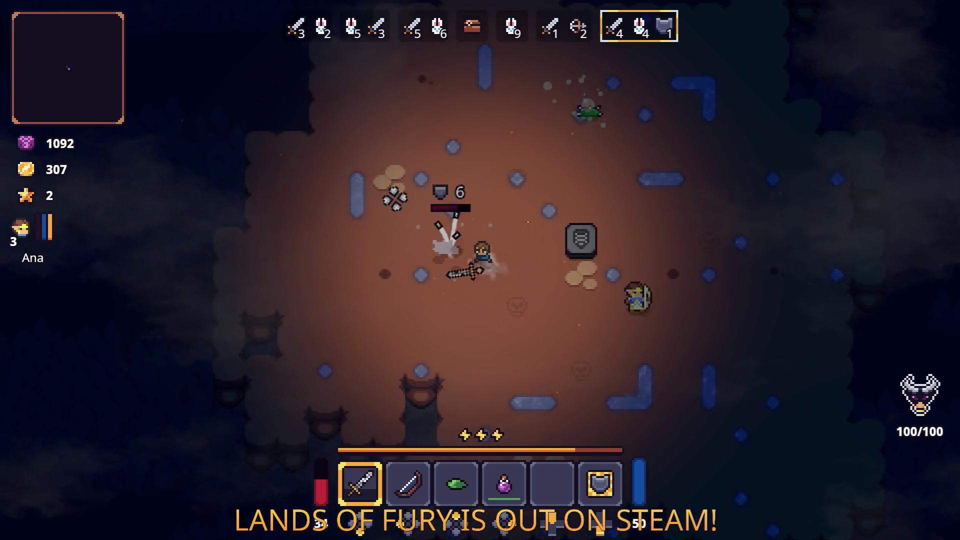
key("s")
key("w")
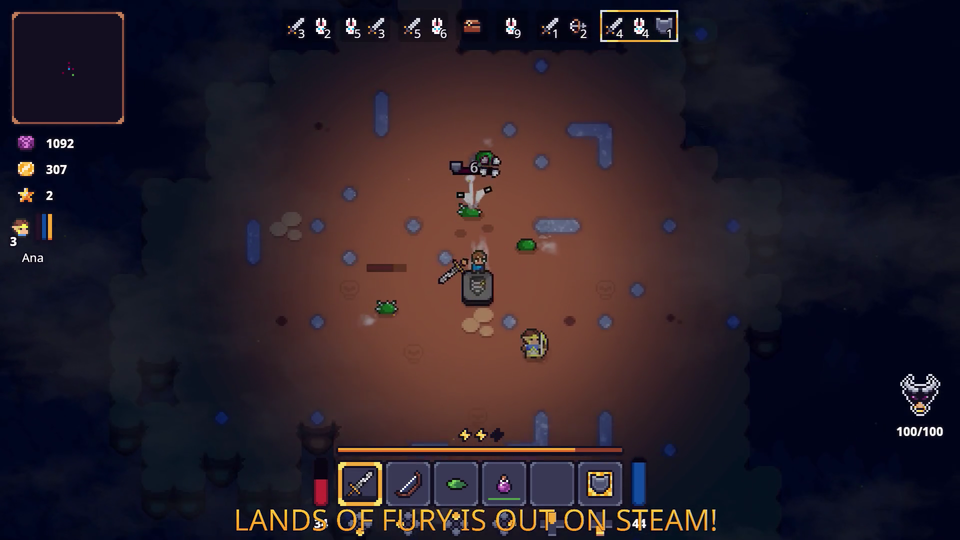
key("a")
key("d")
key("s")
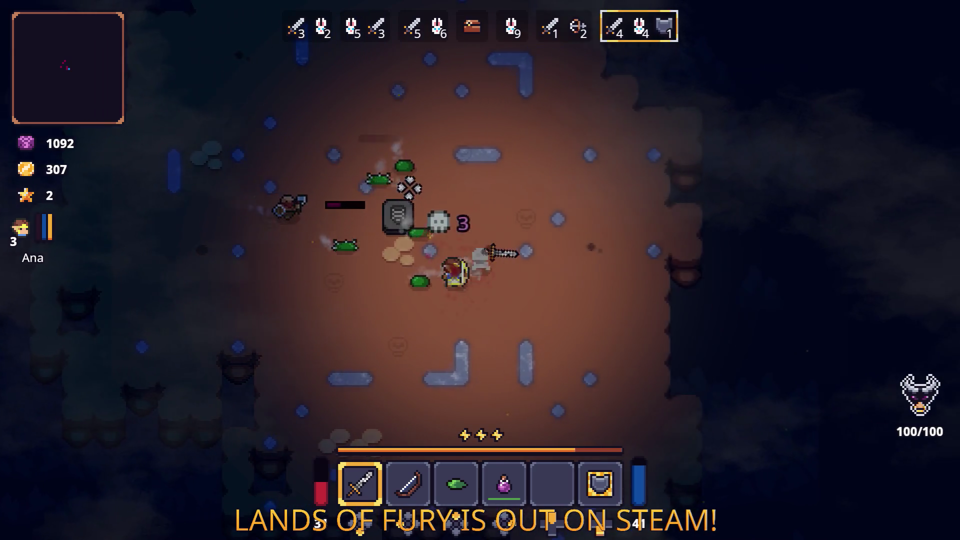
key("w")
key("a")
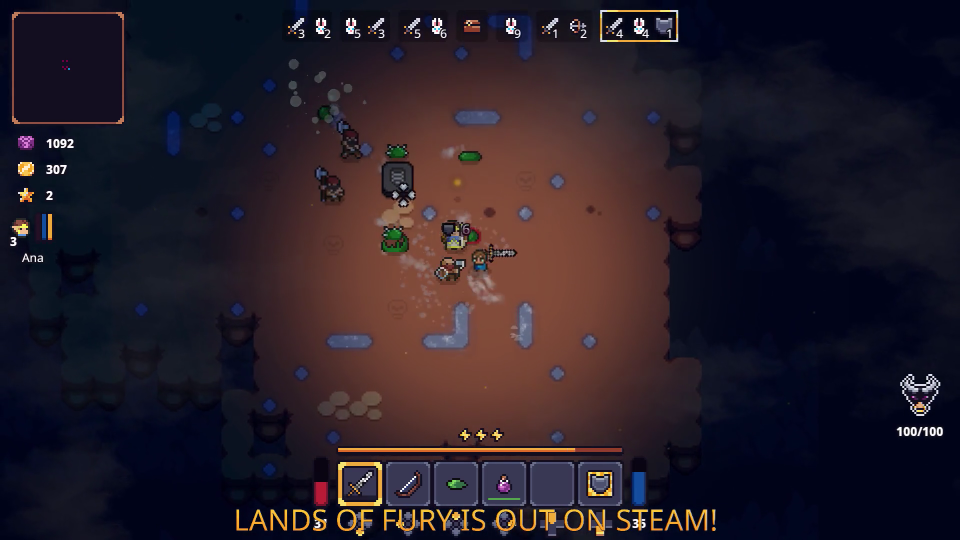
key("w")
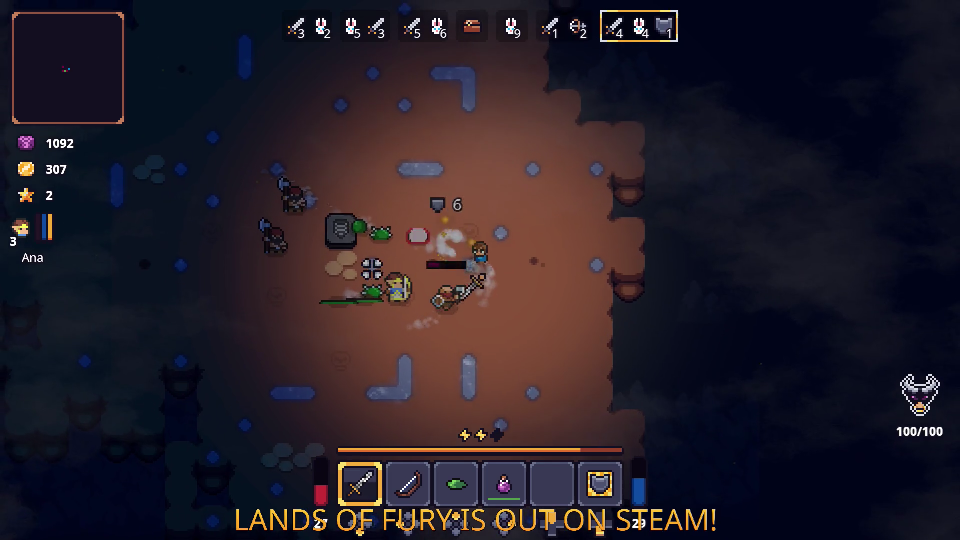
- Finish off the remaining enemies for gold, reaching 367, and travel on from the cavern
key("w")
key("a")
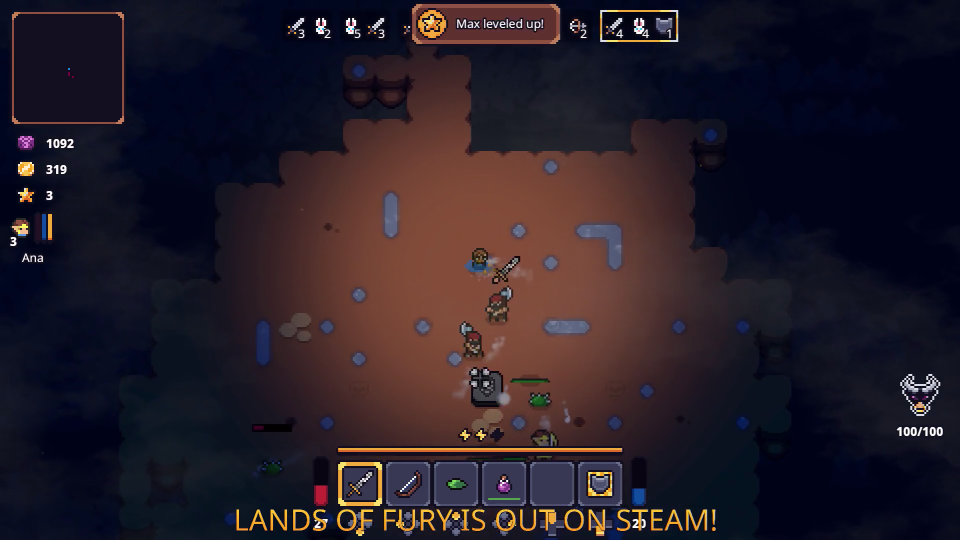
key("a")
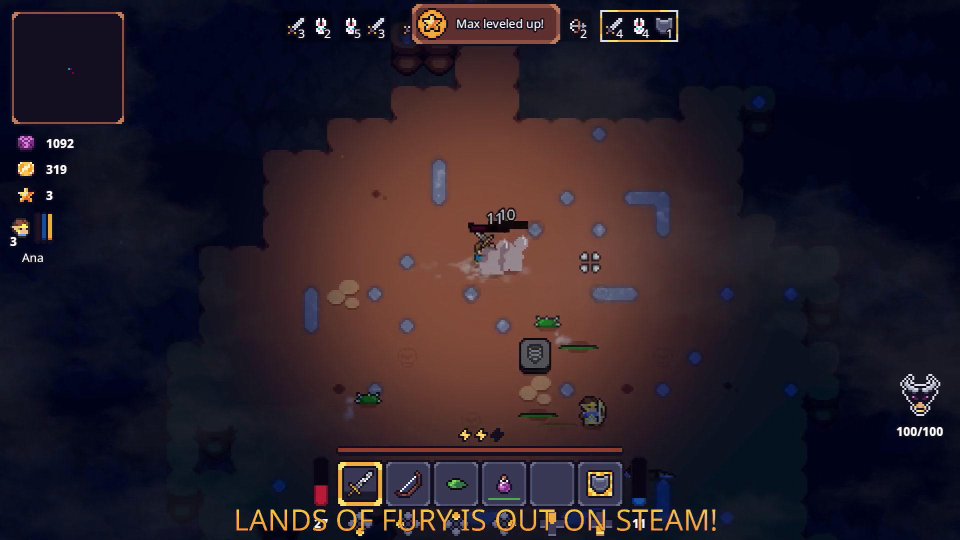
key("a")
key("d")
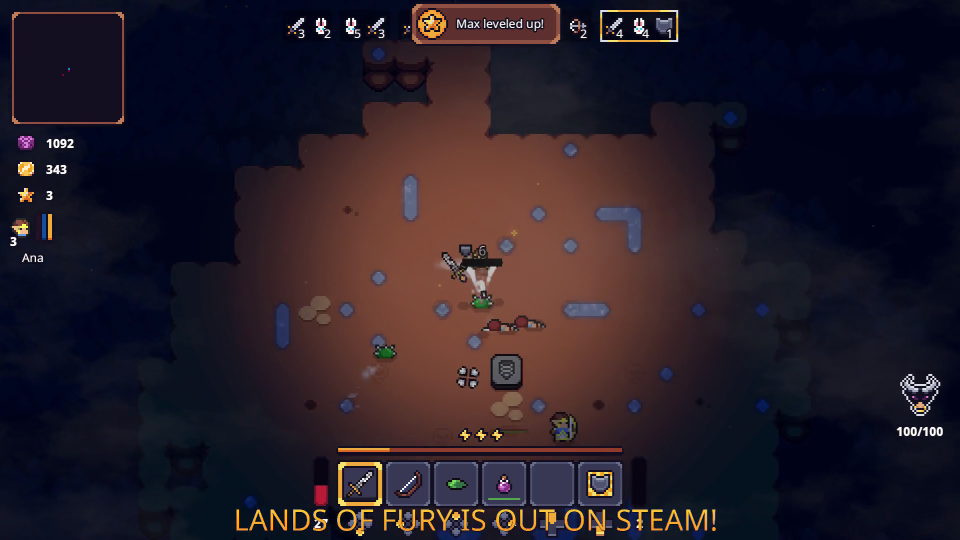
key("s")
key("a")
key("a")
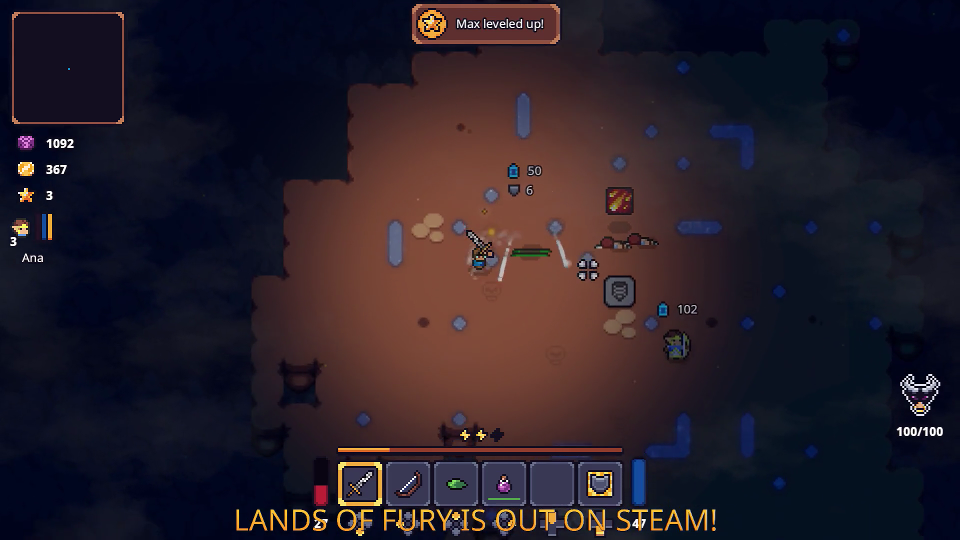
key("d")
key("e")
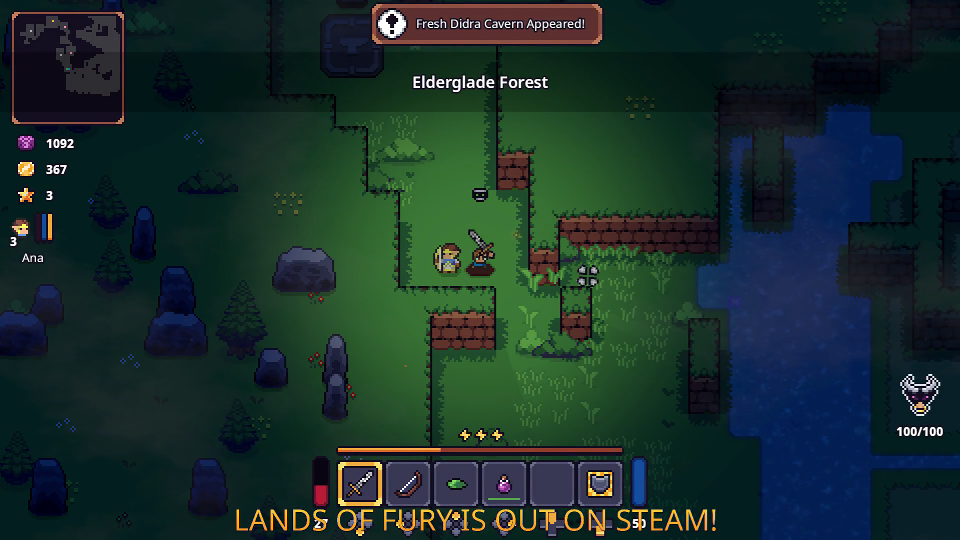
- Walk the hero onto the anvil and take the Burning Stick from the inventory
key("w")
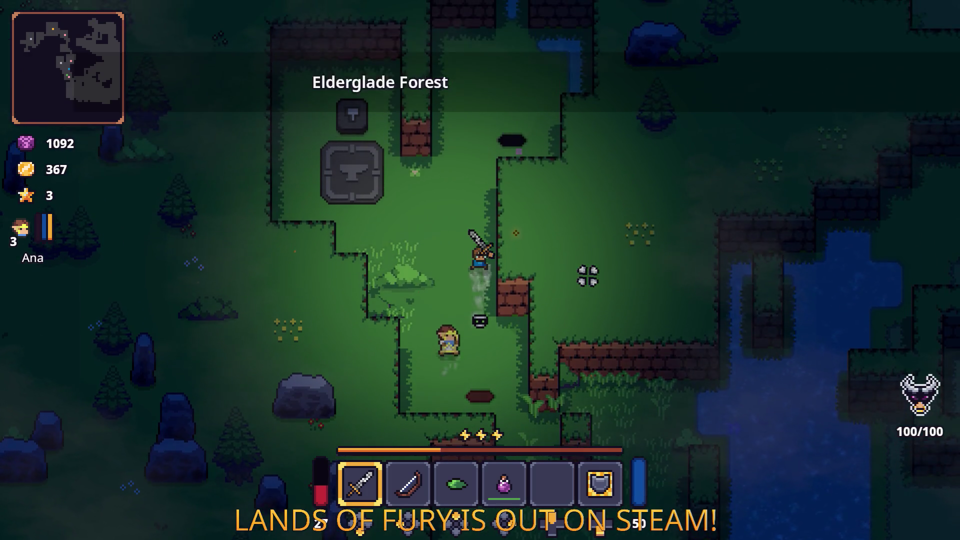
key("s")
key("d")
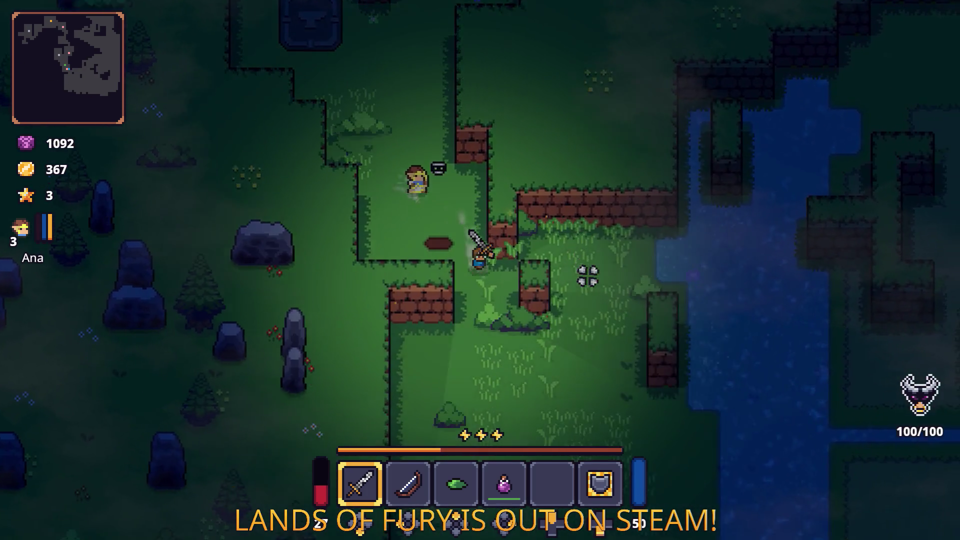
key("i")
key("i")
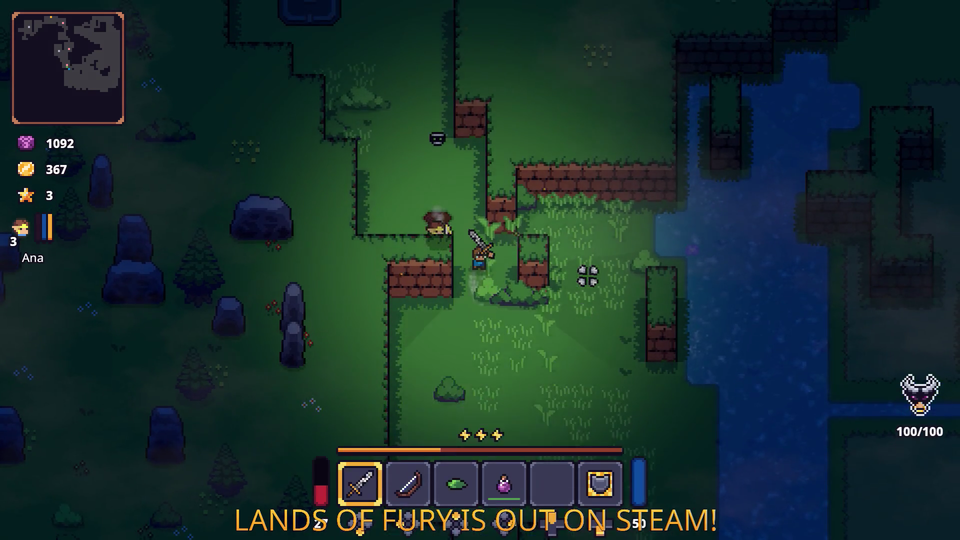
key("w")
key("a")
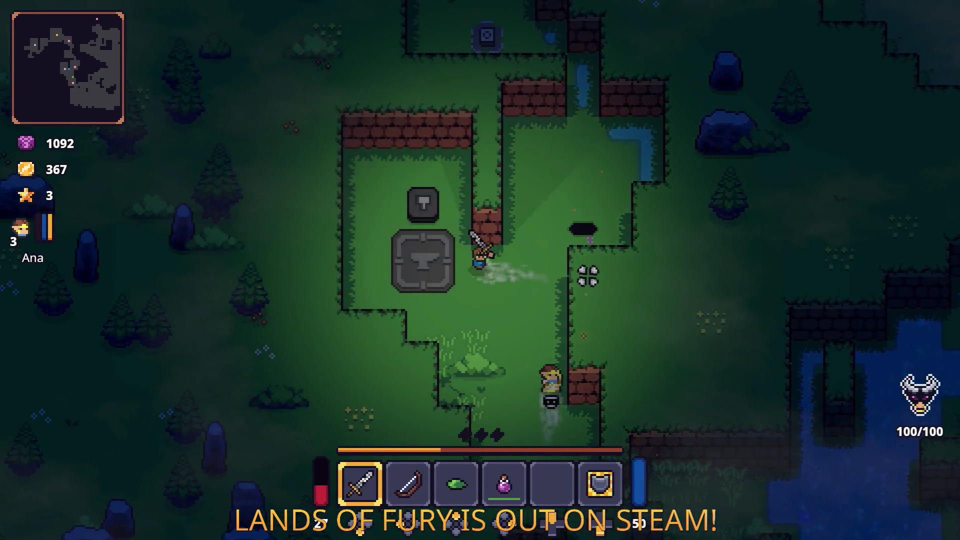
key("a")
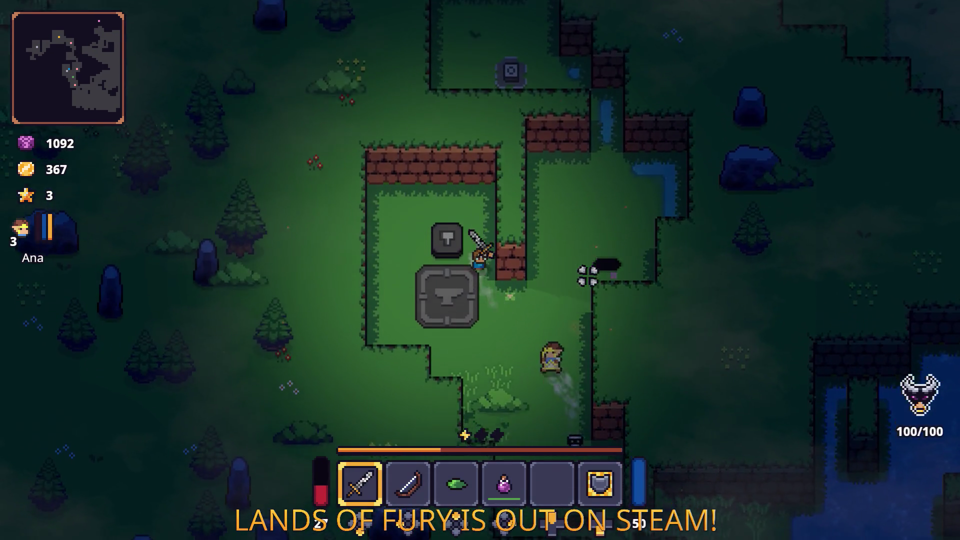
key("i")
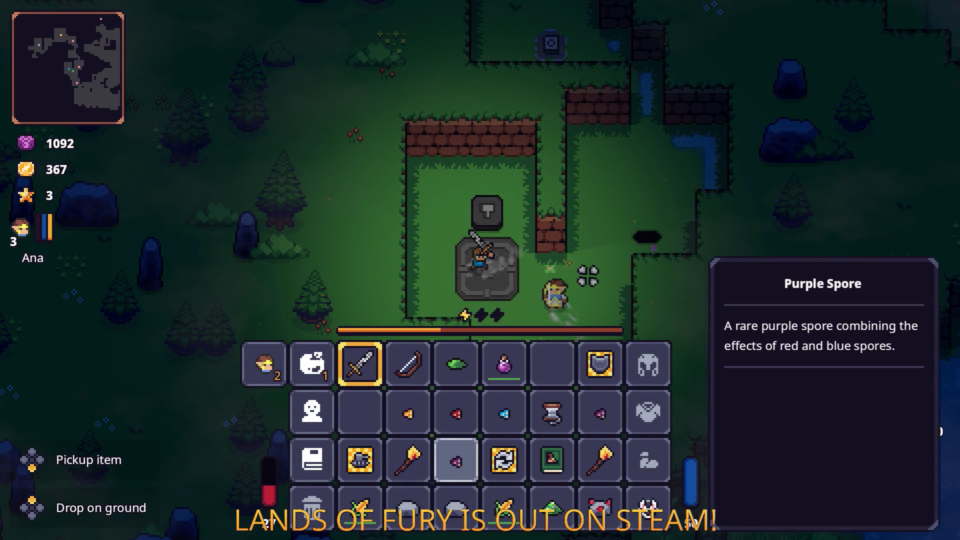
key("Right")
key("Left")
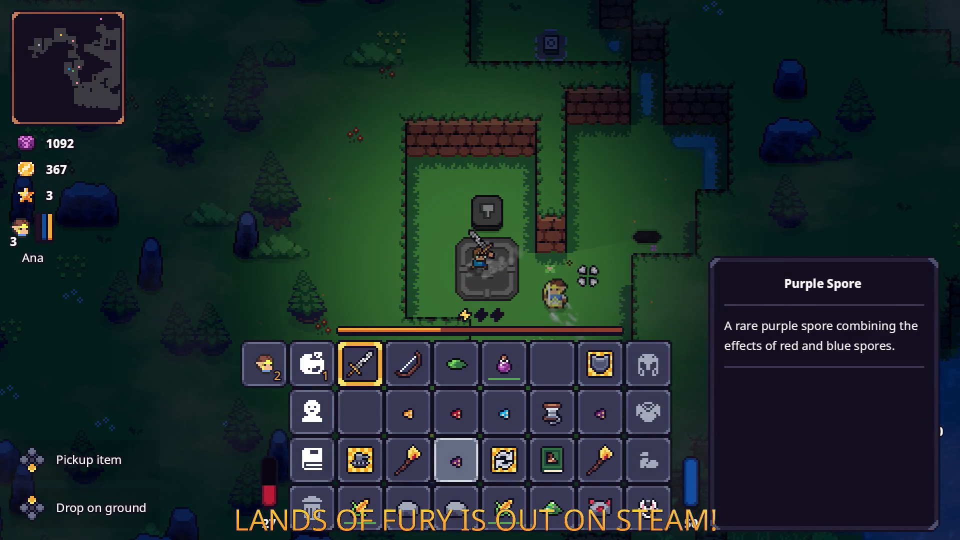
key("e")
key("i")
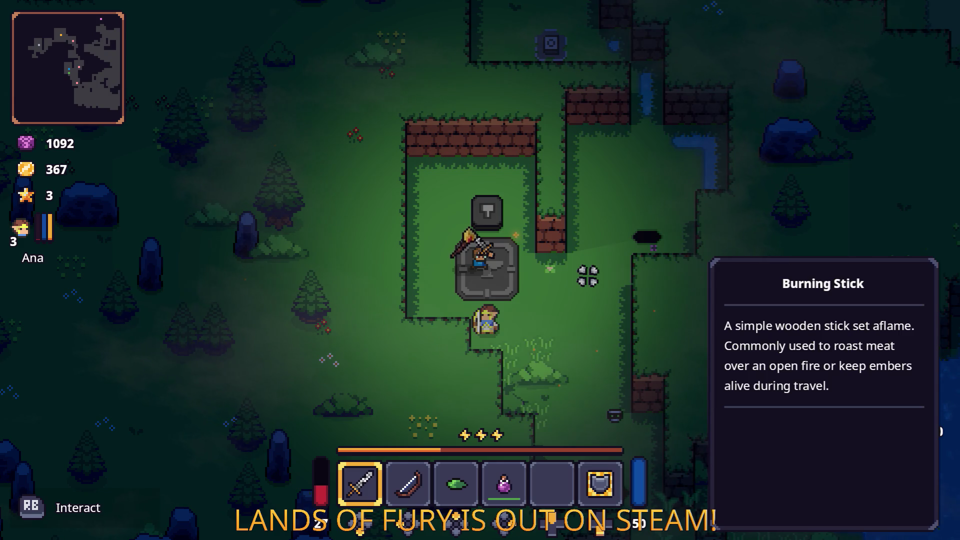
- Swing the Burning Stick, dash down-right, then pause the game
left_click(336, 138)
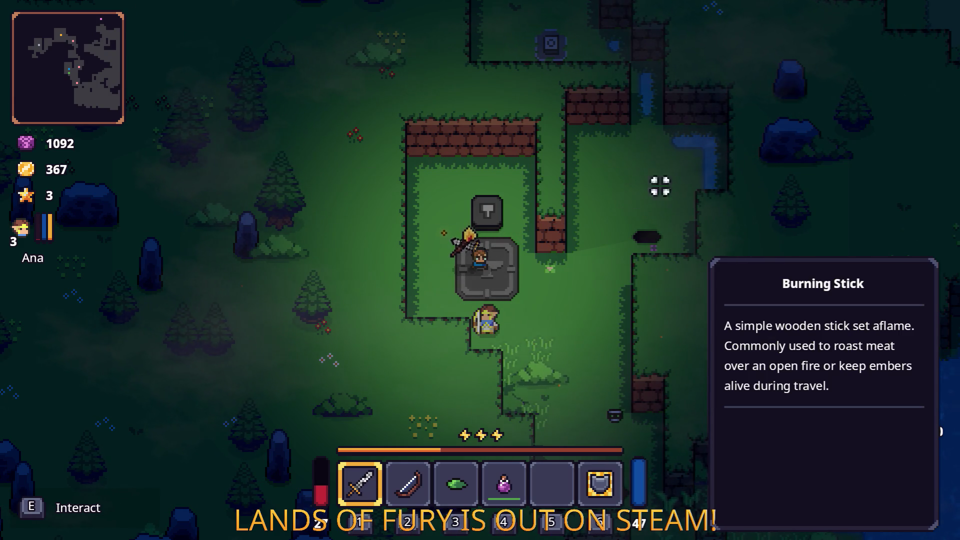
key("s+d")
key("space")
key("space")
key("Escape")
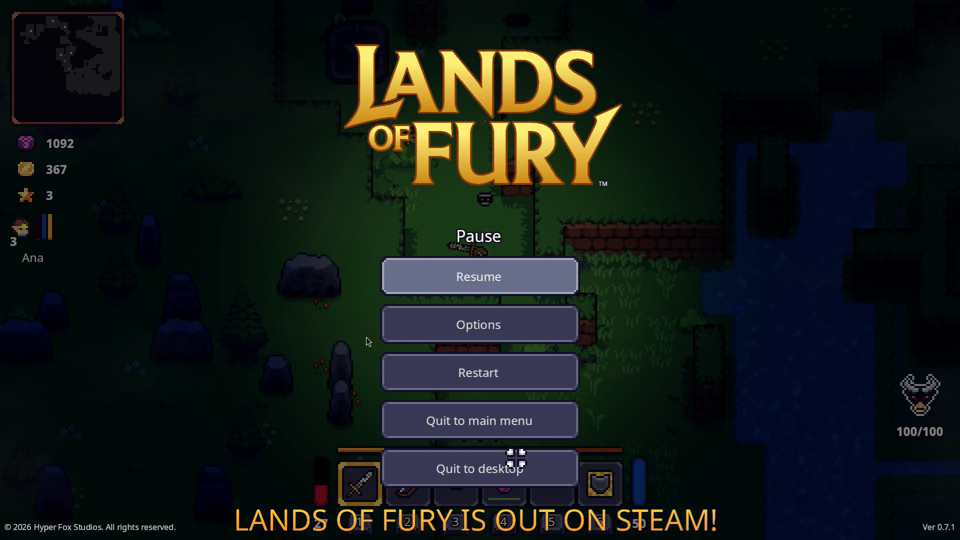
- Switch to the Godot editor and scroll through the Debugger's Errors list
key("alt+Tab")
key("Tab")
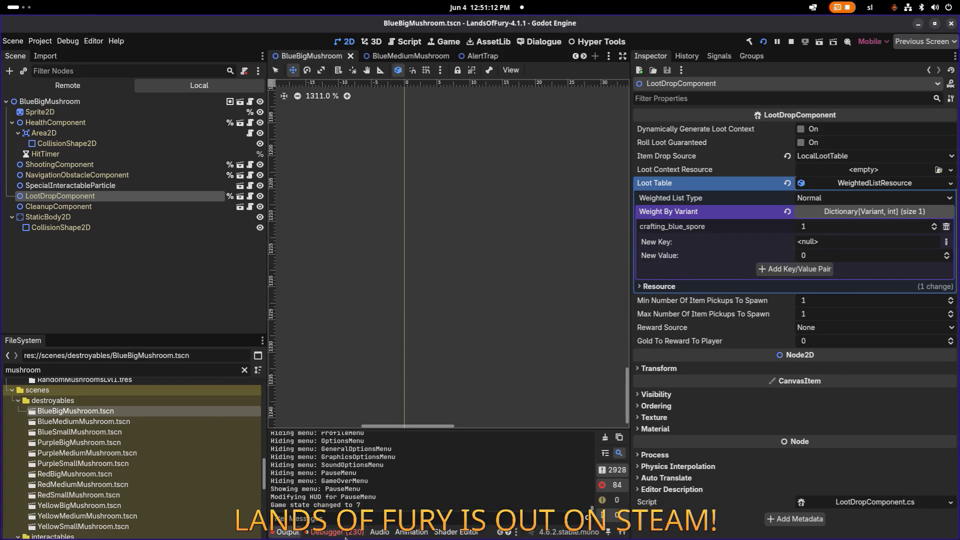
left_click(345, 535)
scroll(413, 469, "down", 2)
scroll(413, 469, "up", 4)
scroll(414, 474, "up", 5)
scroll(414, 475, "down", 10)
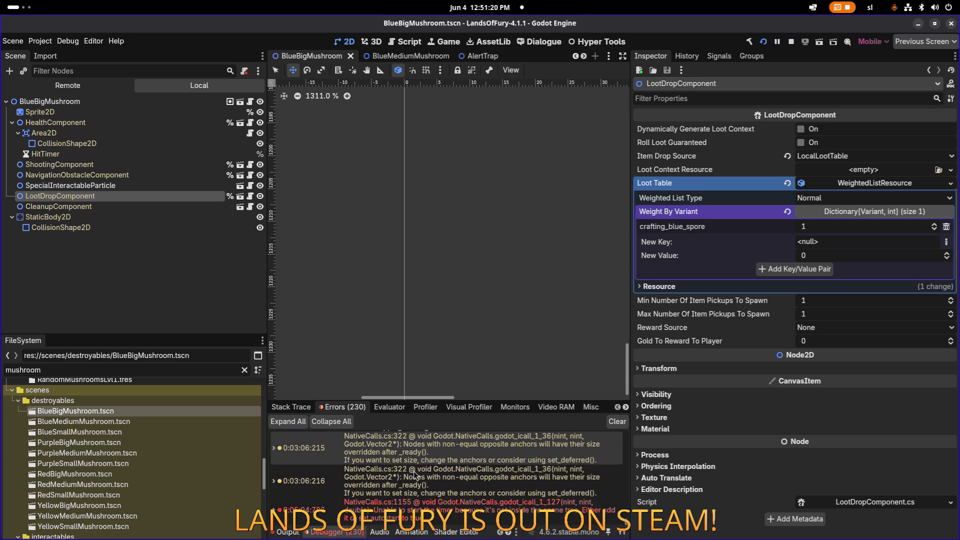
- Stop the running game and bring up the quick-open scene search
left_click(792, 40)
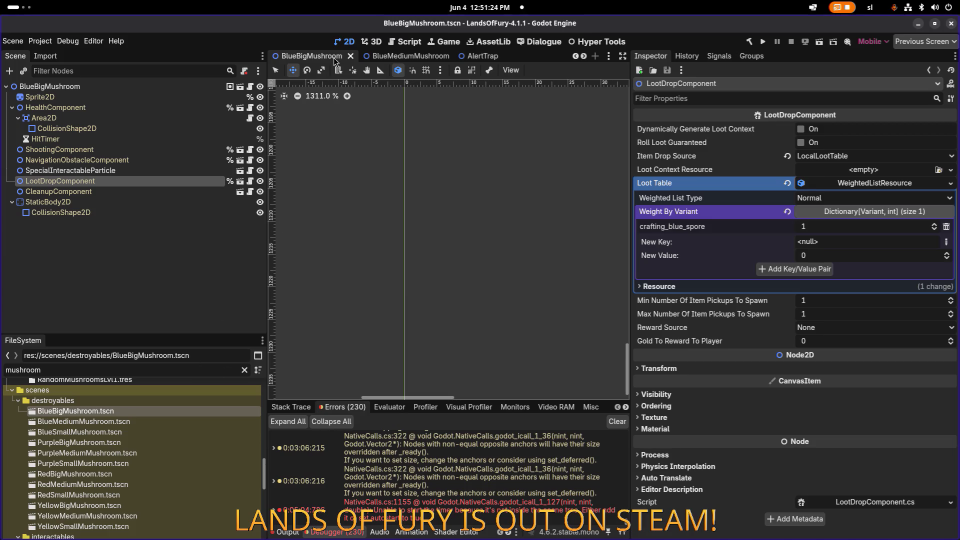
left_click(148, 267)
key("ctrl+shift+o")
- Open TestLevel.tscn and select the twelve mushroom nodes from BlueBigMushroom to YellowSmallMushroom
type("testl")
key("Return")
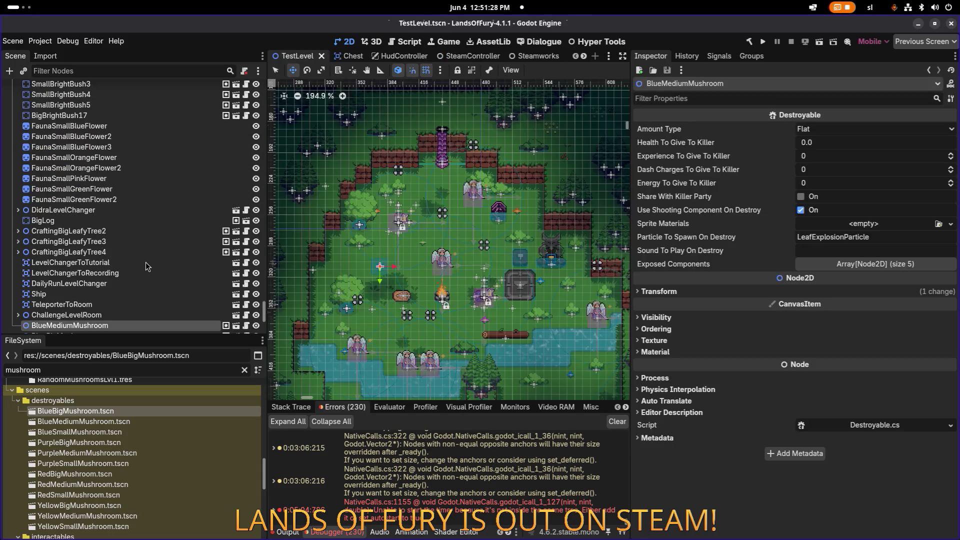
scroll(328, 230, "down", 6)
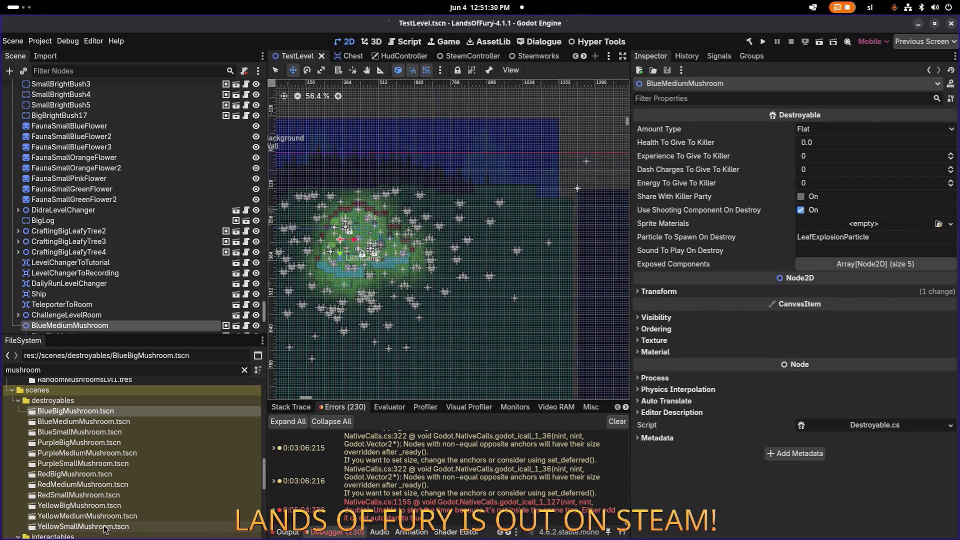
scroll(152, 325, "down", 5)
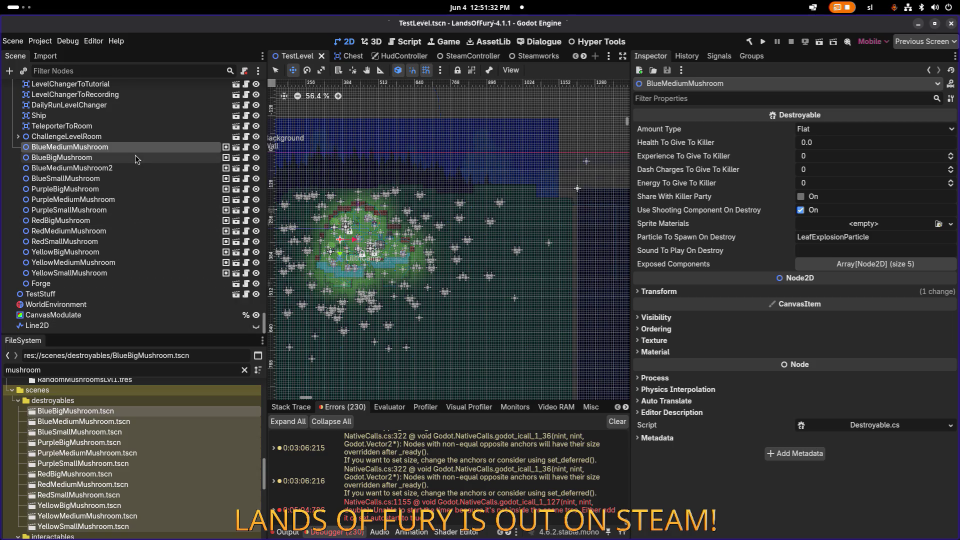
left_click(122, 157)
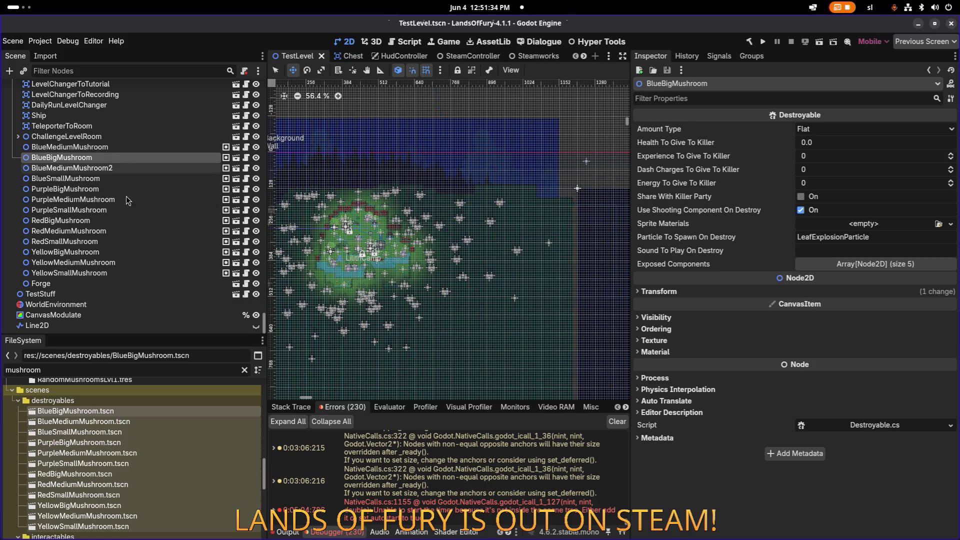
left_click(110, 265, "shift")
left_click(145, 272, "shift")
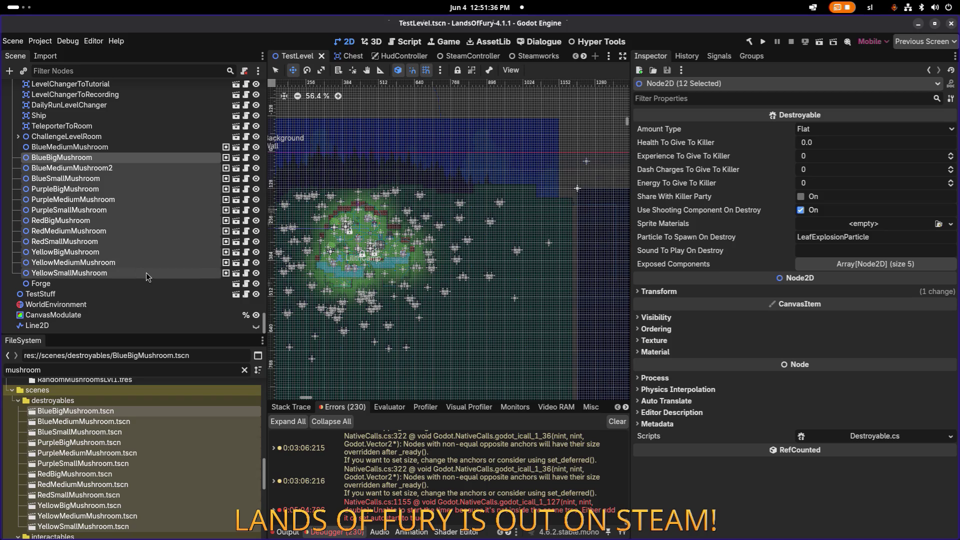
- Drag the twelve selected mushrooms into the green camp
scroll(379, 251, "down", 1)
scroll(378, 252, "left", 5)
scroll(367, 230, "up", 2)
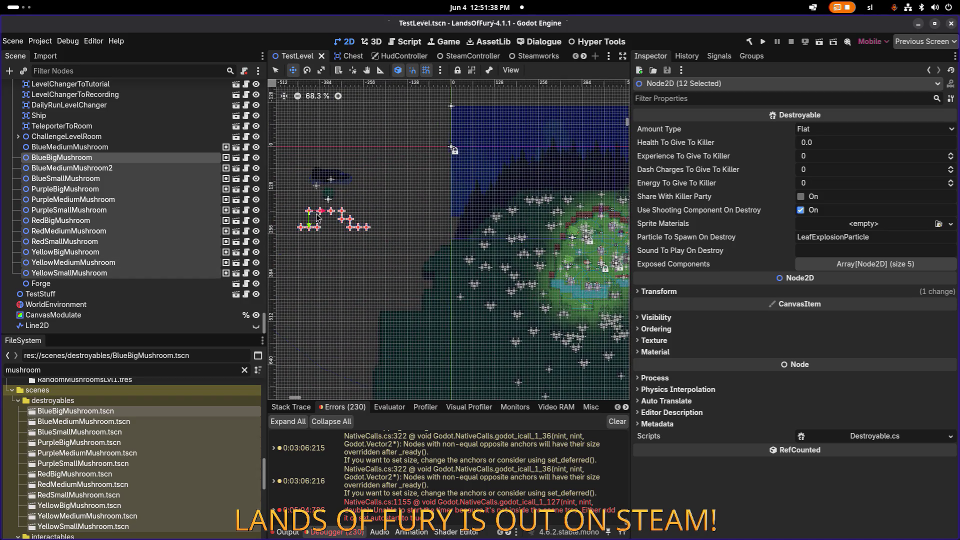
mouse_move(311, 220)
left_mouse_down()
mouse_move(531, 270)
mouse_move(428, 254)
mouse_move(447, 188)
left_mouse_up()
- Duplicate the mushrooms into a second set within the camp, save TestLevel, and run the game
scroll(530, 270, "up", 2)
scroll(427, 254, "up", 2)
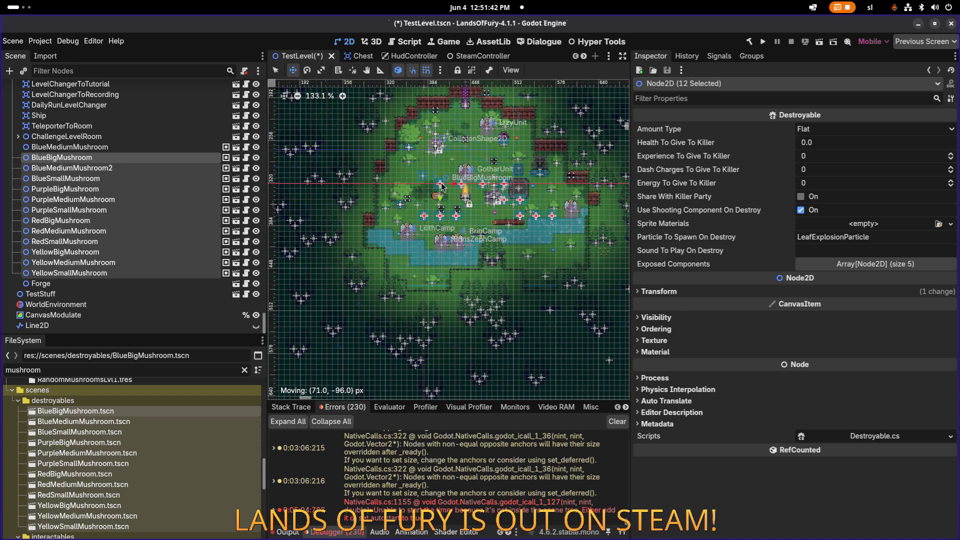
scroll(447, 188, "up", 6)
scroll(446, 188, "right", 3)
mouse_move(356, 198)
left_mouse_down()
mouse_move(378, 239)
mouse_move(409, 263)
left_mouse_up()
key("ctrl+d")
key("ctrl+s")
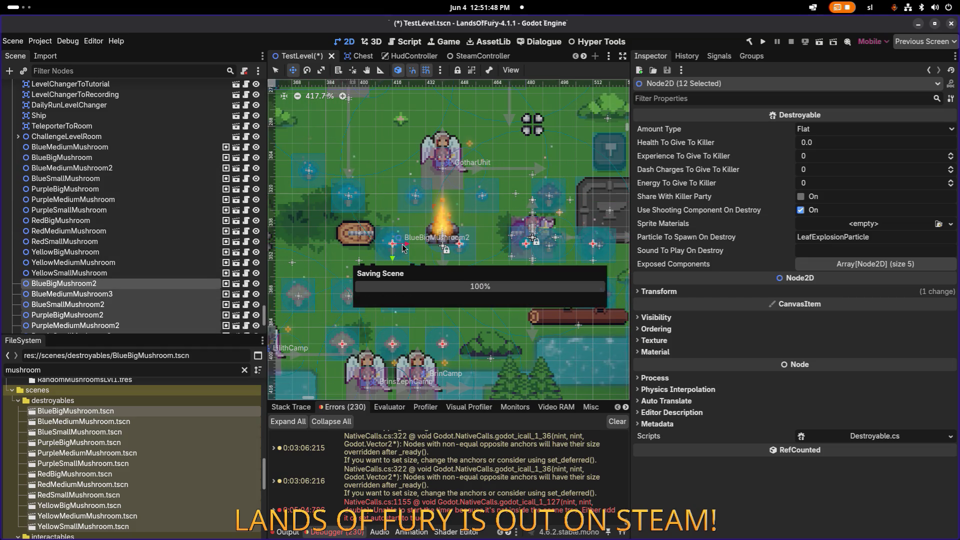
left_click(762, 43)
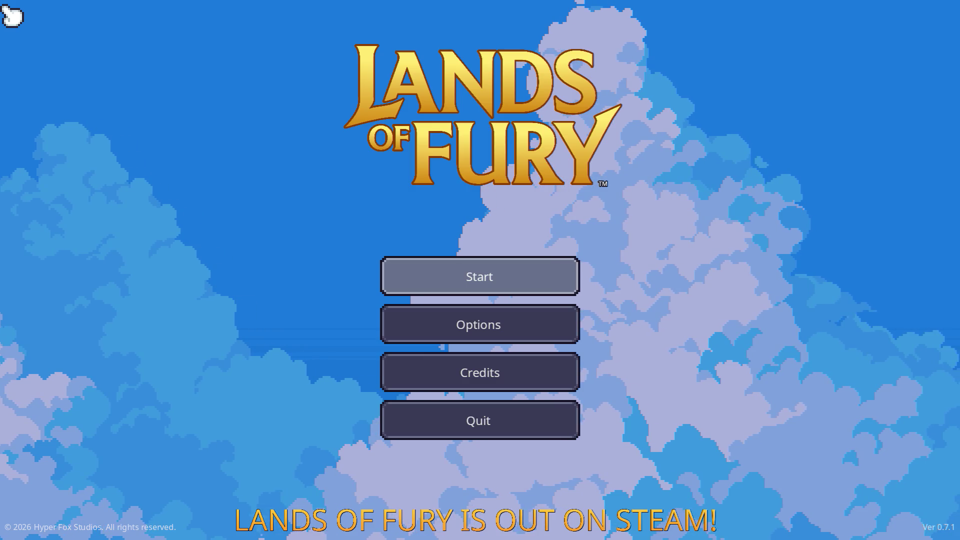
- Start the game on the first save profile and move the Rusty Sword into hotbar slot 1
left_click(419, 272)
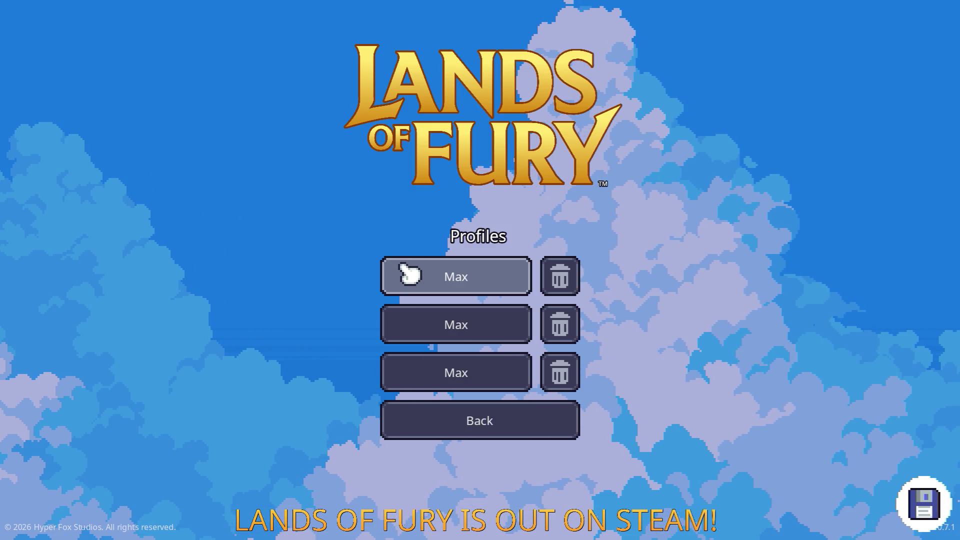
left_click(418, 274)
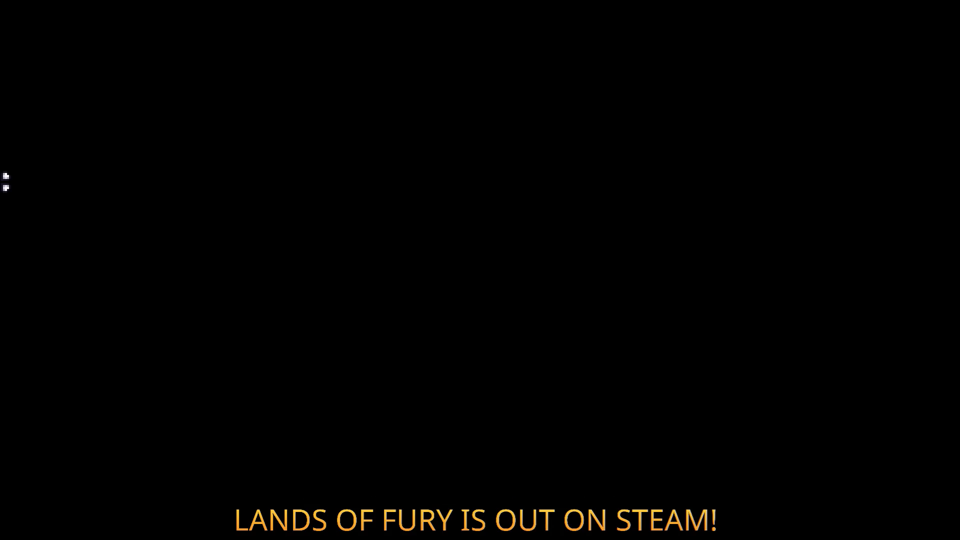
key("3")
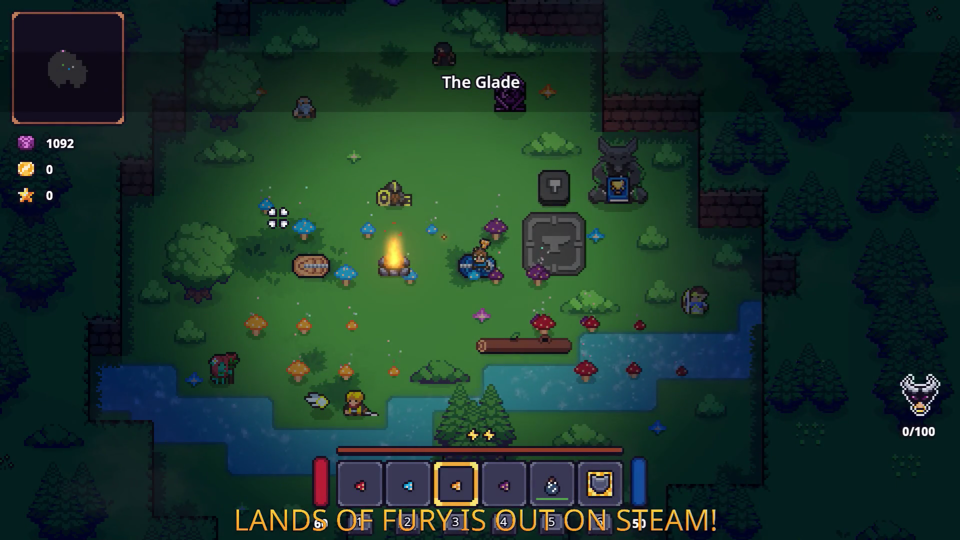
key("Tab")
mouse_move(507, 409)
left_mouse_down()
mouse_move(475, 415)
mouse_move(360, 365)
left_mouse_up()
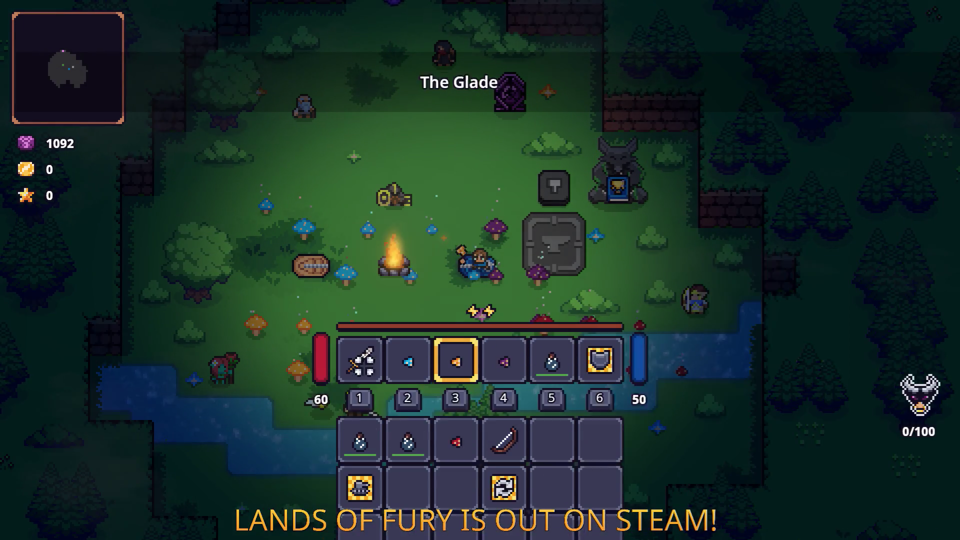
key("Tab")
- Walk the hero around the campfire toward the river, swinging at nearby enemies
key("1")
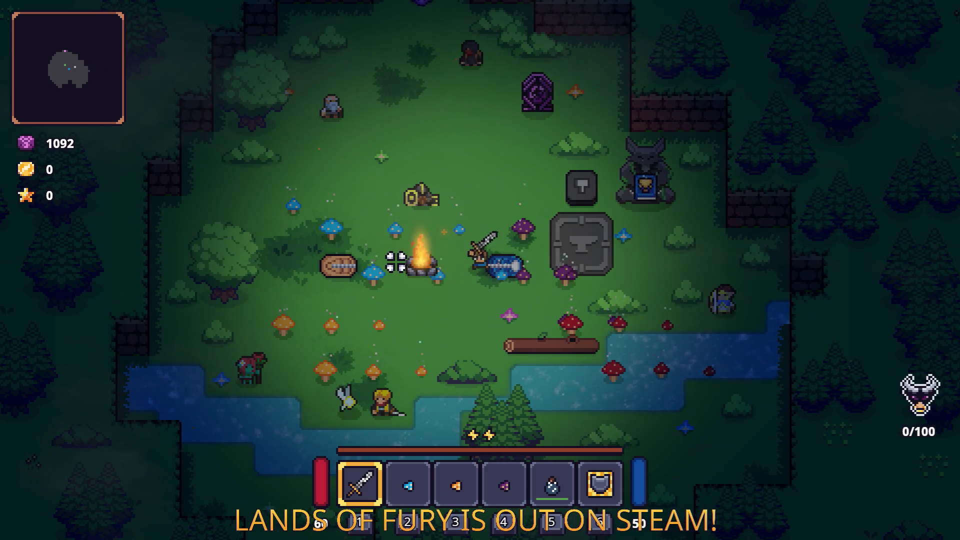
key("w")
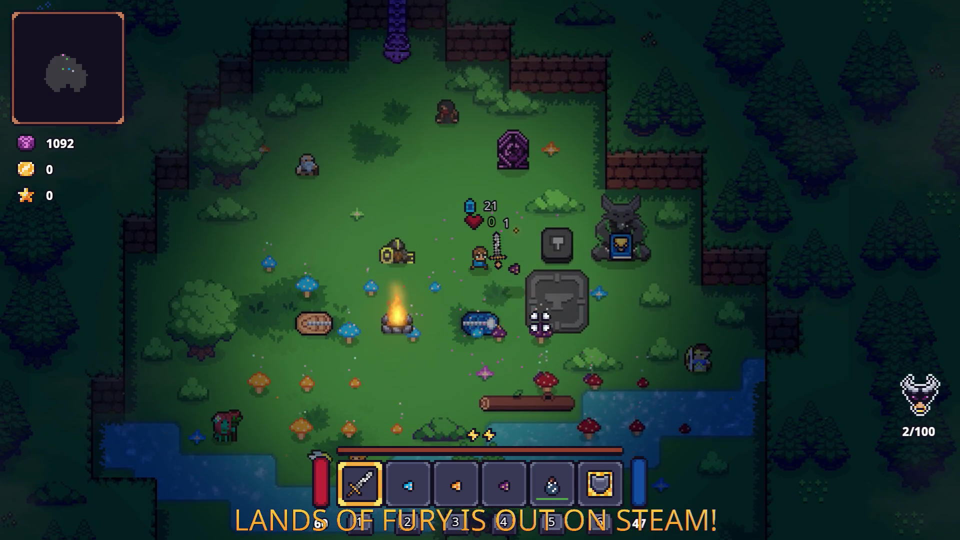
key("d")
key("a")
key("a")
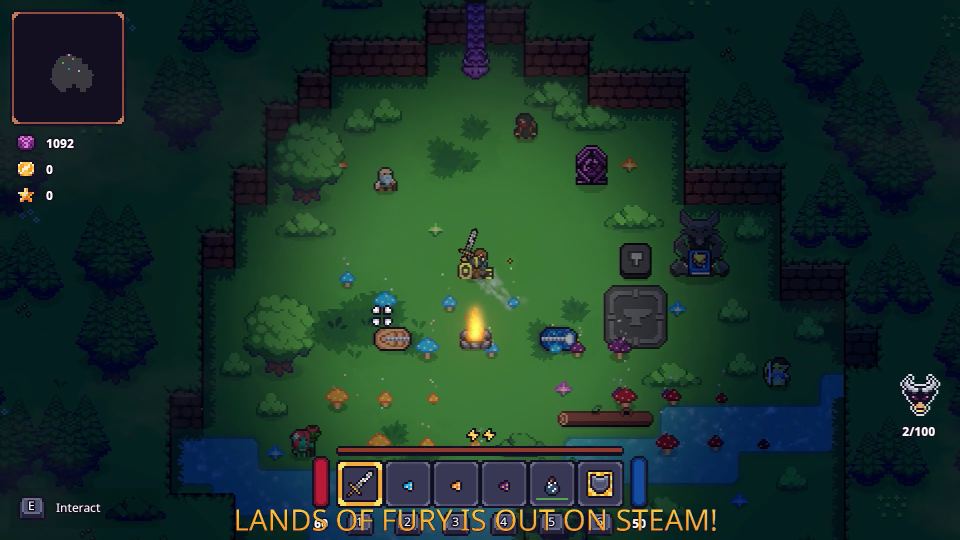
left_click(444, 333)
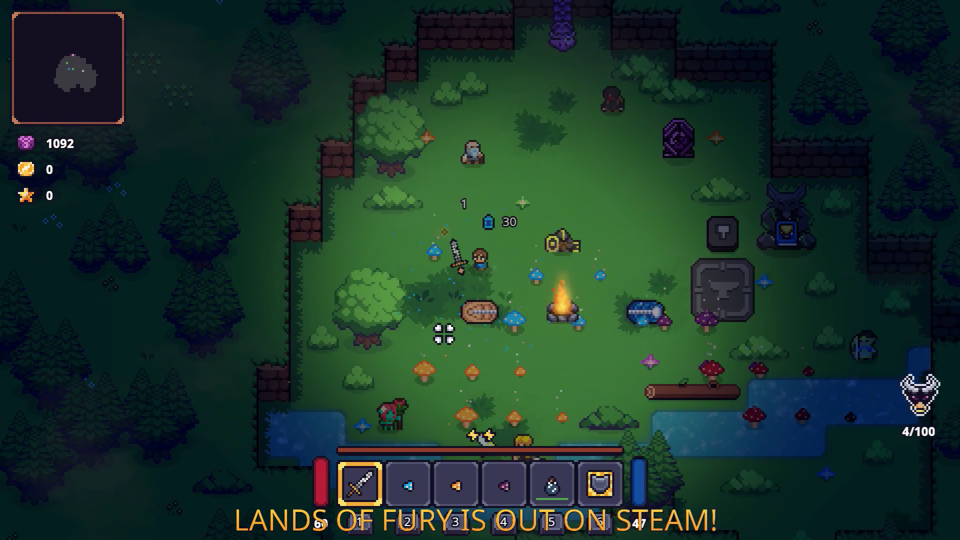
key("s")
key("a")
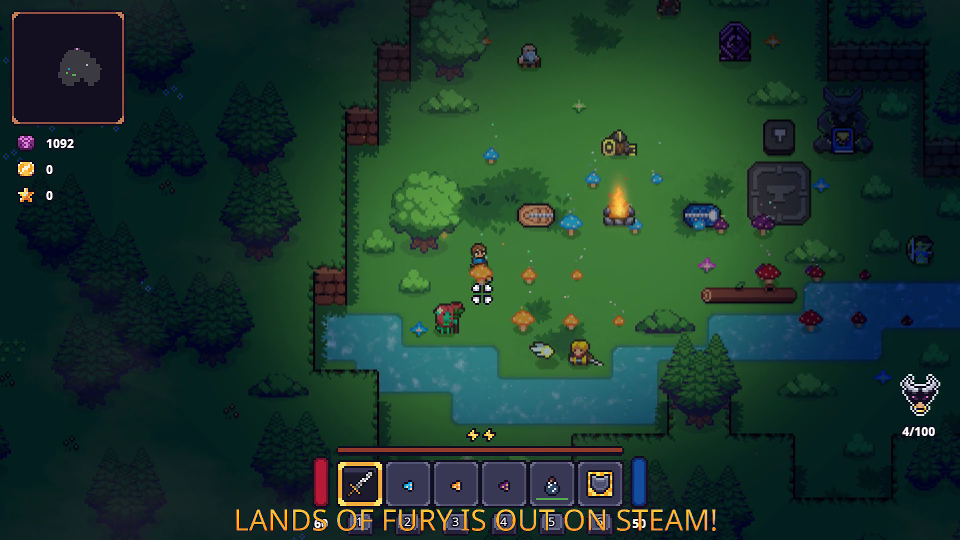
key("d")
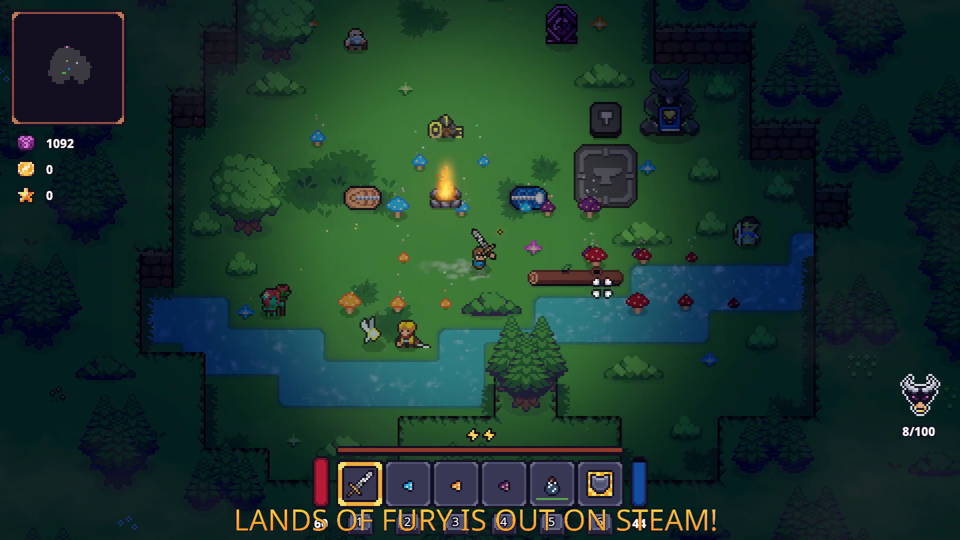
key("d")
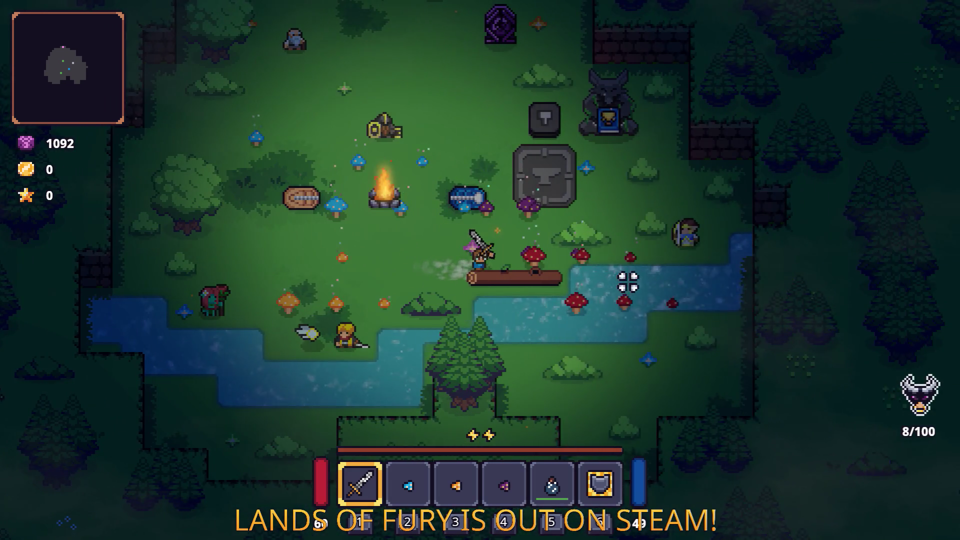
key("s")
key("d")
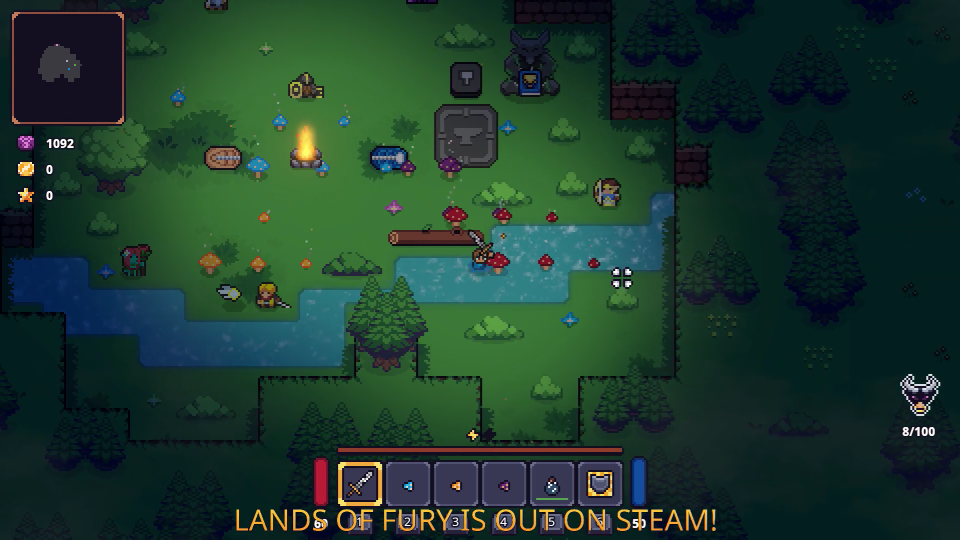
key("a")
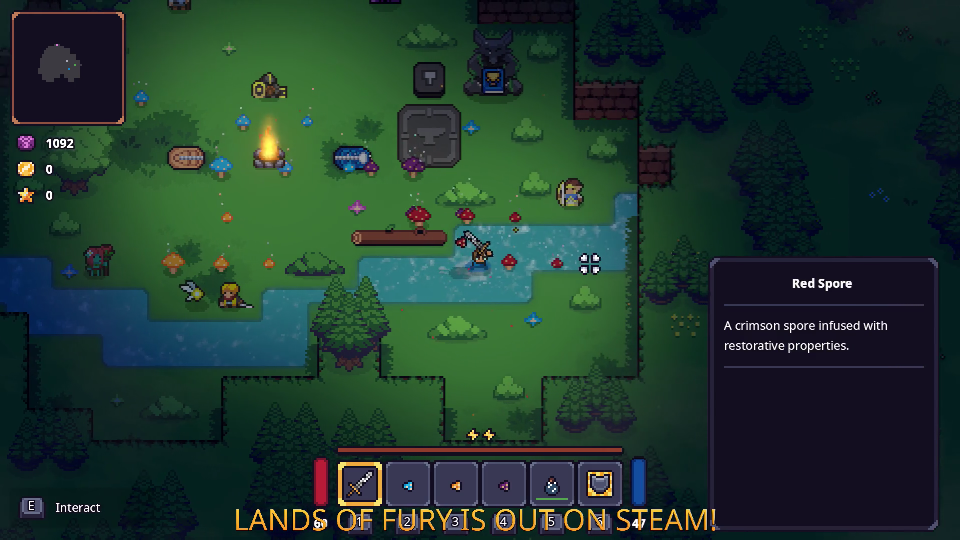
- Cut down the spore mushrooms by the river toward the Purple Spore, then pause the game
left_click(553, 209)
key("w")
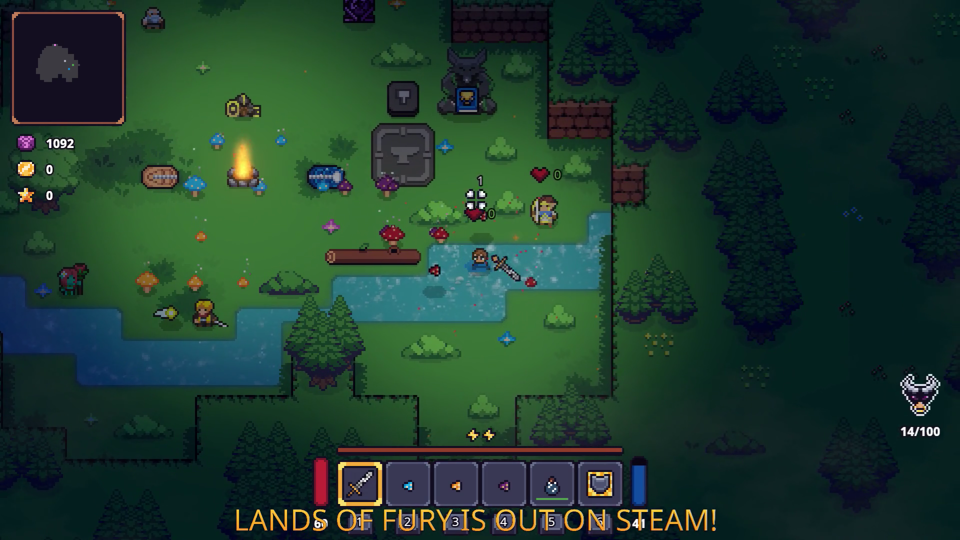
left_click(381, 197)
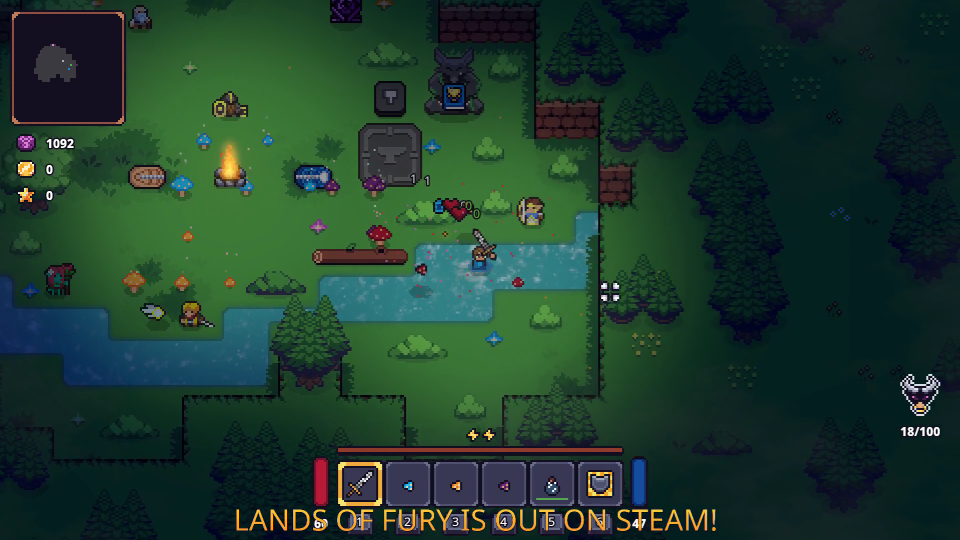
left_click(467, 242)
key("a")
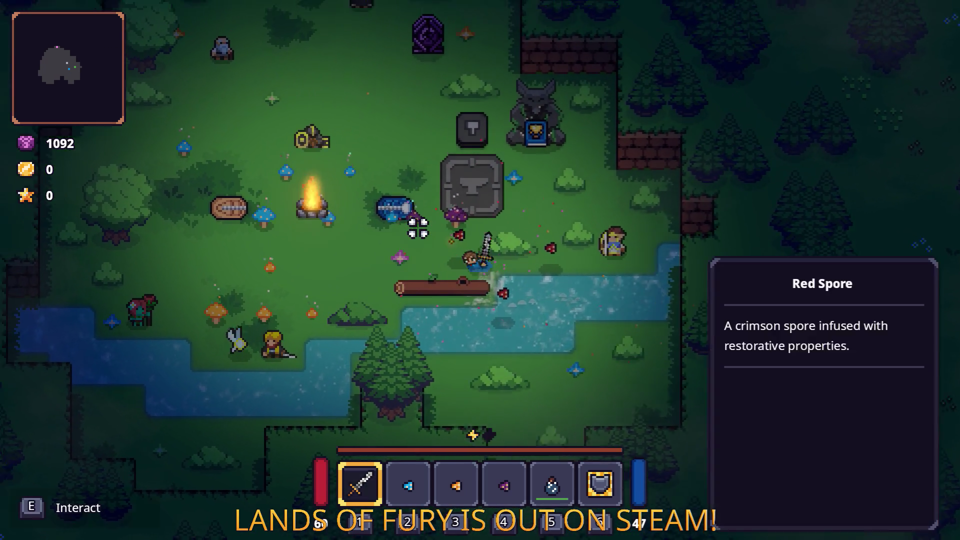
left_click(418, 227)
key("w")
key("a")
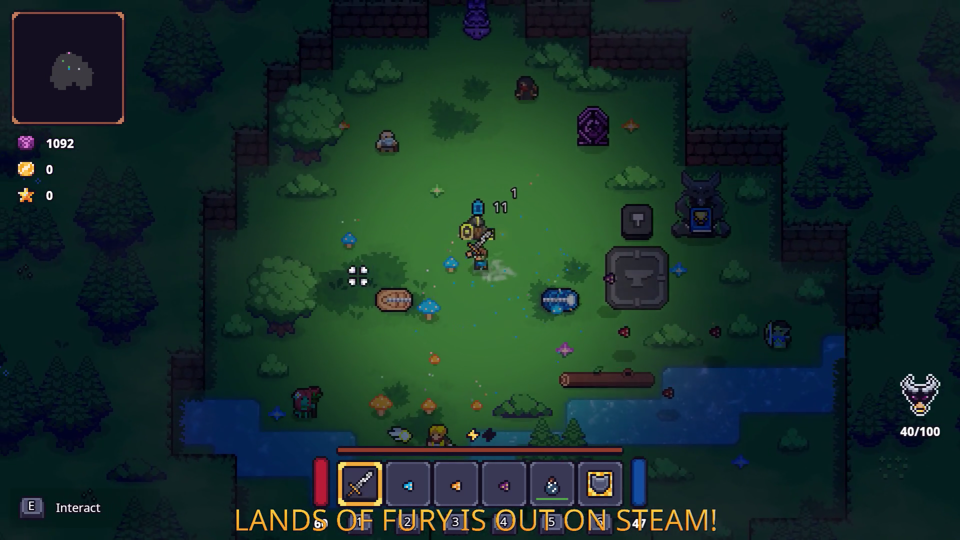
left_click(358, 276)
key("s")
key("a")
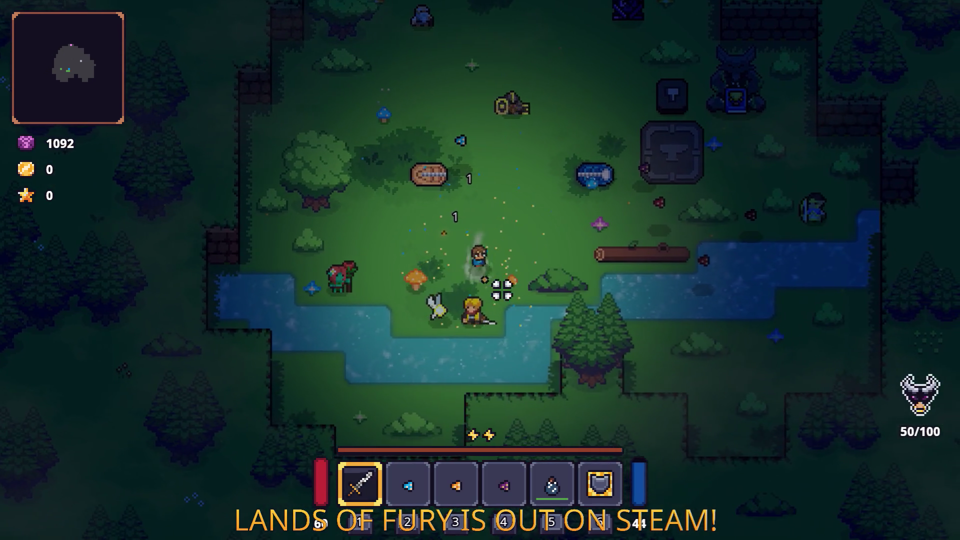
left_click(501, 290)
key("a")
key("w")
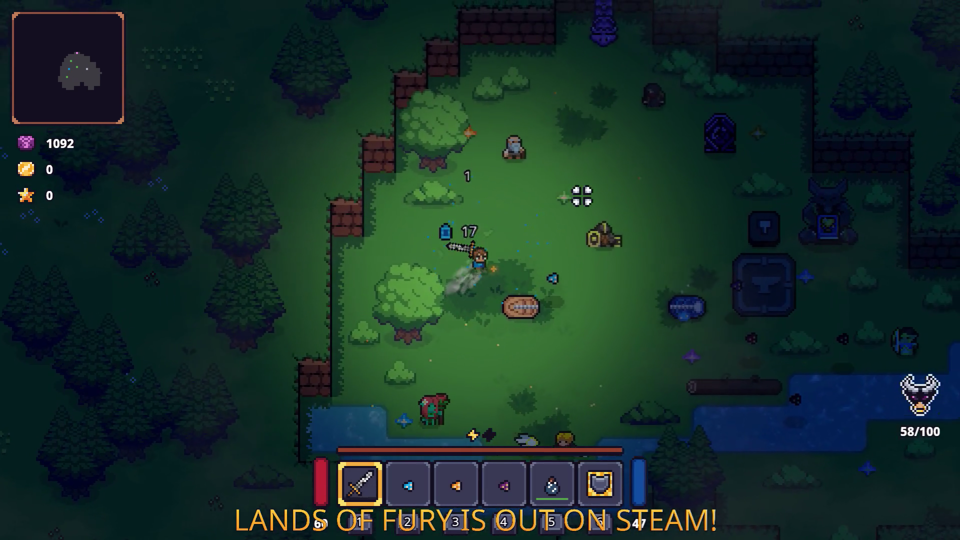
key("d")
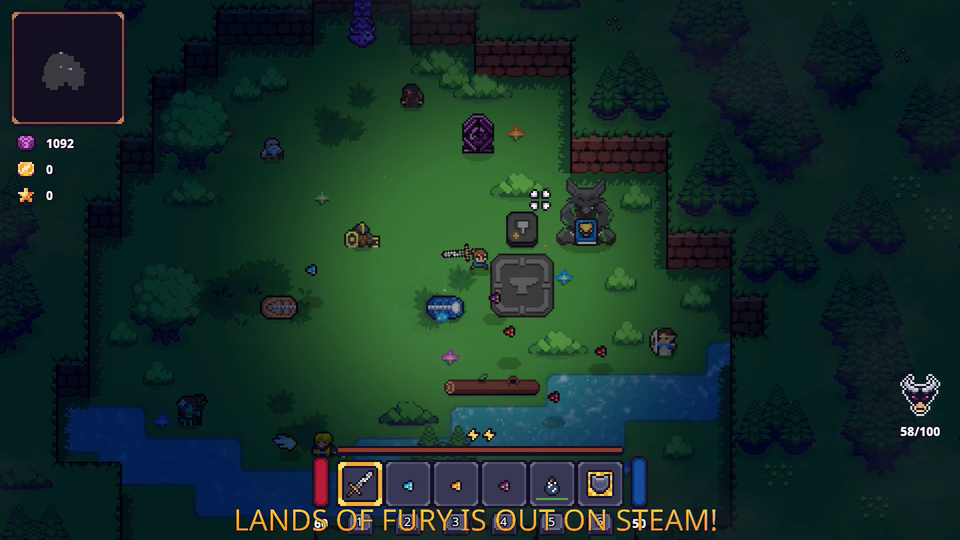
key("s")
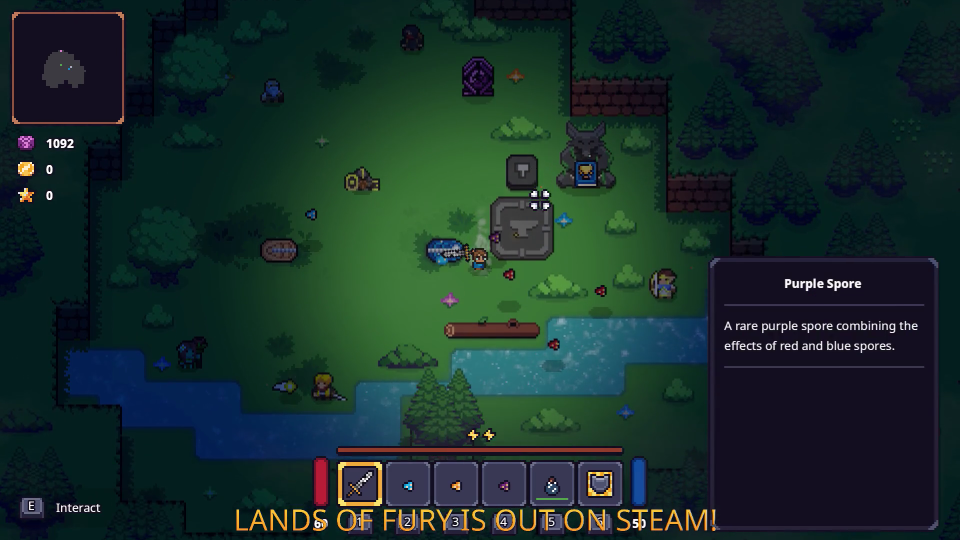
key("Escape")
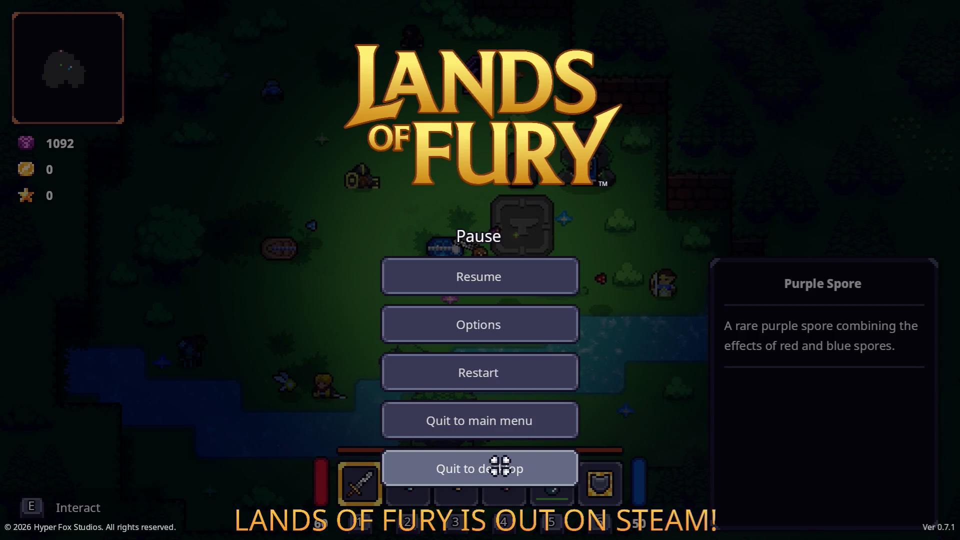
- Quit the game to the editor and change the FileSystem filter from 'mushroom' to 'snip'
left_click(500, 463)
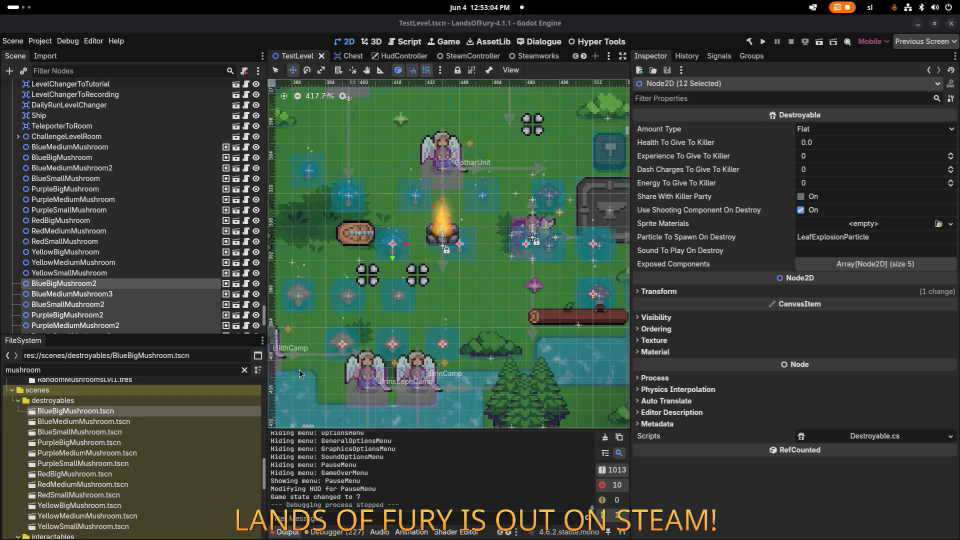
left_click(181, 372)
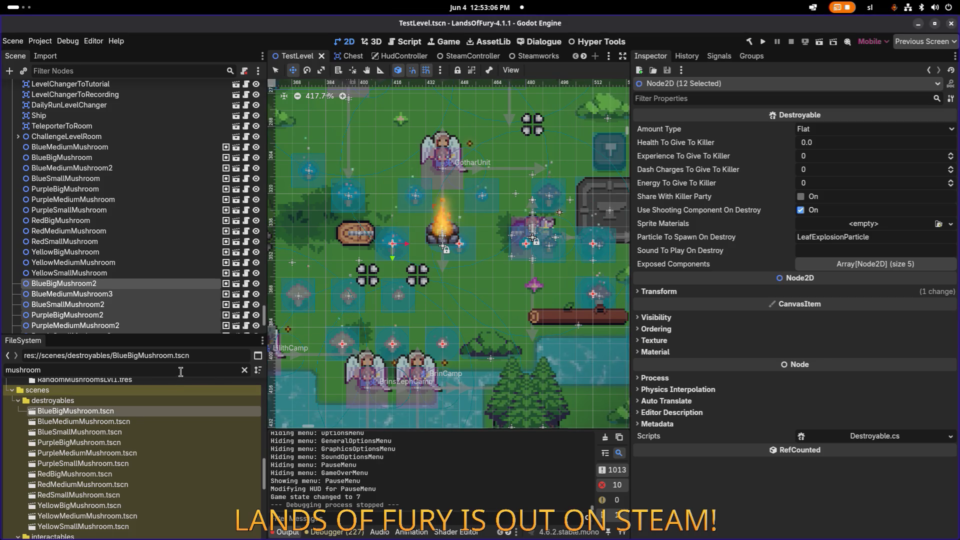
key("ctrl+a")
type("snip")
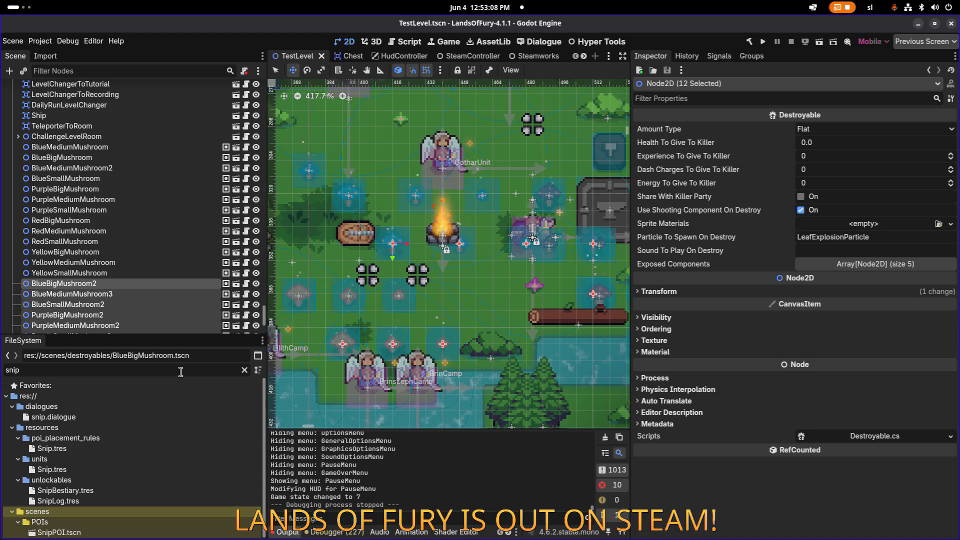
- Open Snip.tres and expand General Shop Info and Items To Spawn By Loot Source Type
left_click(102, 471)
scroll(726, 393, "down", 15)
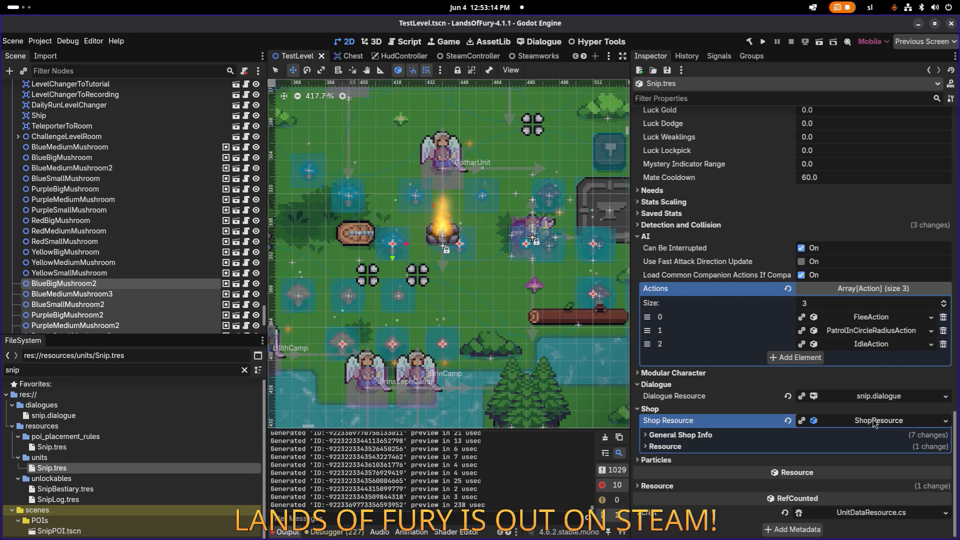
left_click(690, 435)
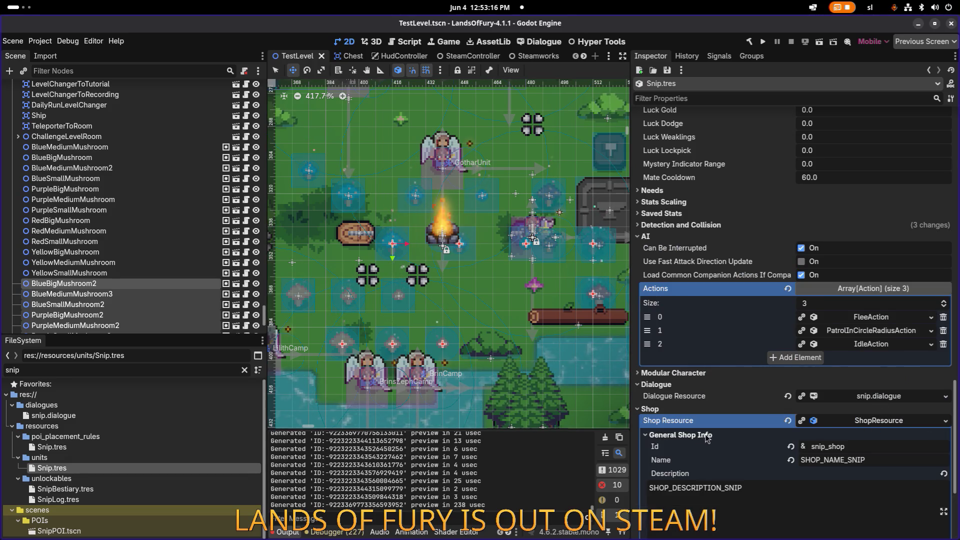
scroll(710, 438, "down", 3)
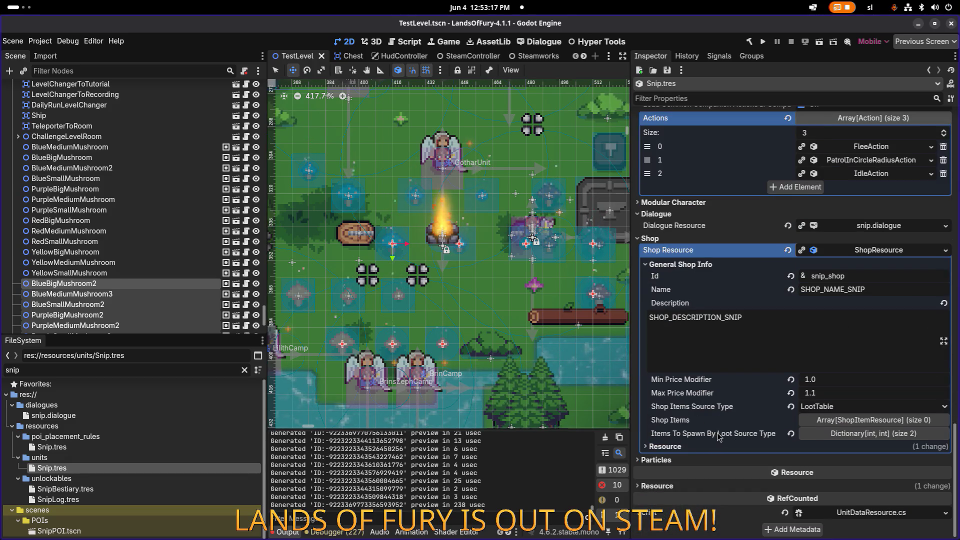
left_click(863, 434)
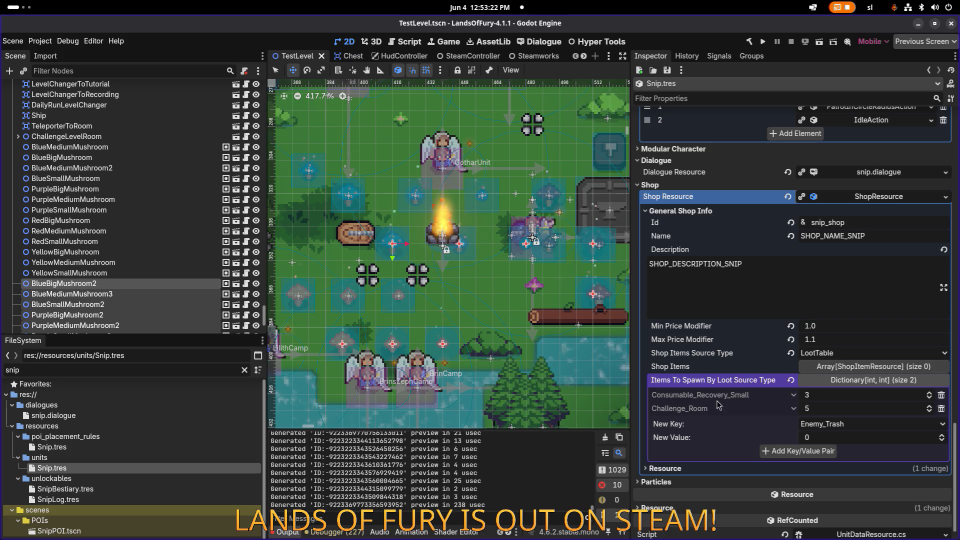
- Clear the FileSystem filter and select the ChallengeRoomLootSourceDefinition.tres favourite
double_click(176, 364)
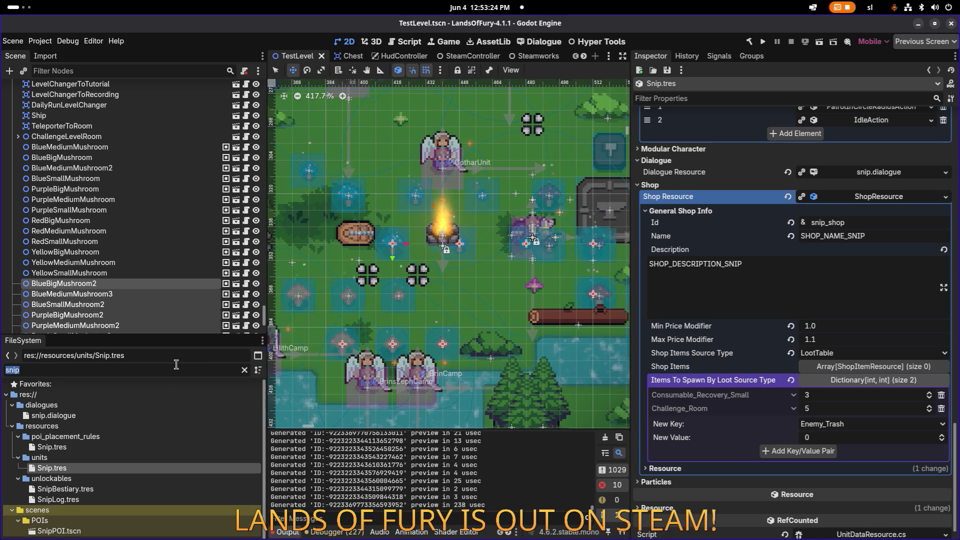
left_click(246, 371)
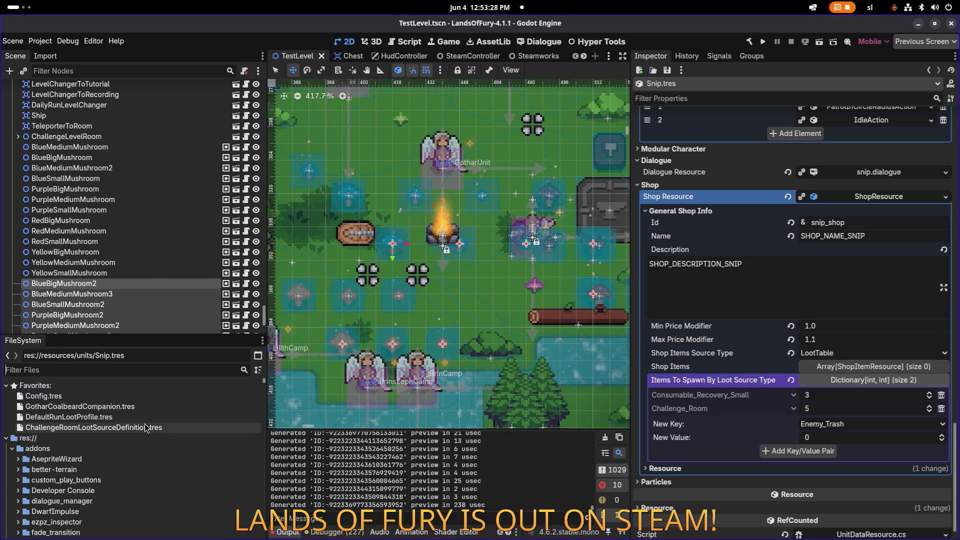
left_click(147, 428)
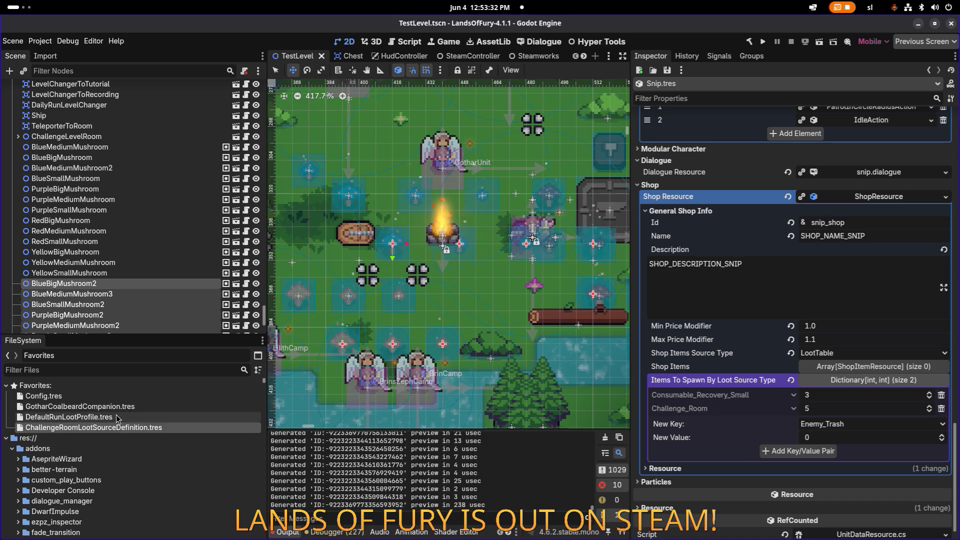
- Open DefaultRunLootProfile.tres and expand Consumable_Recovery_Small down to its Common bucket's potion weights
double_click(126, 418)
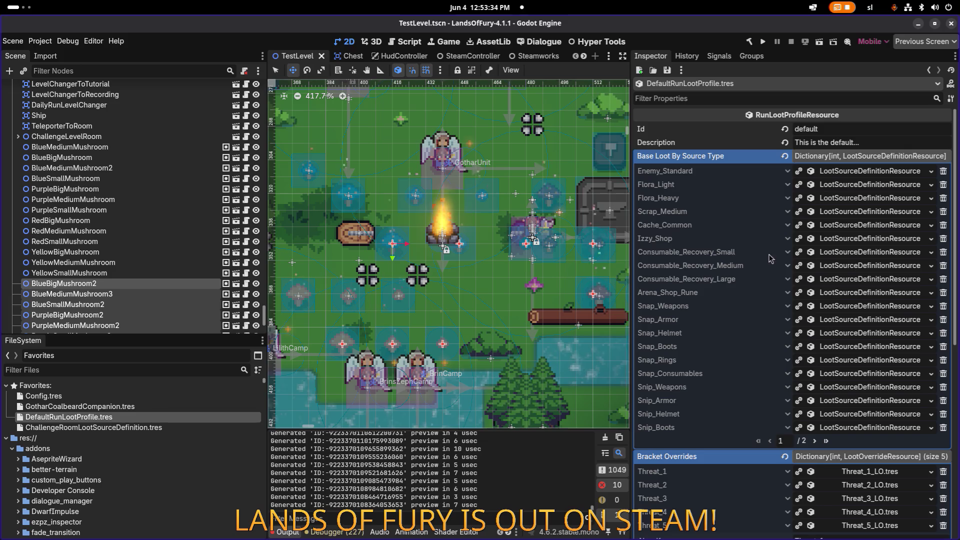
left_click(846, 253)
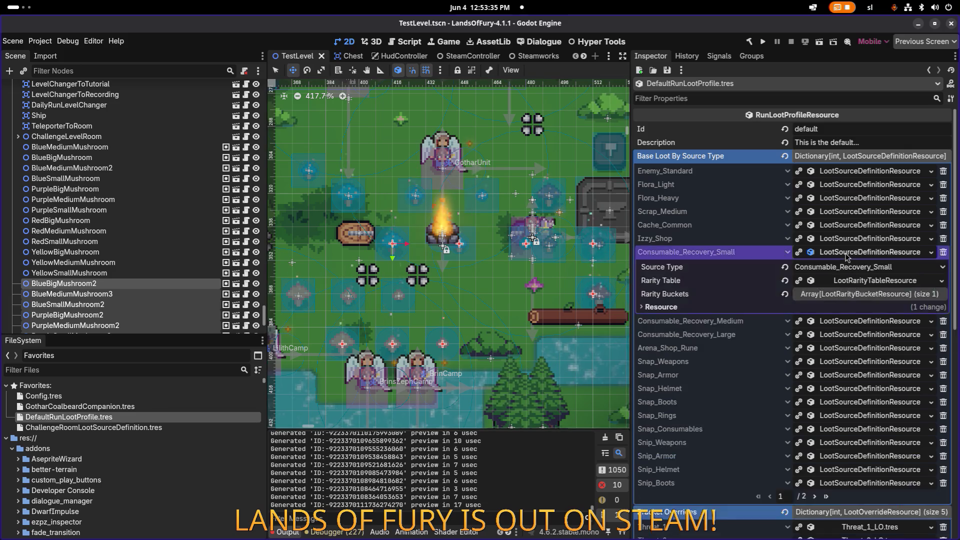
left_click(846, 295)
left_click(846, 323)
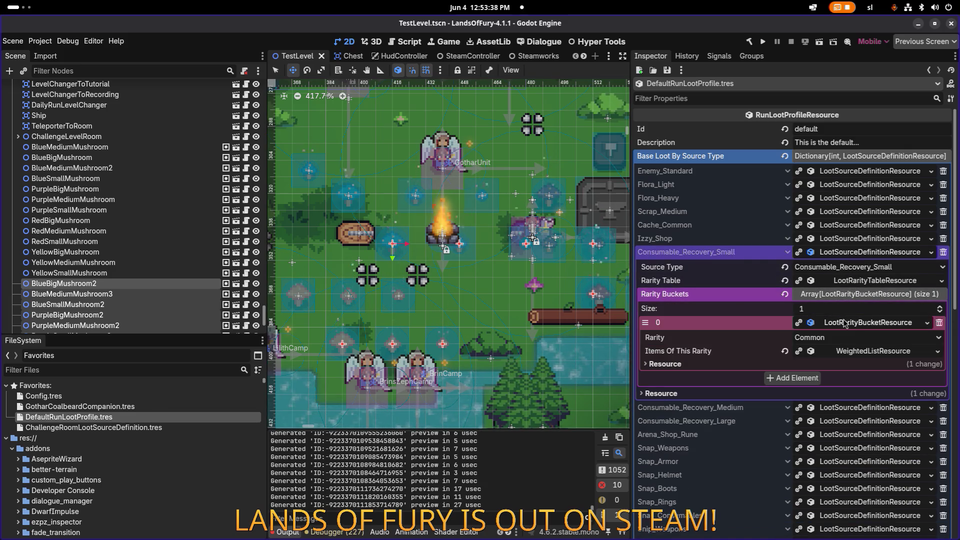
left_click(857, 352)
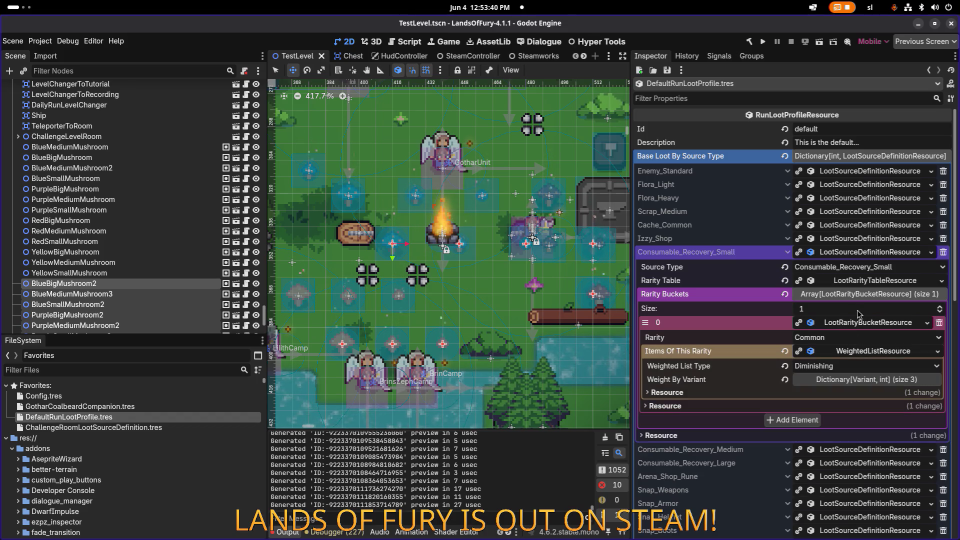
left_click(862, 282)
left_click(865, 296)
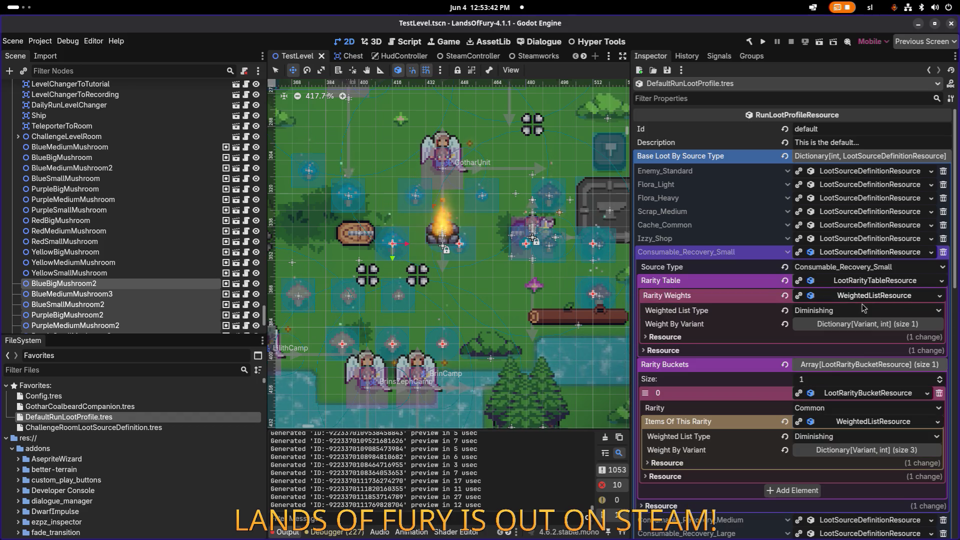
left_click(861, 325)
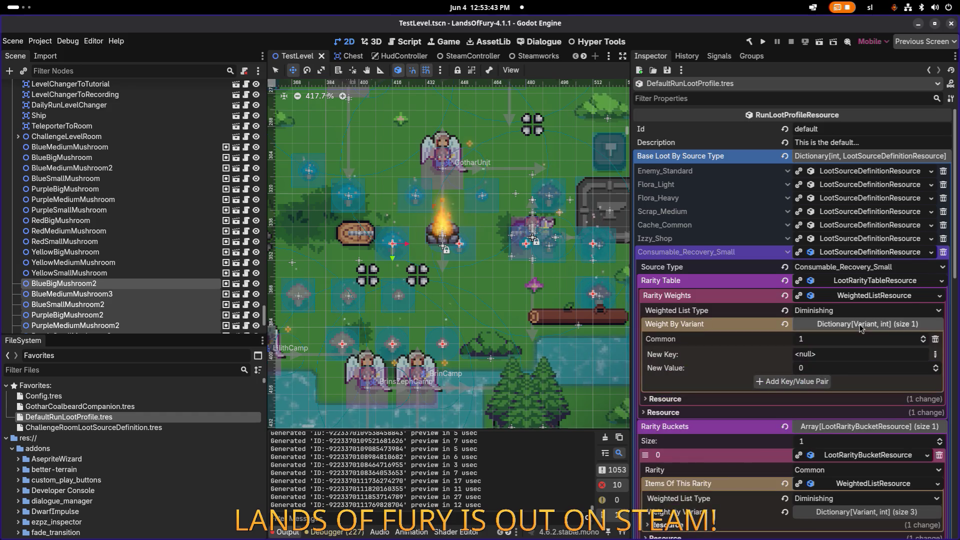
left_click(866, 296)
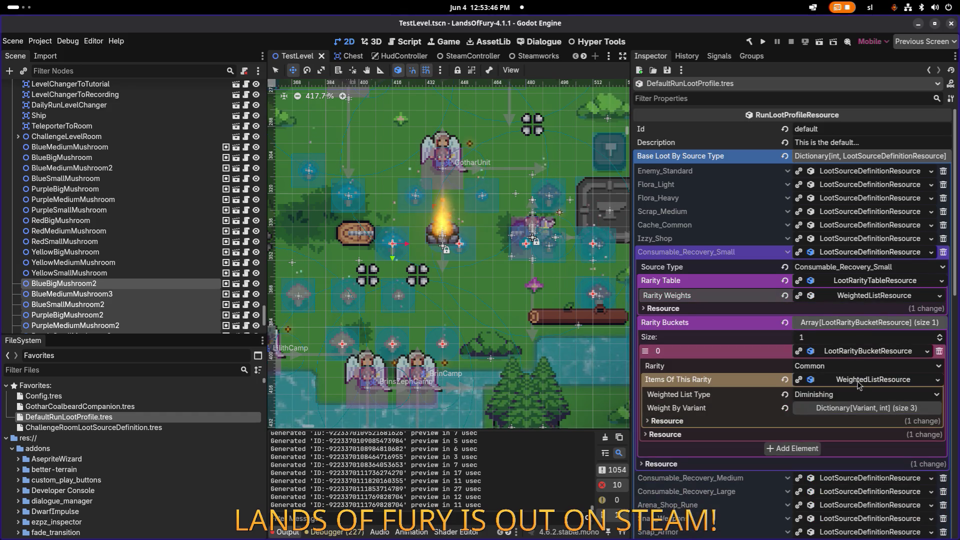
left_click(870, 409)
scroll(869, 408, "down", 1)
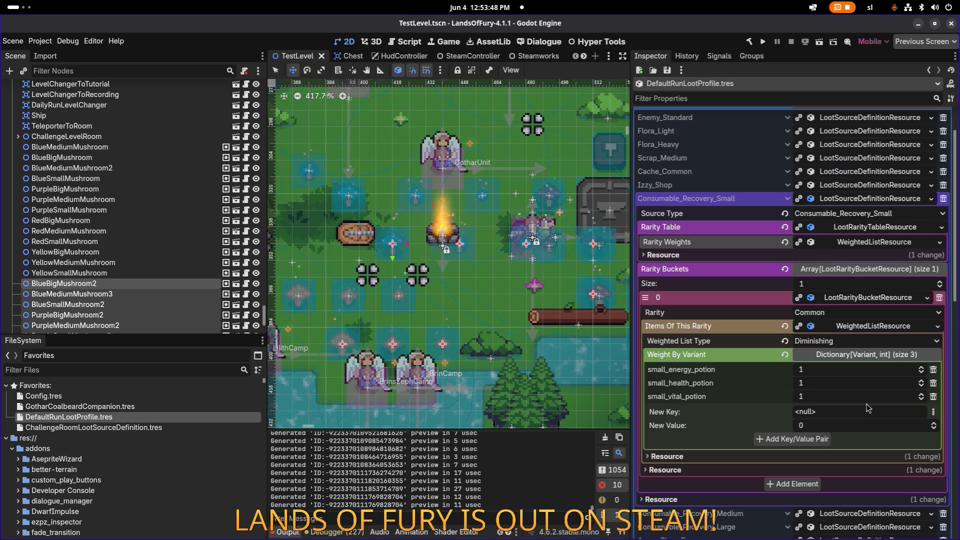
- Add a String key revive_potion with weight 1 to the Common bucket and save
left_click(933, 413)
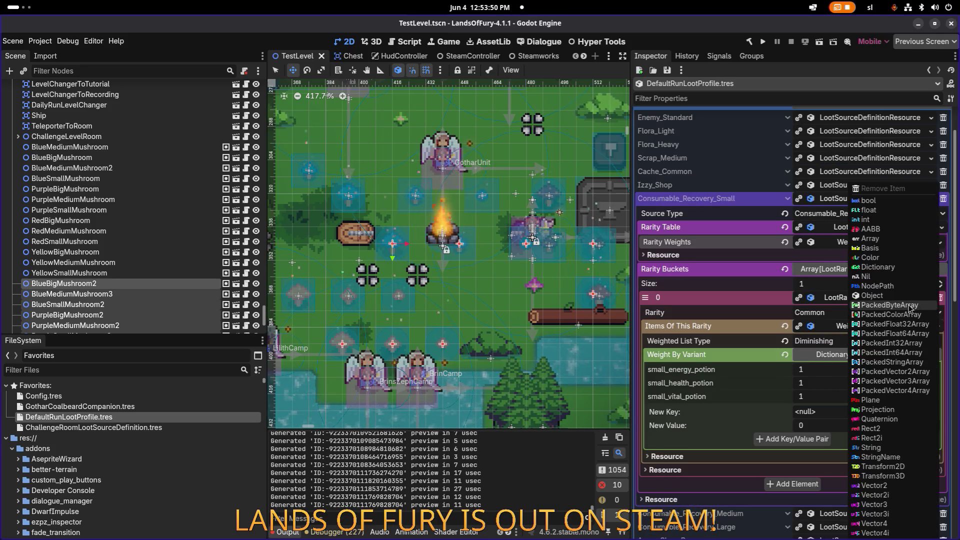
left_click(889, 448)
type("revive_potion")
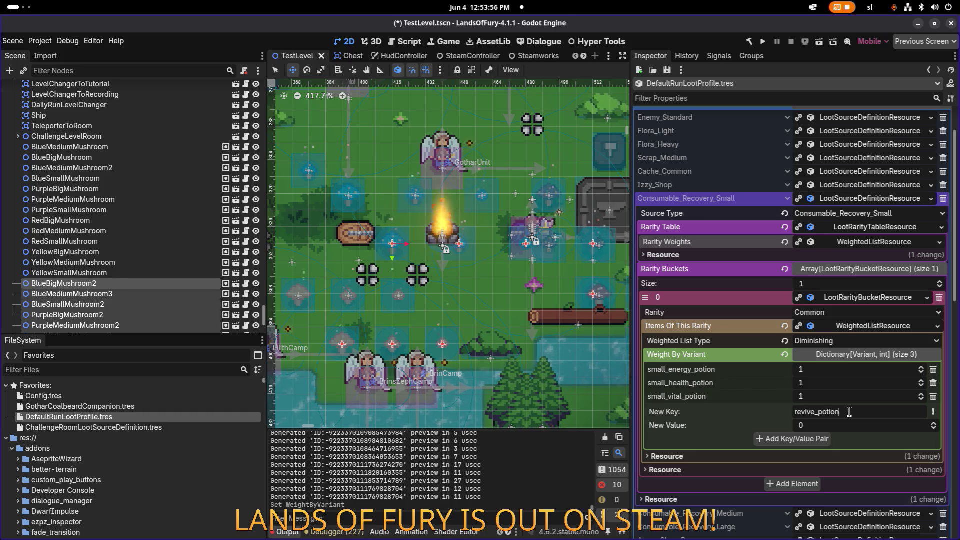
left_click(830, 428)
type("1")
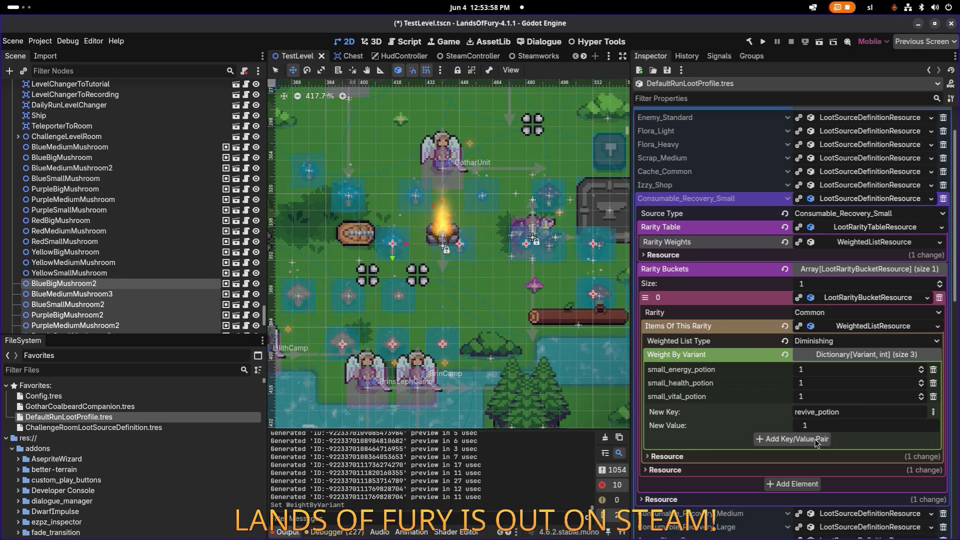
left_click(814, 439)
key("ctrl+s")
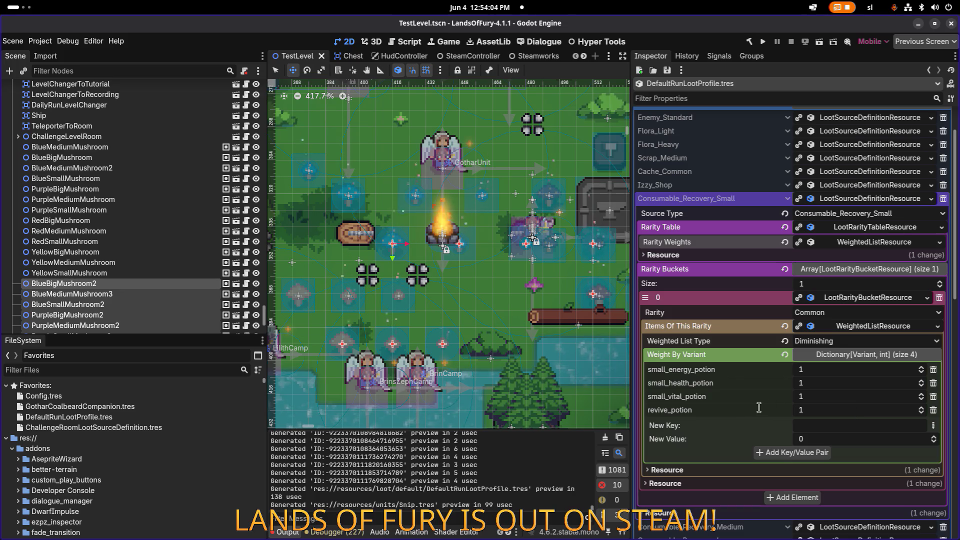
- Filter project files for 'snip' and open the Snip unit resource
left_click(193, 369)
type("snip")
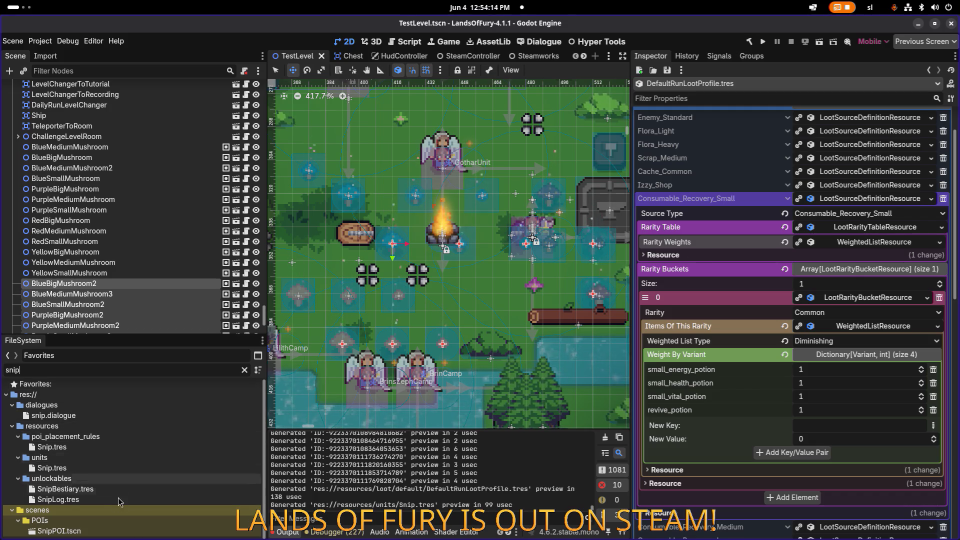
double_click(52, 467)
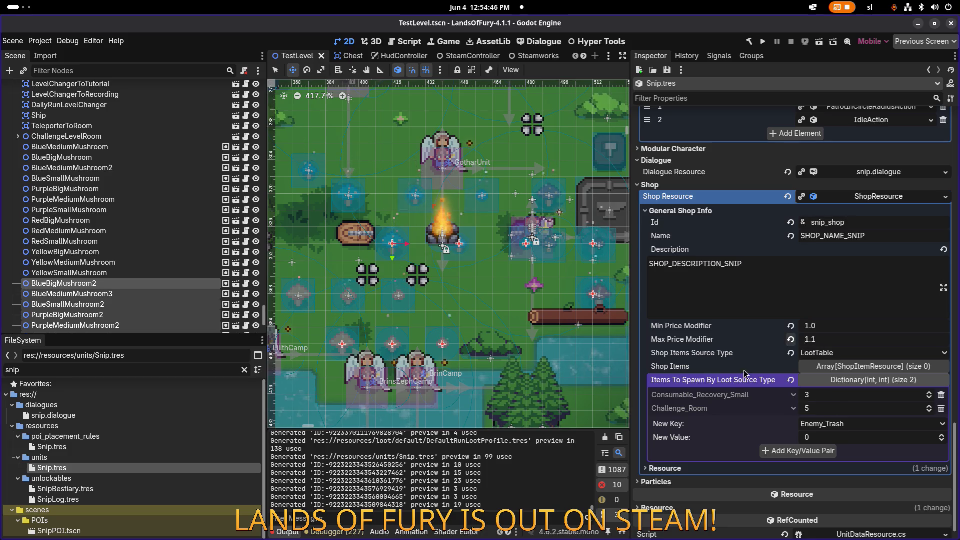
- Save Snip.tres and select the FileSystem filter text
key("ctrl+s")
double_click(99, 372)
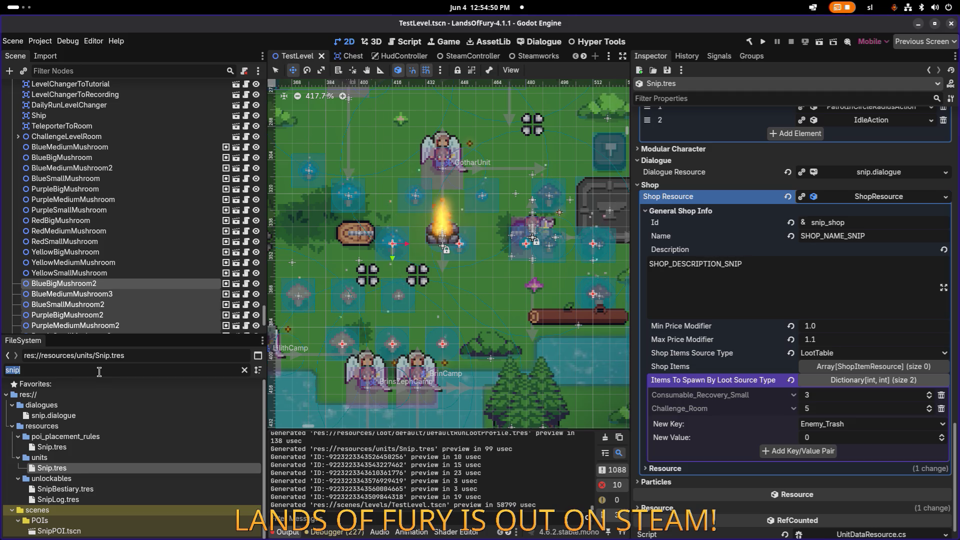
- Filter for 'snap', open Snap.tres, and expand its Items To Spawn By Loot Source Type dictionary
type("snap")
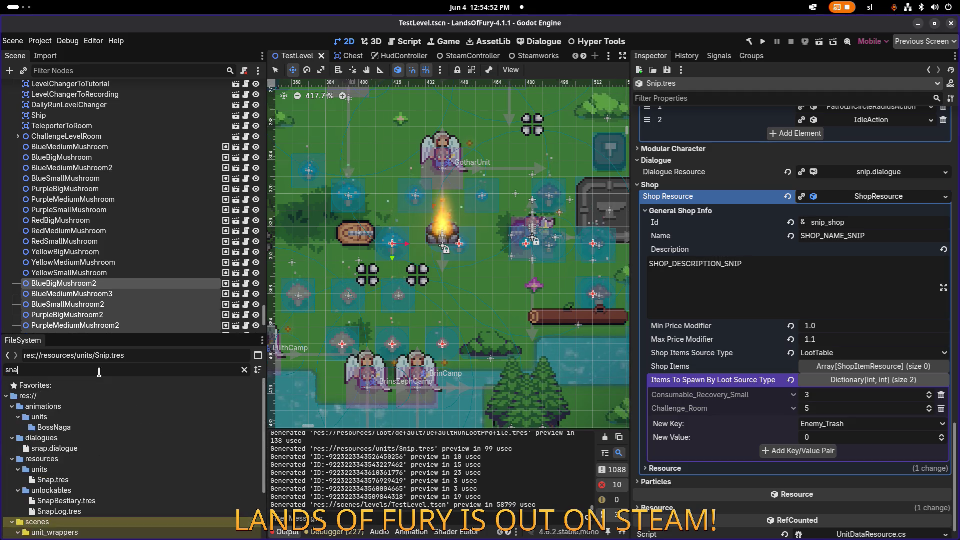
left_click(53, 449)
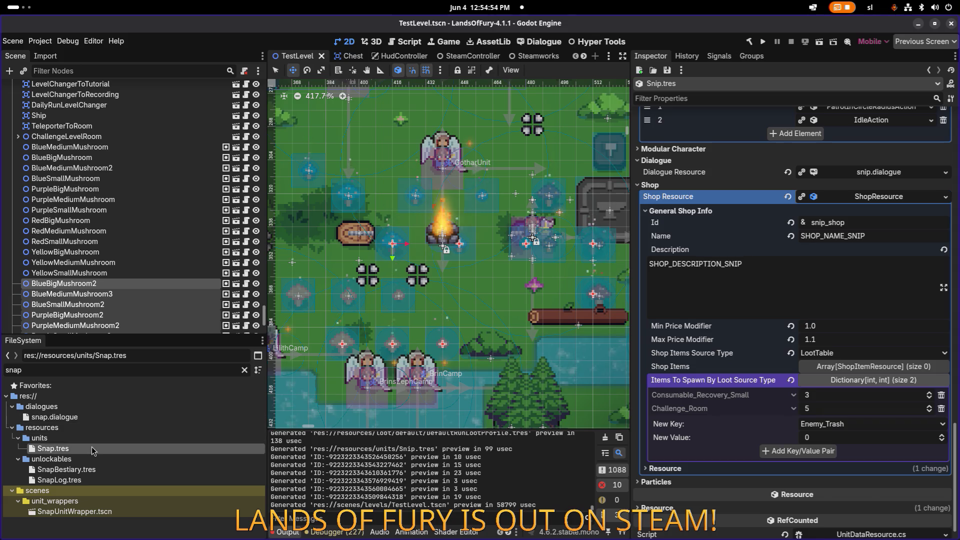
scroll(788, 304, "down", 10)
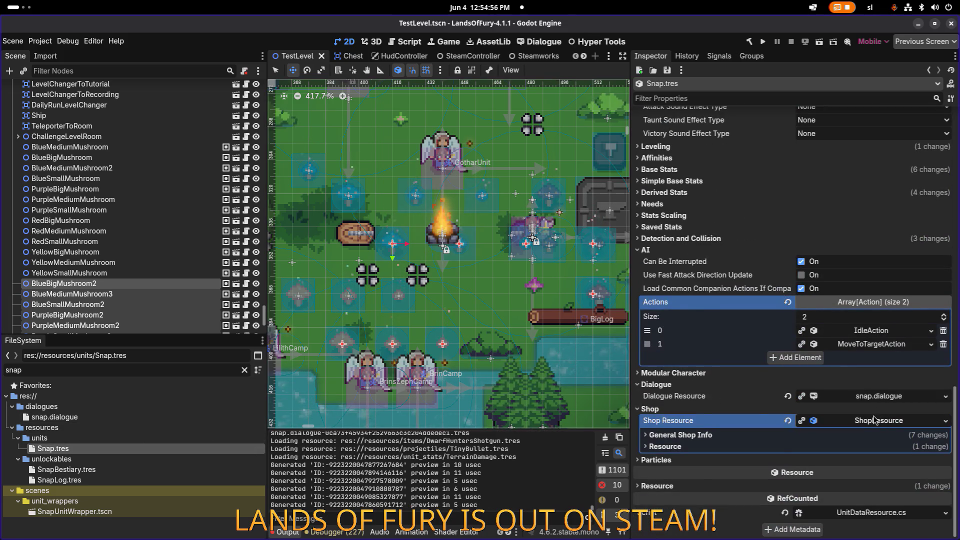
scroll(875, 421, "up", 2)
left_click(715, 494)
scroll(714, 496, "down", 8)
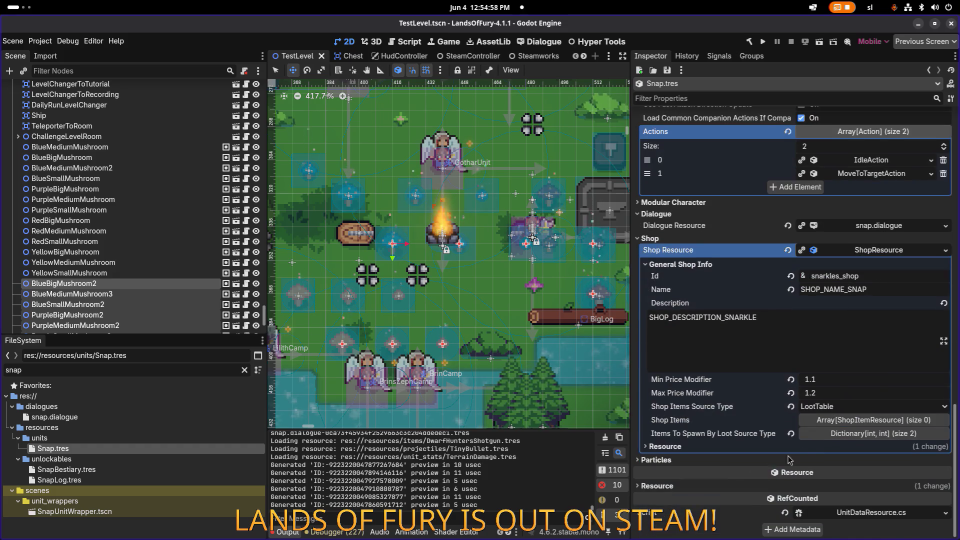
left_click(864, 438)
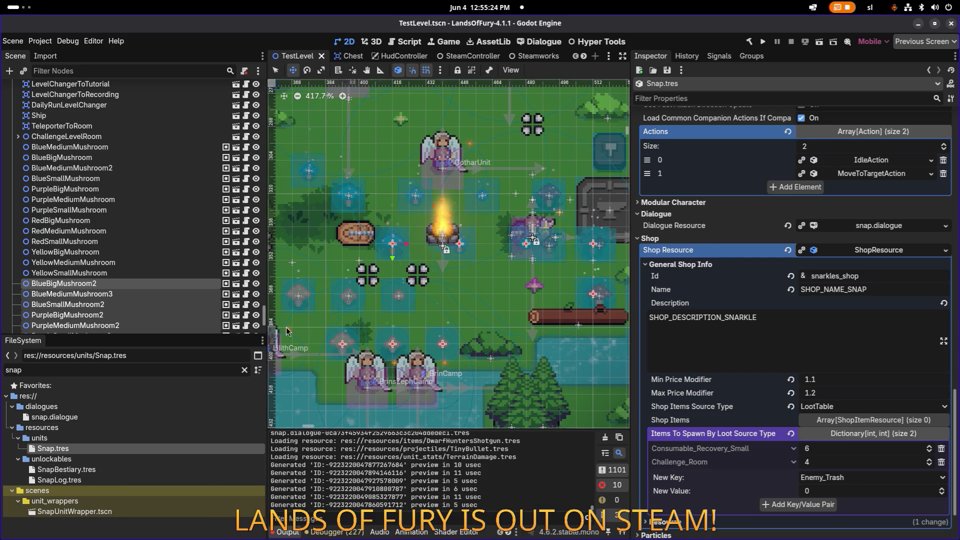
scroll(373, 266, "down", 7)
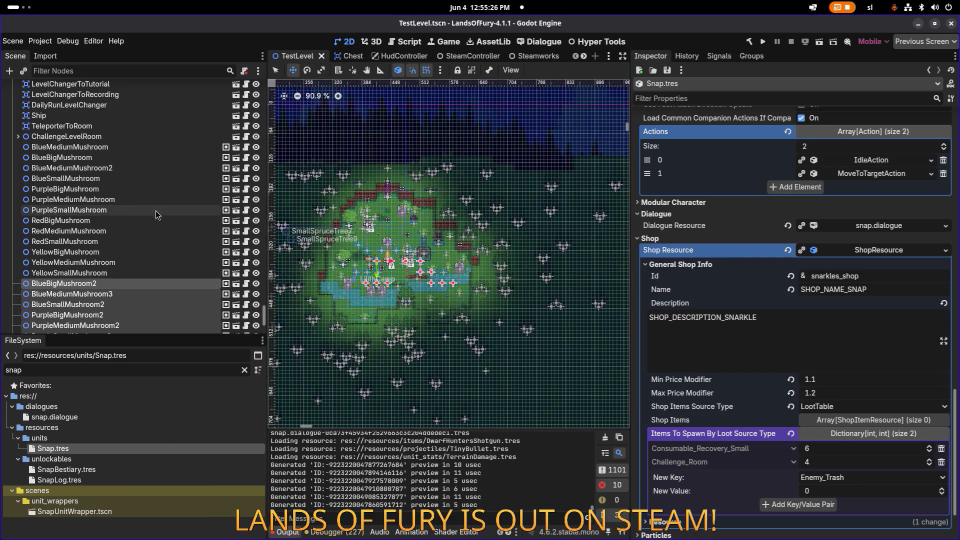
- Select the 24 mushrooms from BlueBigMushroom to YellowSmallMushroom2 and drag them west out of the camp
left_click(160, 156)
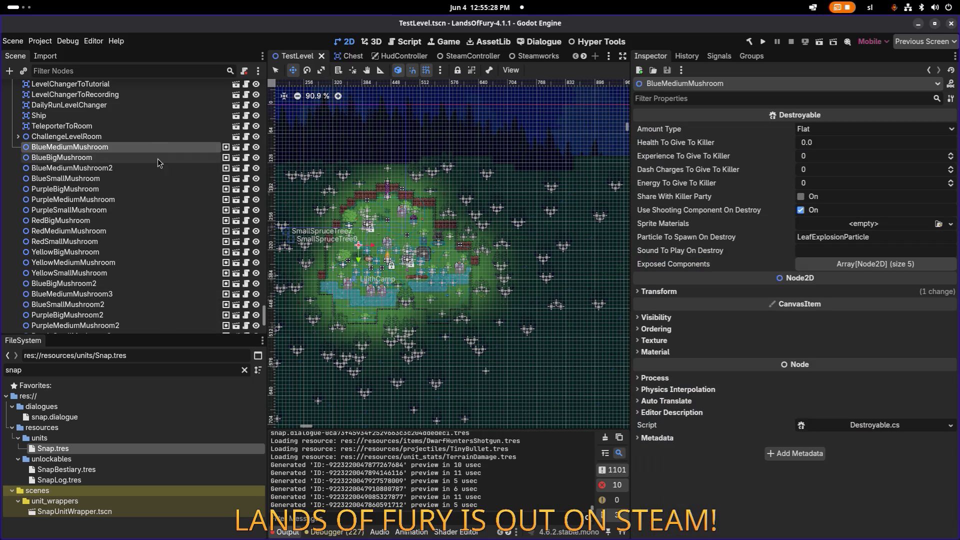
scroll(344, 238, "up", 4)
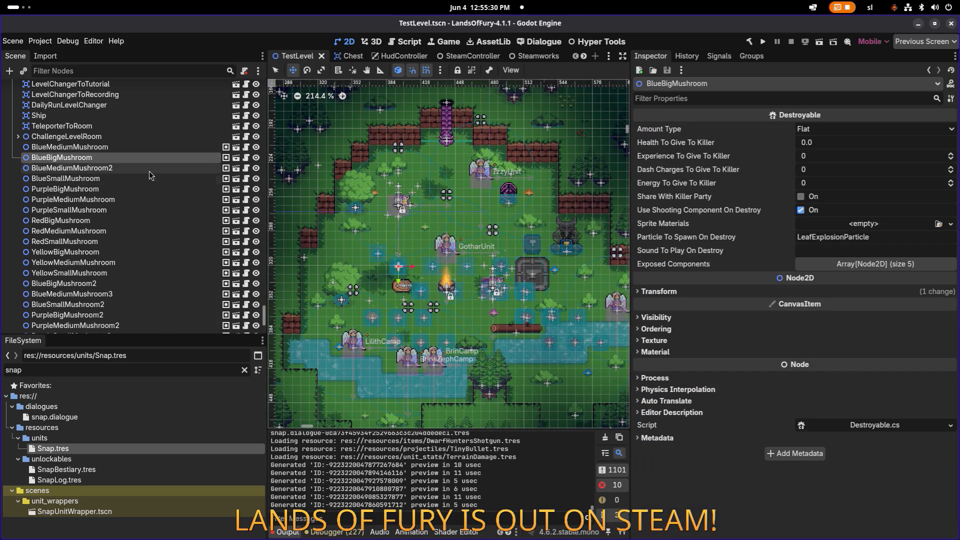
scroll(149, 171, "down", 5)
left_click(118, 274, "shift")
scroll(536, 269, "down", 6)
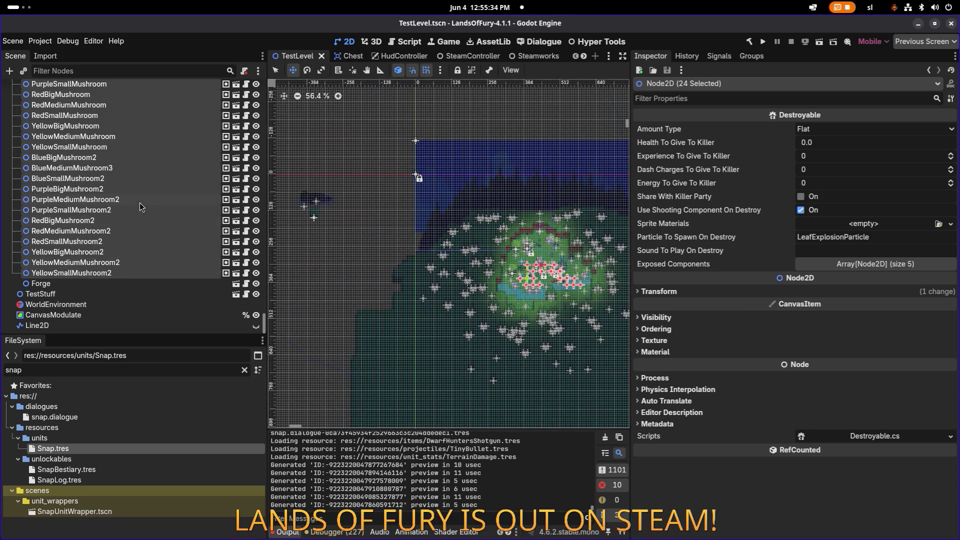
scroll(479, 254, "down", 2)
mouse_move(499, 256)
left_mouse_down()
mouse_move(323, 241)
mouse_move(357, 203)
left_mouse_up()
scroll(322, 242, "up", 6)
scroll(322, 238, "up", 1)
scroll(385, 212, "right", 5)
scroll(430, 235, "down", 5)
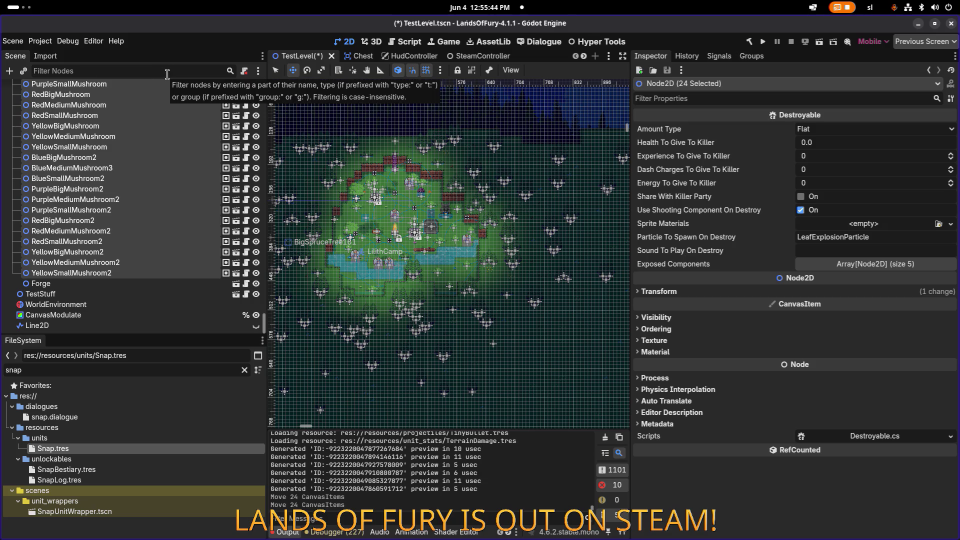
- Filter the scene tree by 'forg' and select and frame the Forge node
type("forg")
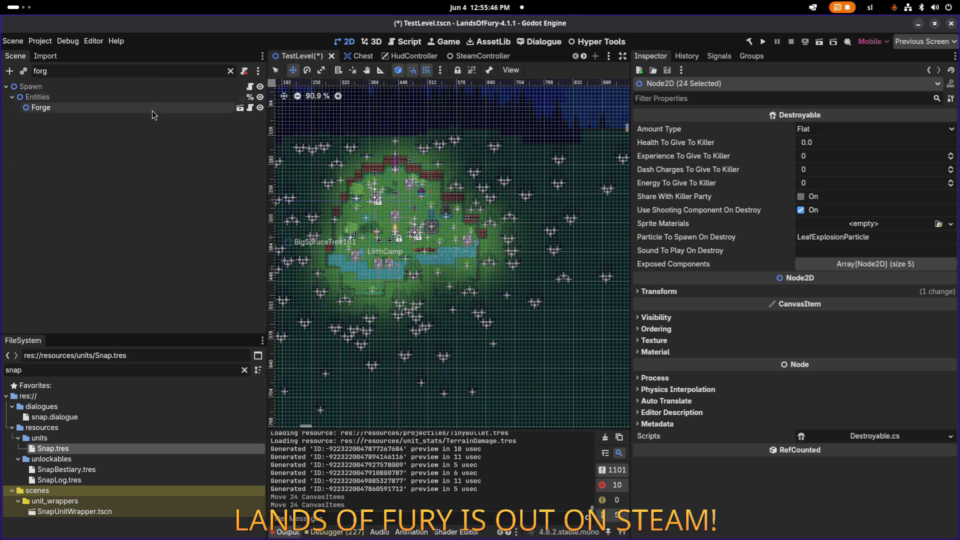
left_click(152, 114)
double_click(152, 112)
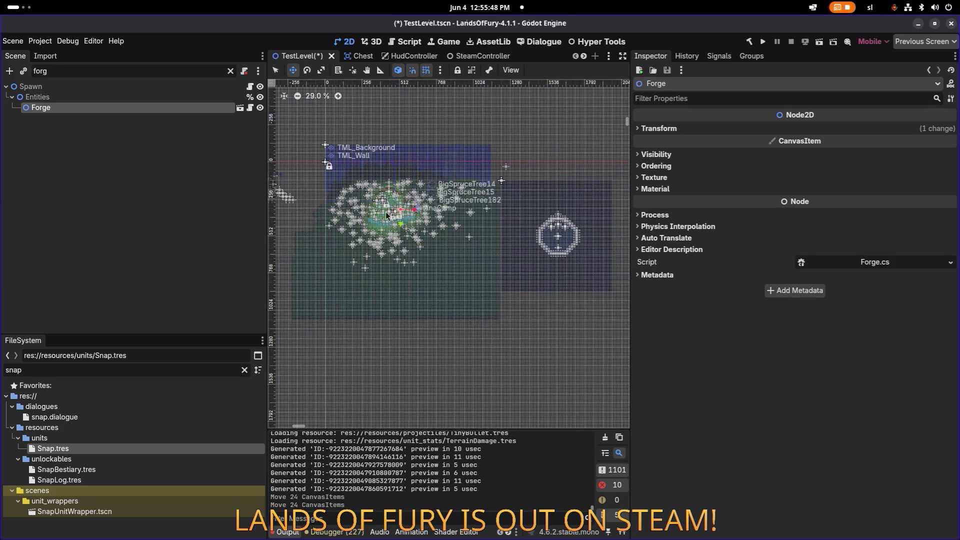
scroll(501, 232, "up", 8)
- Drag the Forge west to (-504, 204) and save TestLevel.tscn
mouse_move(553, 229)
left_mouse_down()
mouse_move(320, 200)
mouse_move(307, 224)
left_mouse_up()
scroll(502, 241, "up", 4)
left_click_drag(502, 241, 400, 190)
scroll(415, 209, "right", 5)
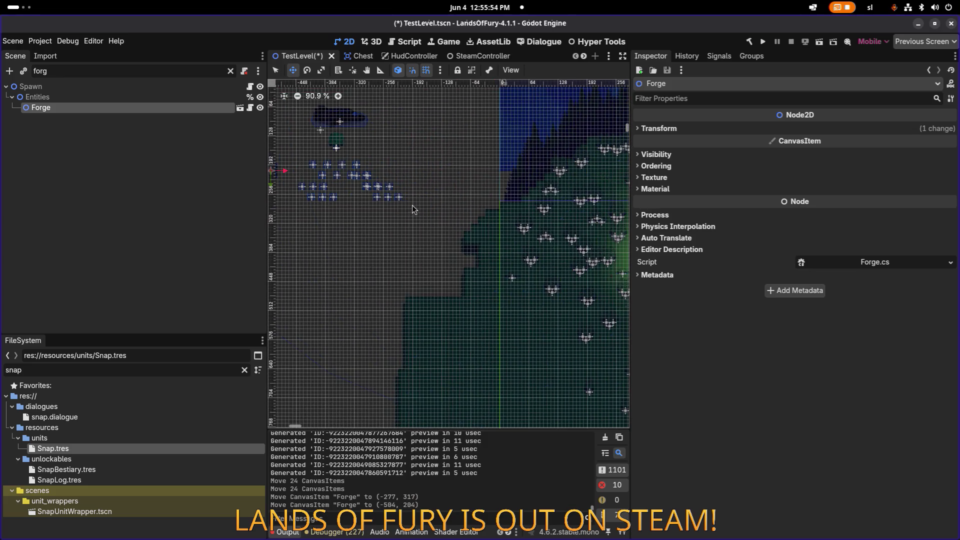
scroll(494, 213, "right", 5)
key("ctrl+s")
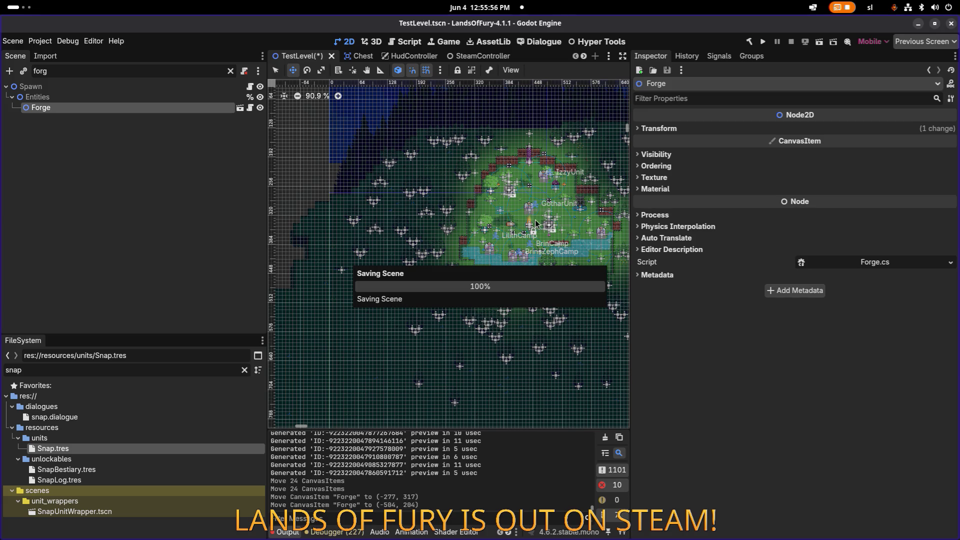
scroll(500, 250, "up", 10)
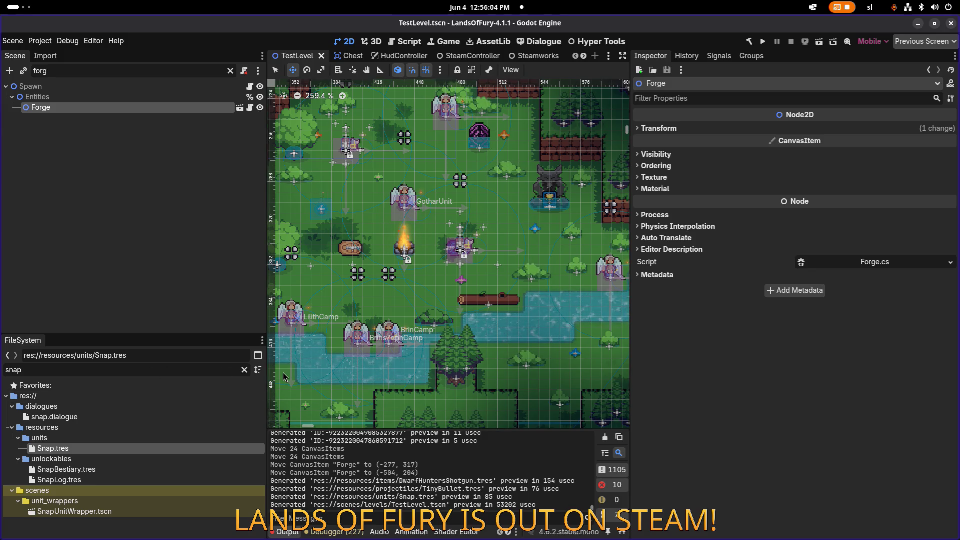
key("ctrl+a")
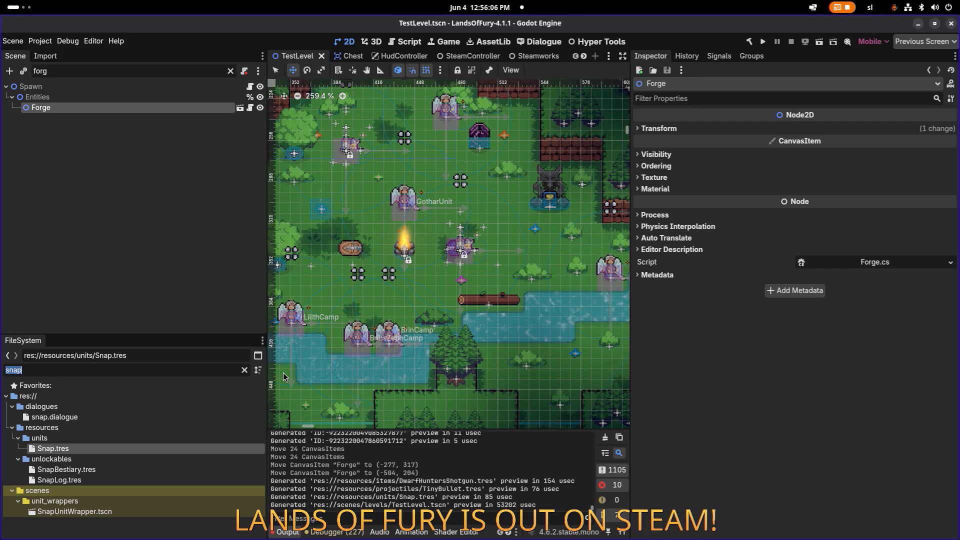
- Filter project files by 'banditcam' and open SmallBanditCampForticationPOI.tscn
key("BackSpace")
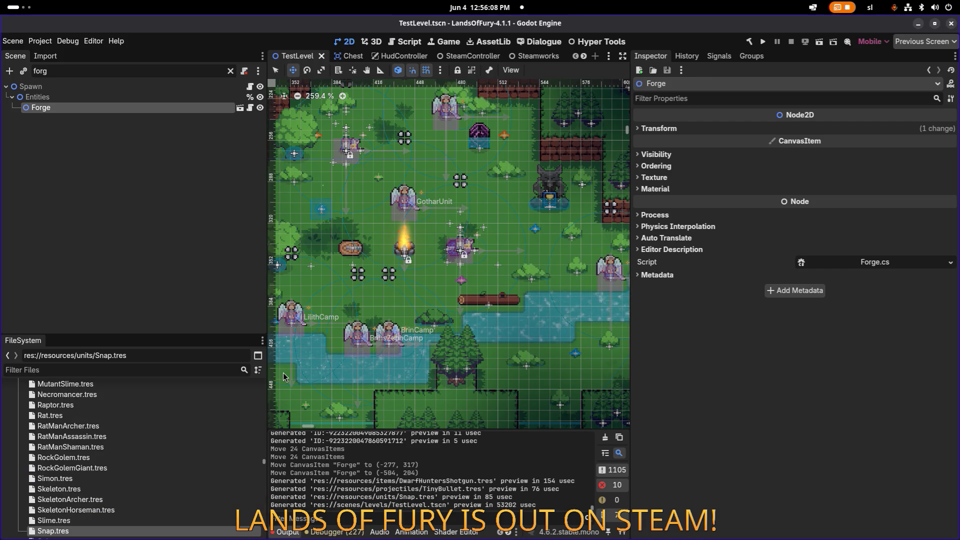
type("bandit")
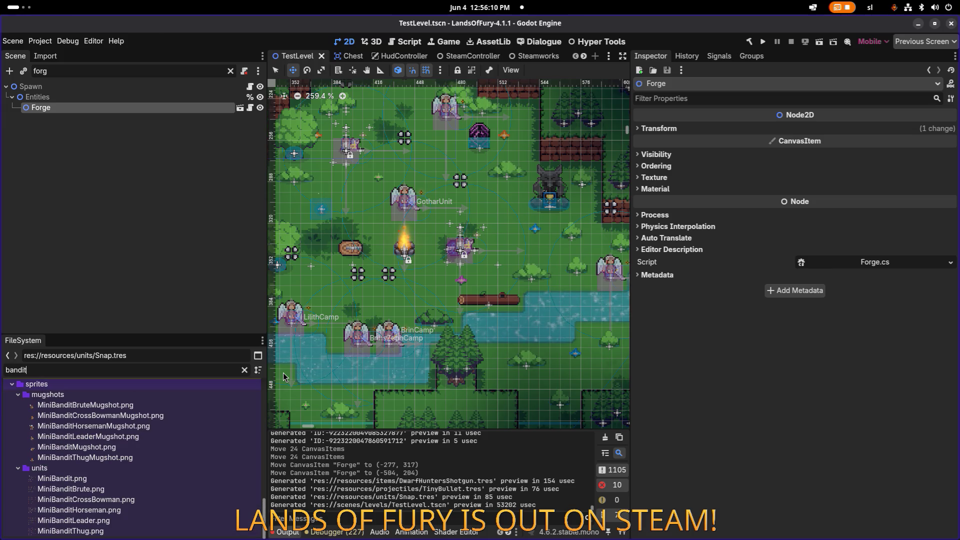
type("cam")
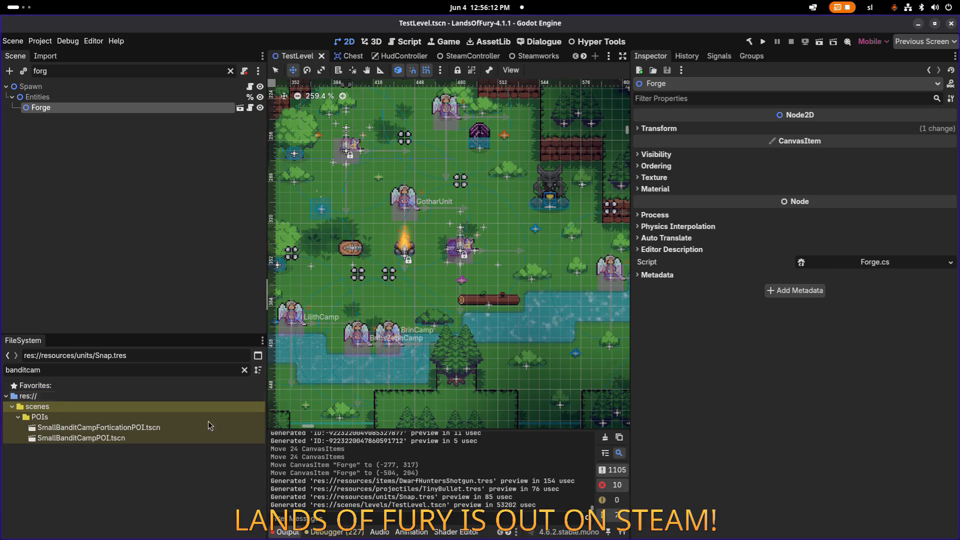
double_click(170, 430)
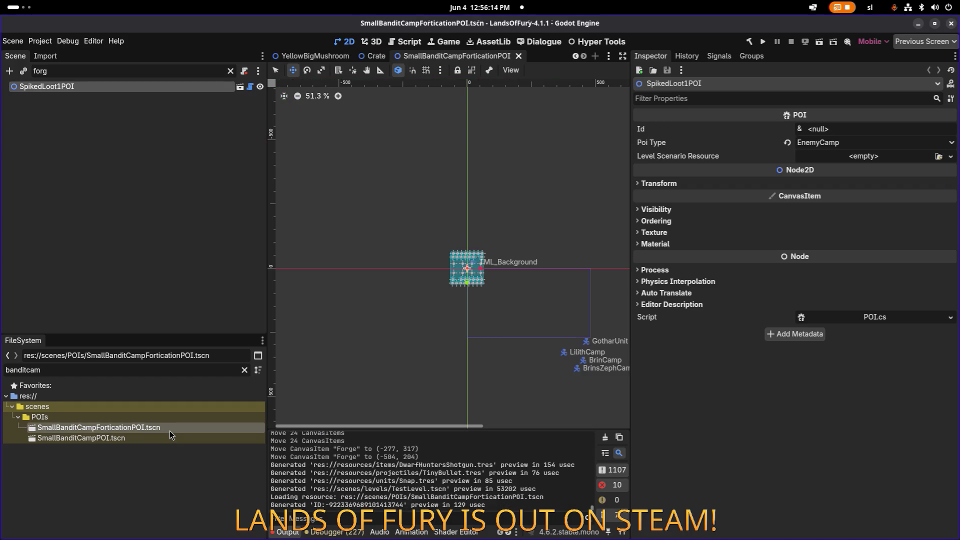
- Open the SmallBanditCampPOI.tscn scene as well
scroll(452, 277, "up", 8)
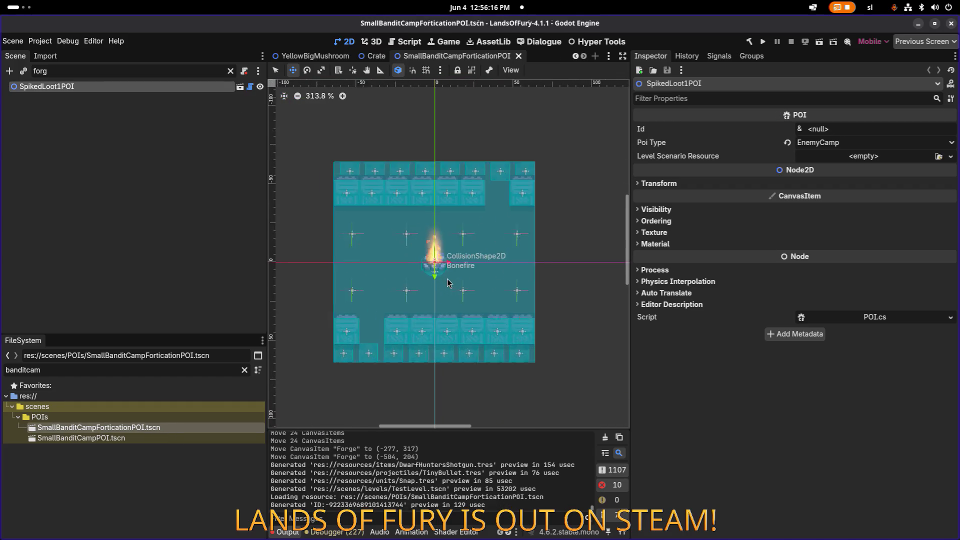
scroll(447, 278, "up", 2)
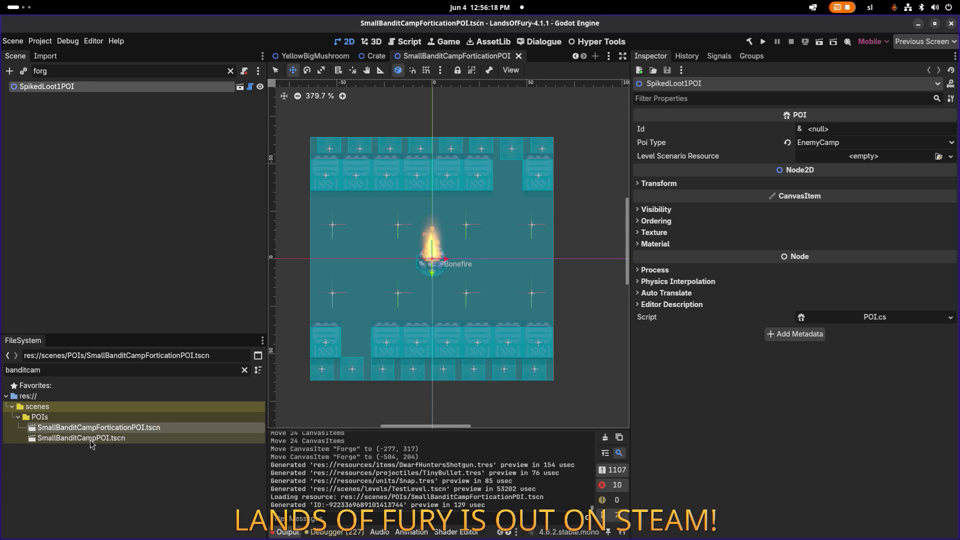
double_click(91, 439)
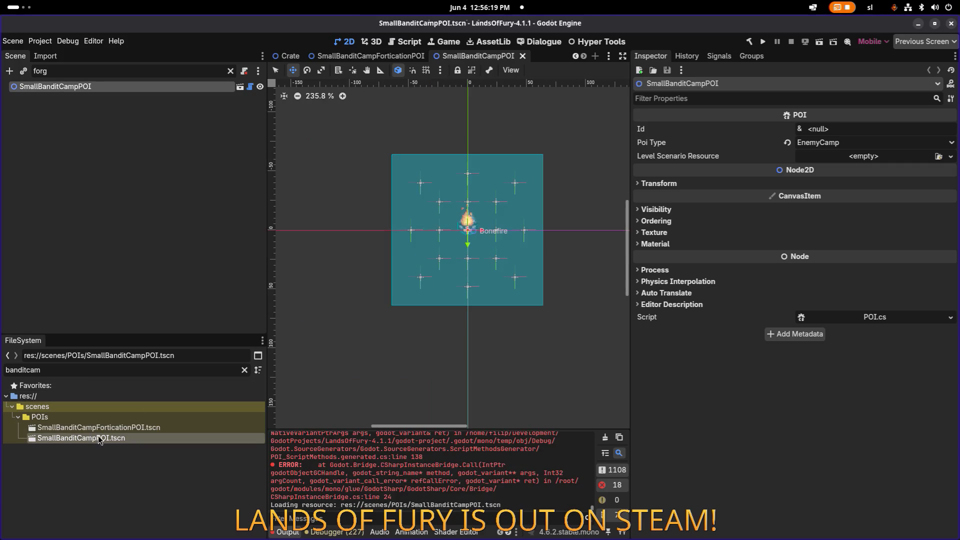
left_click(230, 71)
left_click(153, 117)
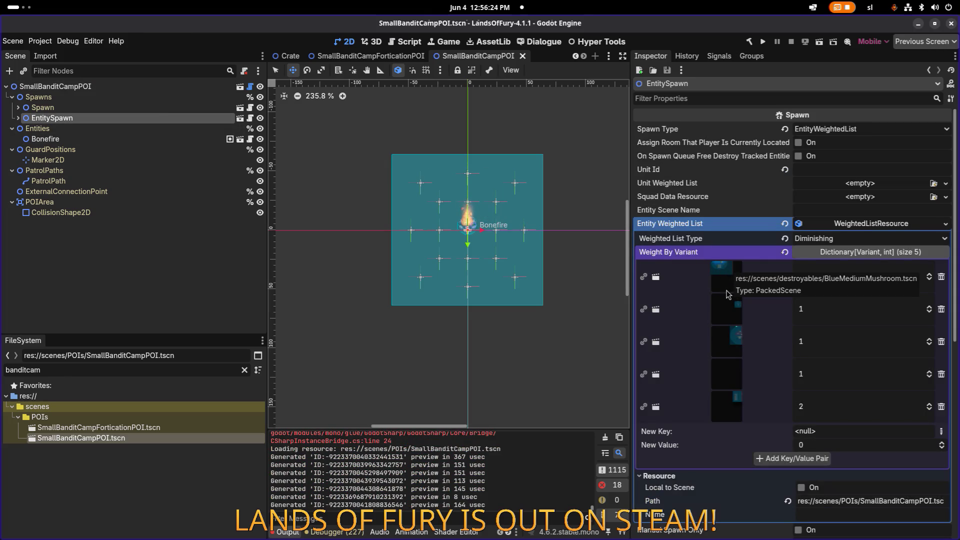
left_click(187, 106)
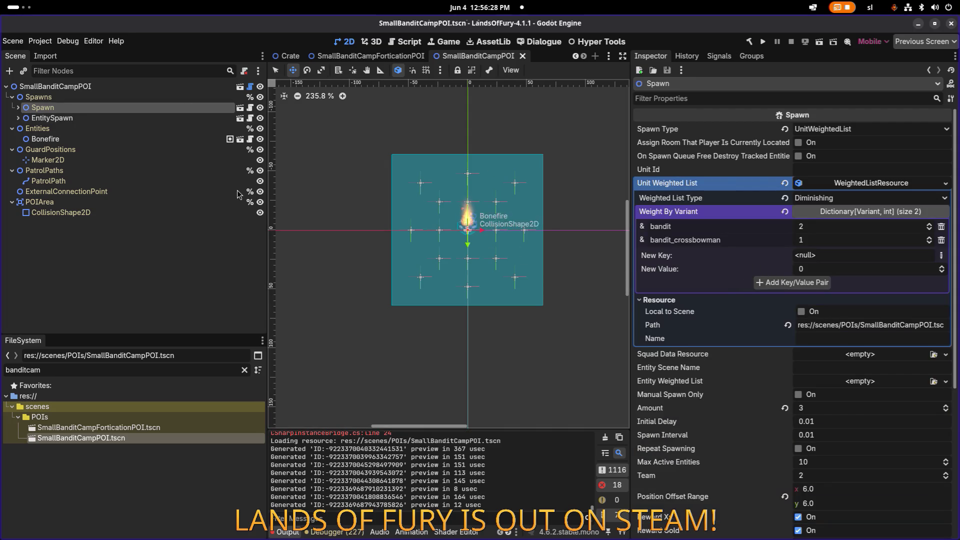
left_click(55, 118)
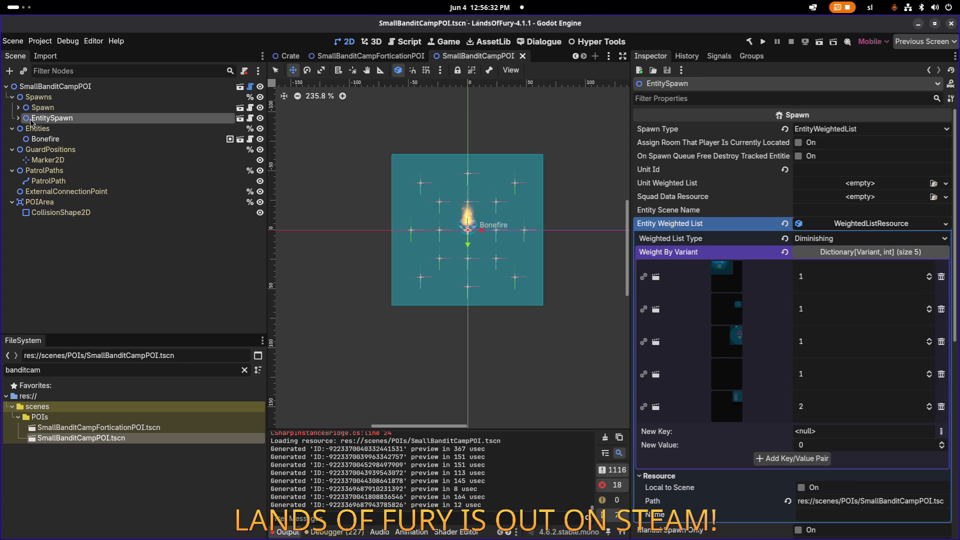
mouse_move(738, 408)
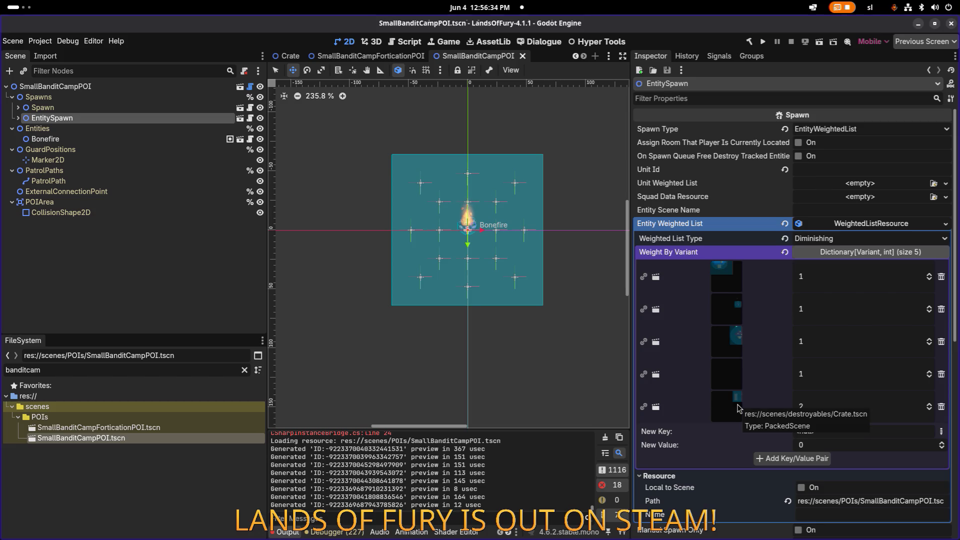
mouse_move(735, 384)
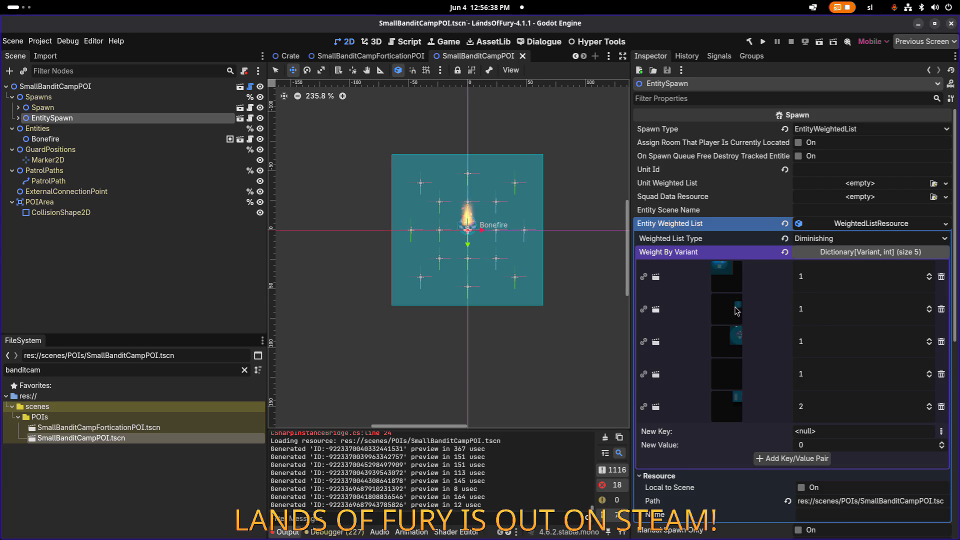
scroll(872, 375, "down", 5)
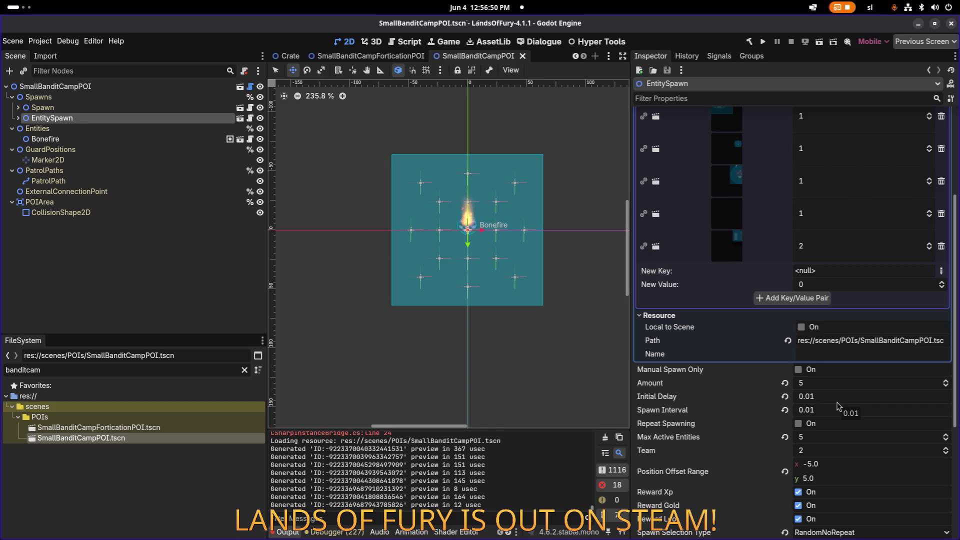
scroll(838, 406, "up", 2)
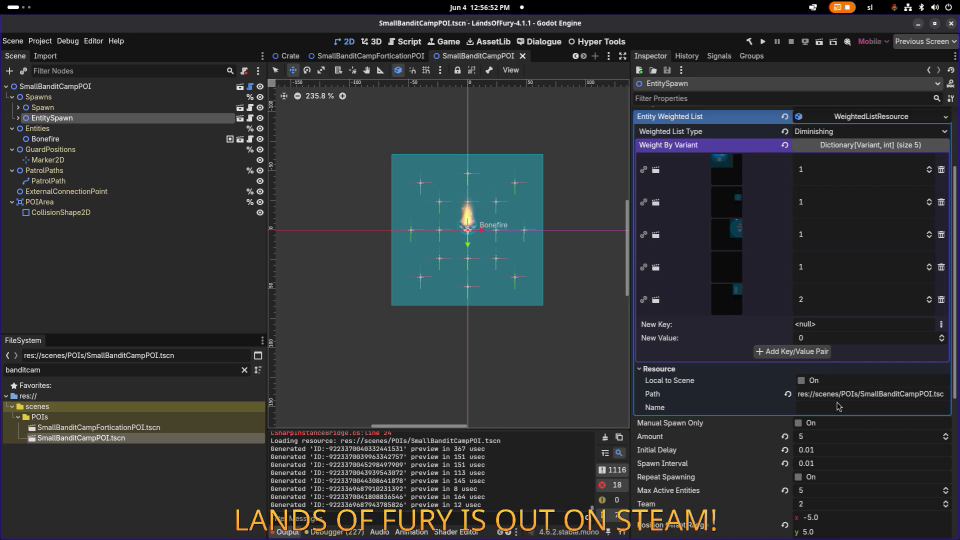
scroll(839, 406, "down", 6)
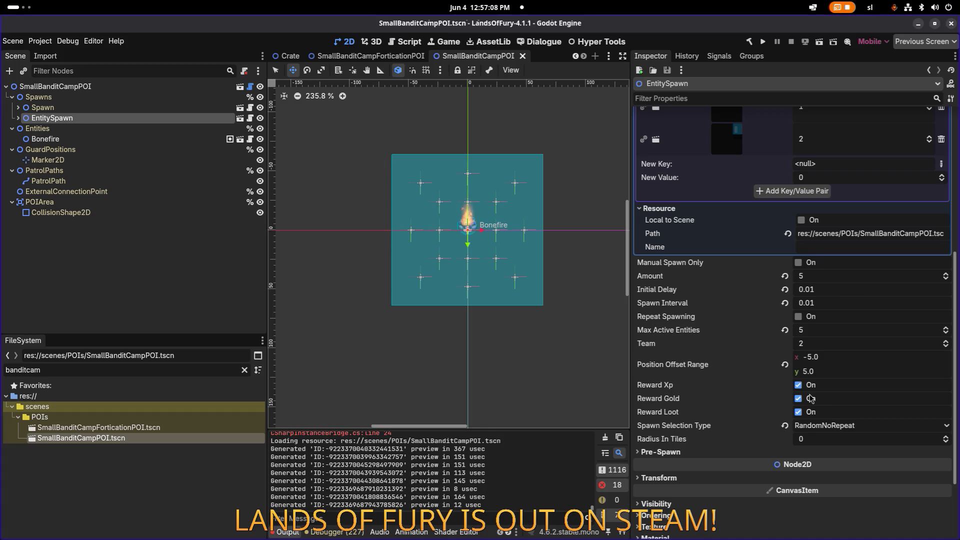
scroll(810, 399, "up", 5)
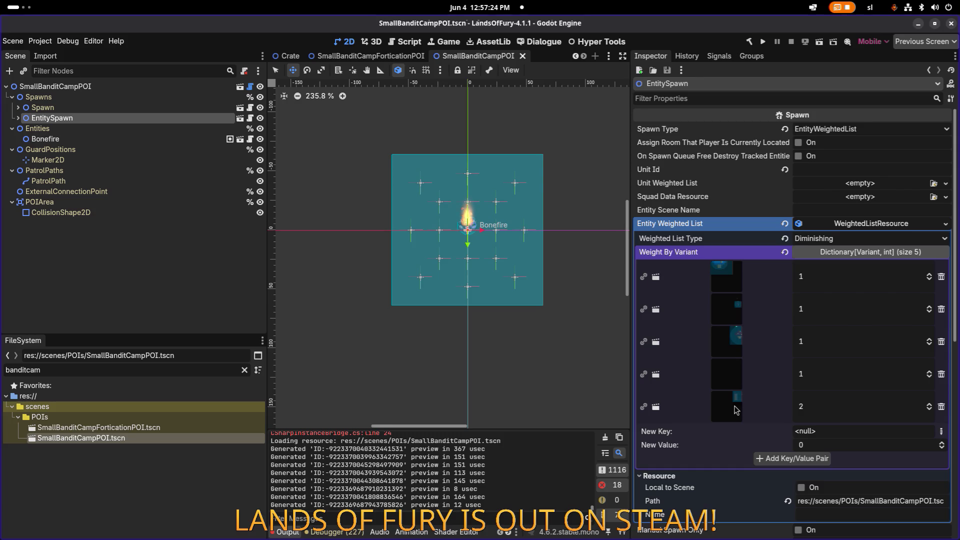
- Replace the FileSystem filter with 'crate' and reset the 2D view zoom to 100%
left_click(167, 363)
key("ctrl+a")
type("crate")
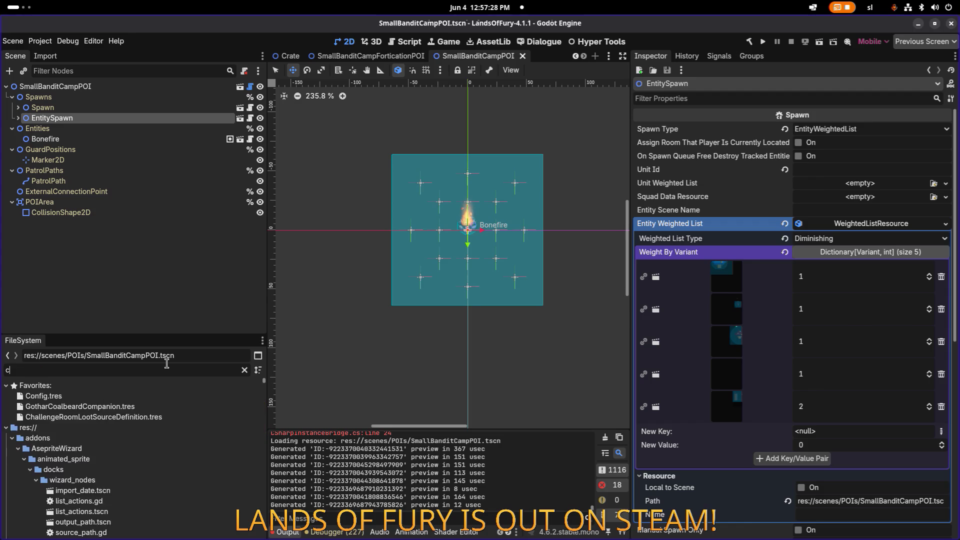
scroll(148, 424, "down", 3)
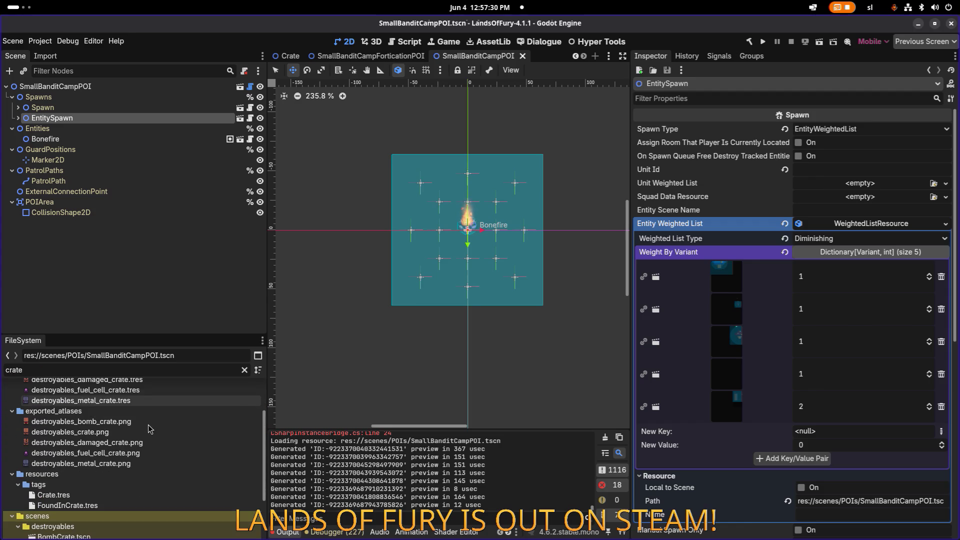
scroll(150, 427, "down", 3)
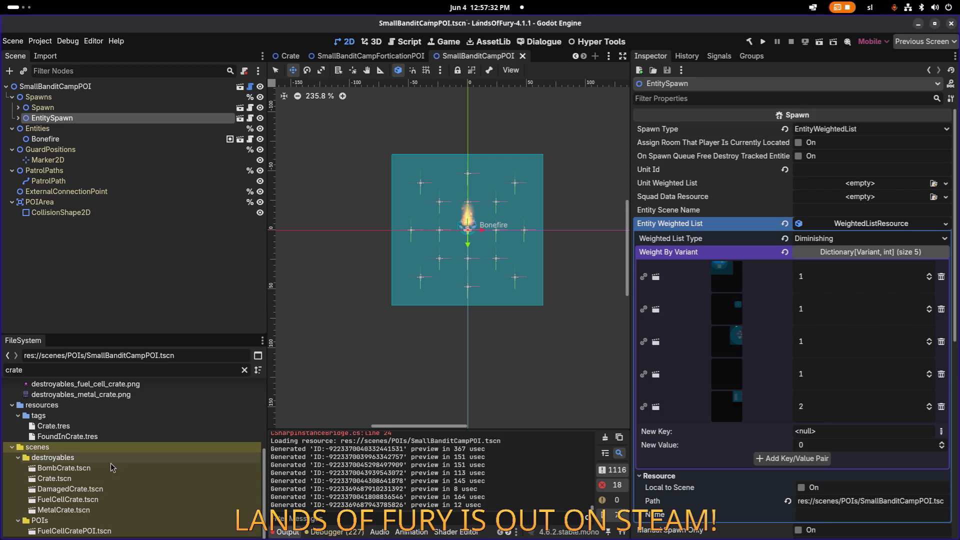
key("ctrl+0")
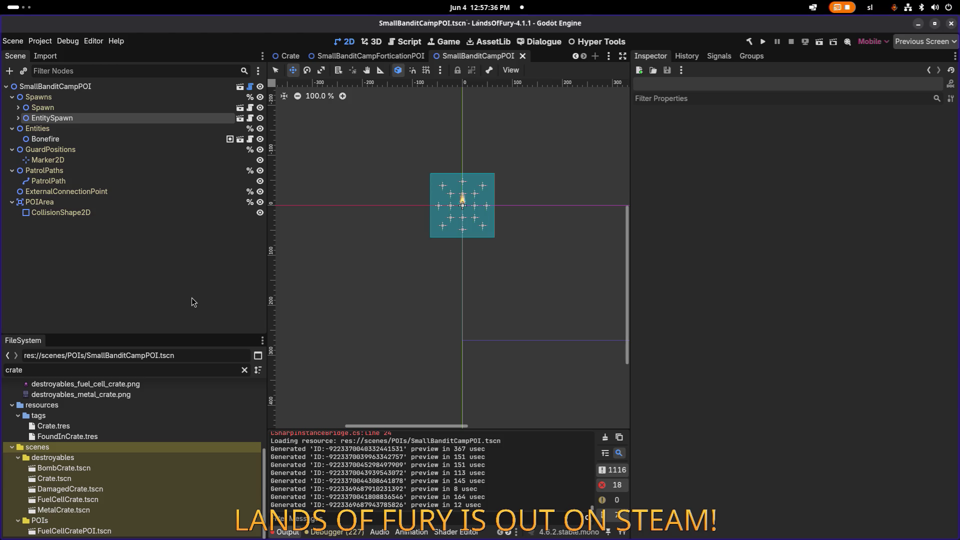
- Reopen TestLevel.tscn through the quick scene picker using 'testlev'
key("ctrl+shift+o")
type("test")
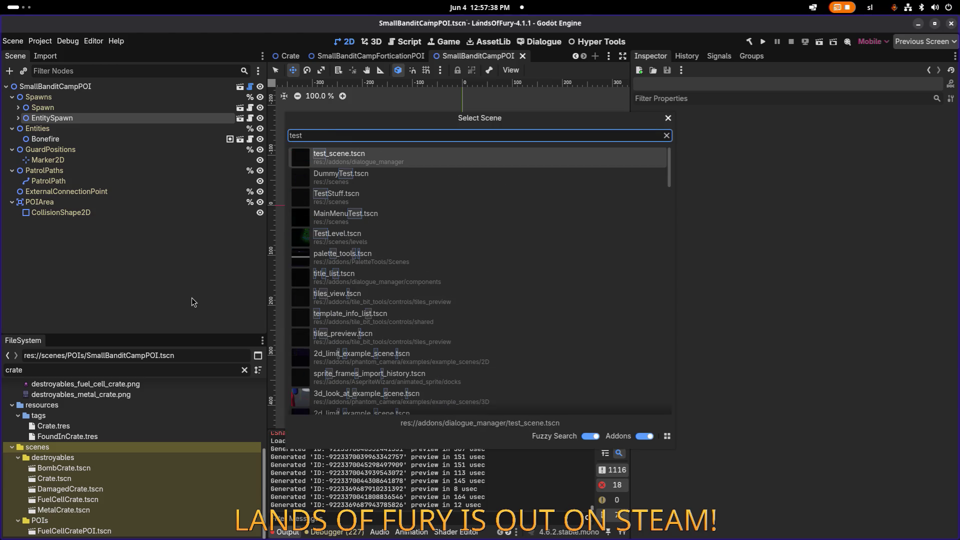
type("lev")
key("Return")
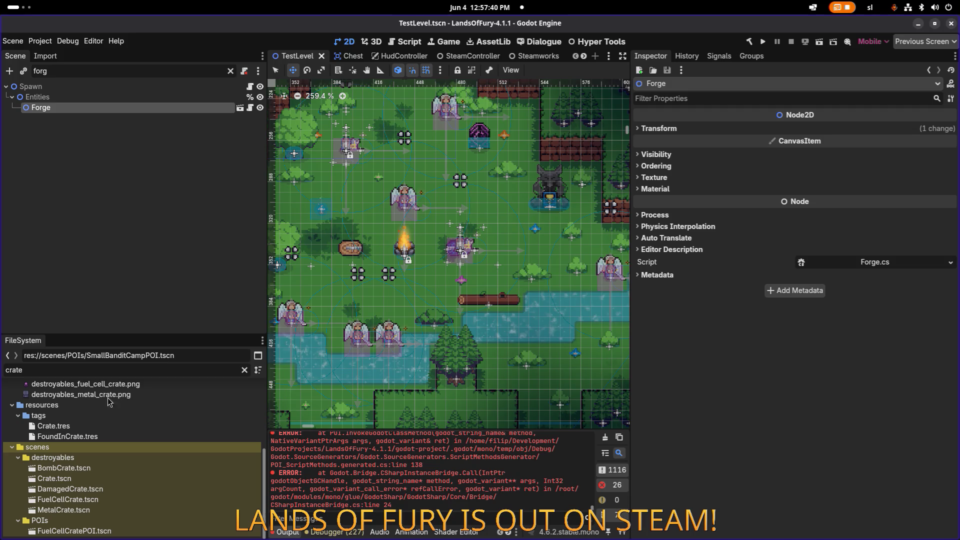
- Add a BombCrate instance into TestLevel and select it in the full node list
left_click(92, 469)
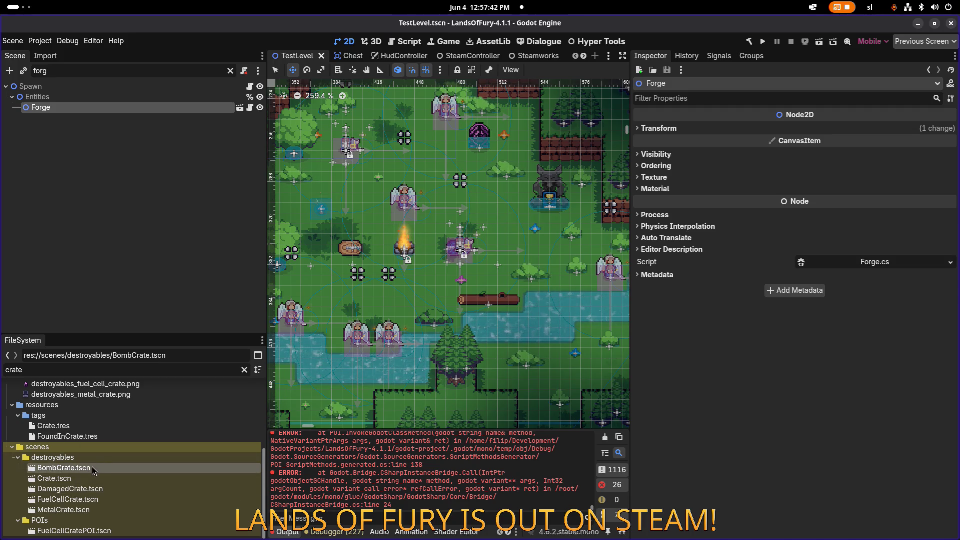
mouse_move(76, 468)
left_mouse_down()
mouse_move(383, 265)
mouse_move(512, 241)
mouse_move(496, 214)
left_mouse_up()
left_click(233, 72)
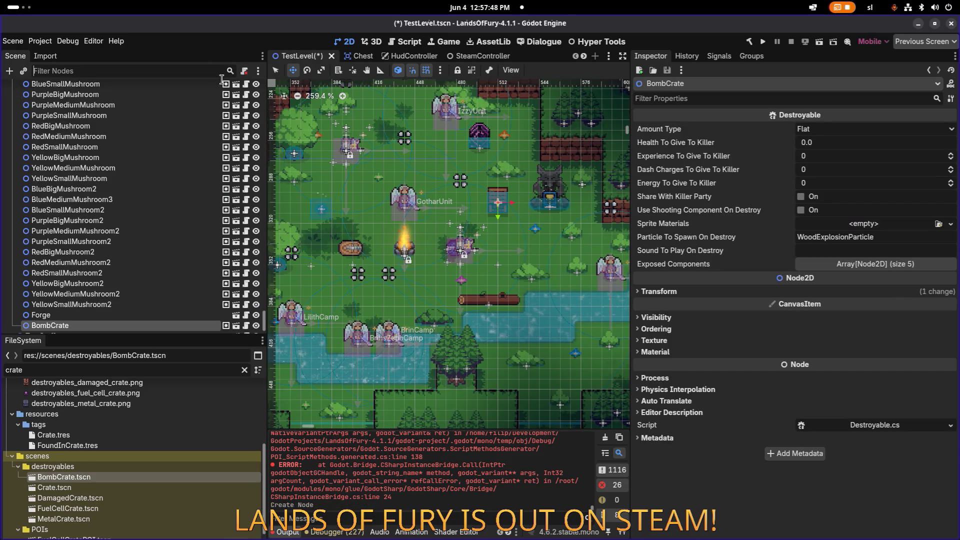
left_click(127, 272)
left_click(127, 283)
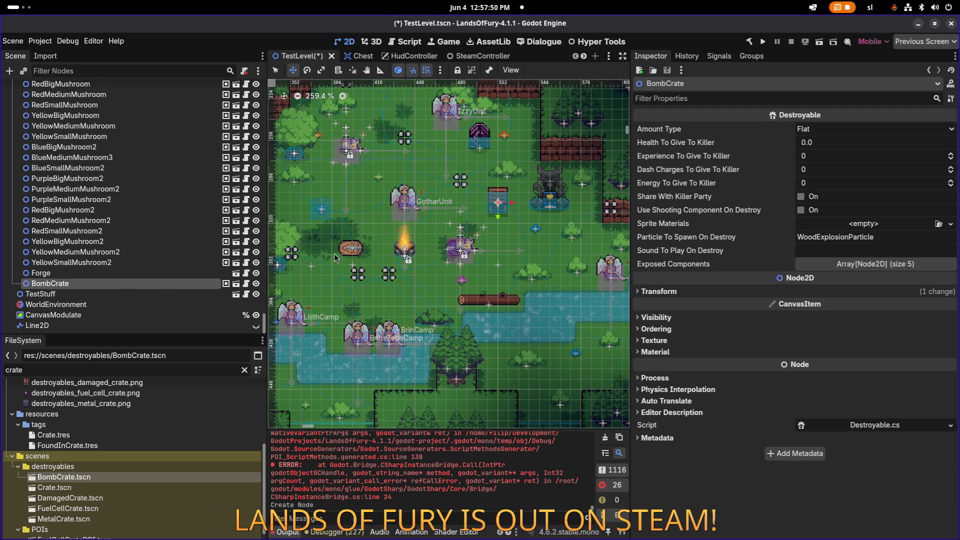
- Move the BombCrate beside the bonfire to (400, 304), just above the log
scroll(517, 200, "up", 5)
scroll(519, 205, "down", 6)
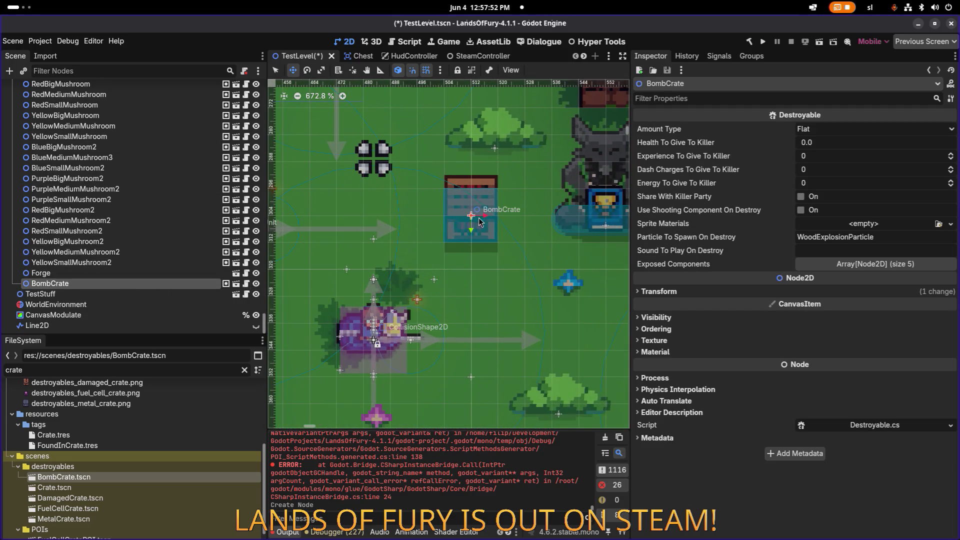
scroll(523, 229, "up", 4)
left_click_drag(523, 229, 367, 220)
scroll(449, 224, "up", 8)
left_click_drag(440, 228, 439, 235)
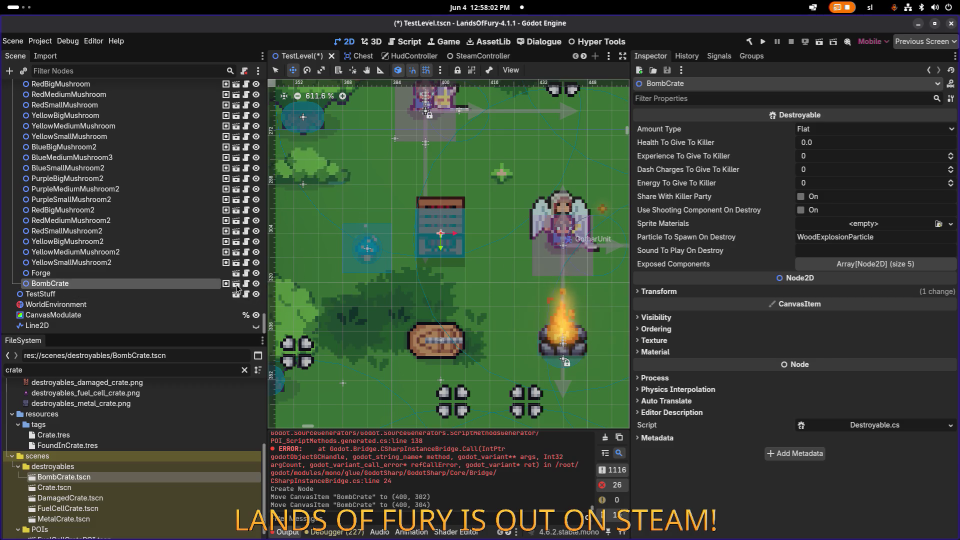
- Open the BombCrate scene and inspect its ShootingComponent and NavigationObstacleComponent
left_click(226, 283)
left_click(94, 149)
left_click(98, 161)
left_click(100, 150)
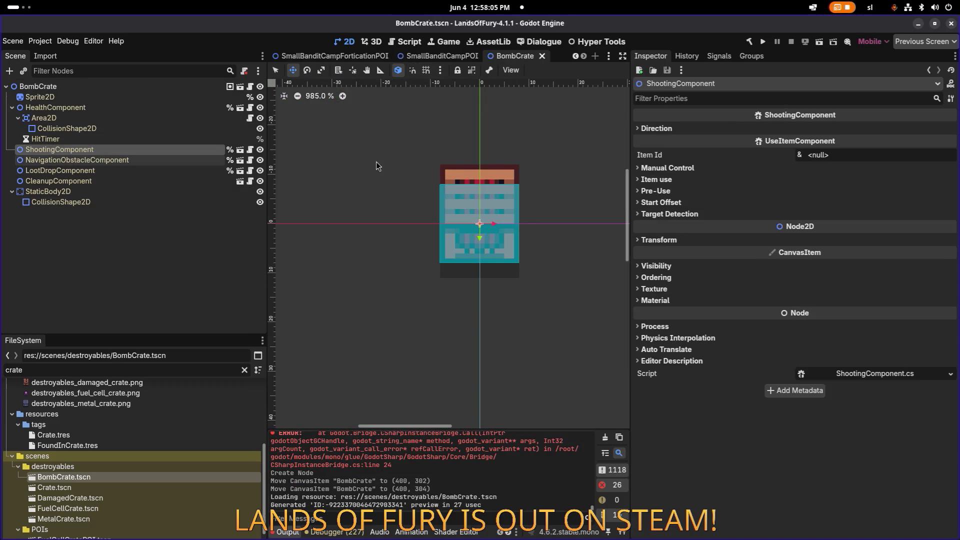
- Clear the 'crate' file filter, glance at Steam reviews and notifications, then return to Godot
left_click(245, 370)
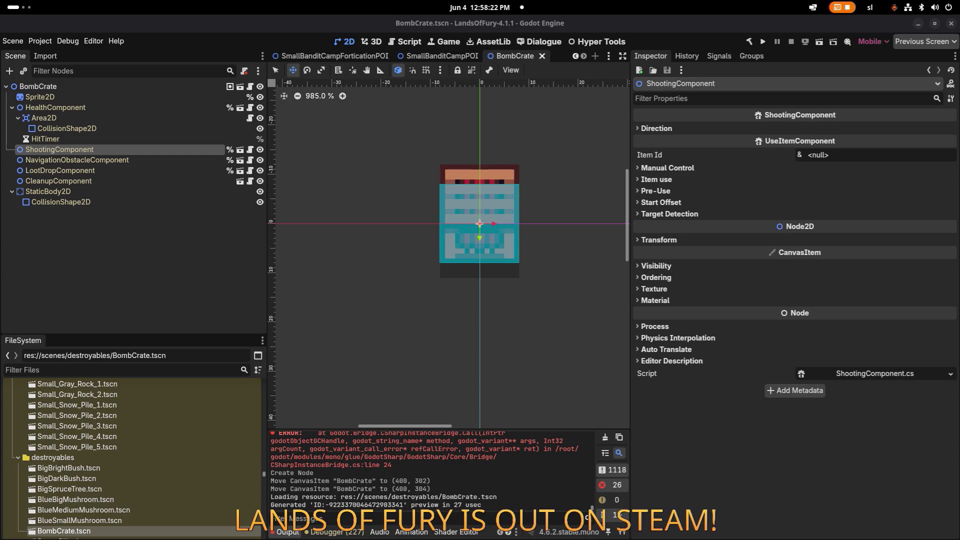
left_click(19, 7)
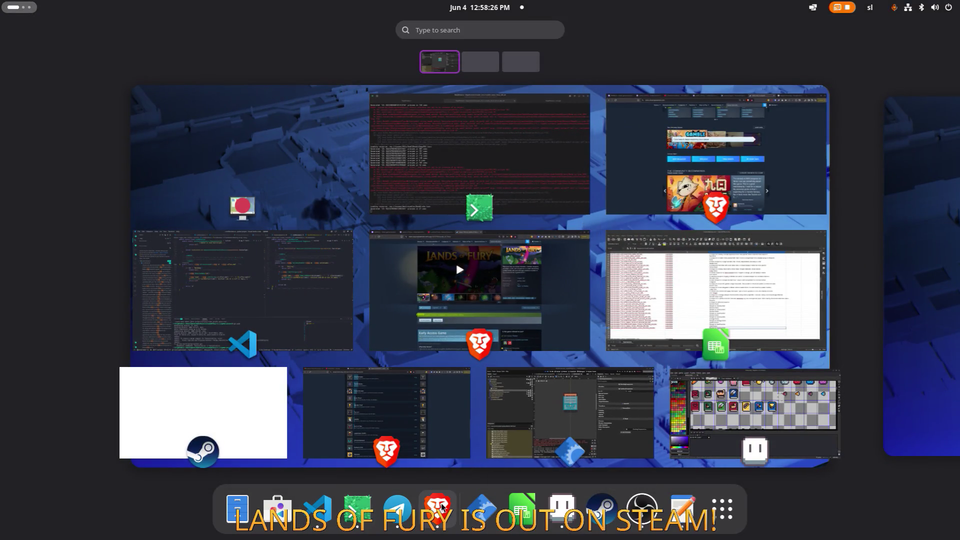
left_click(603, 508)
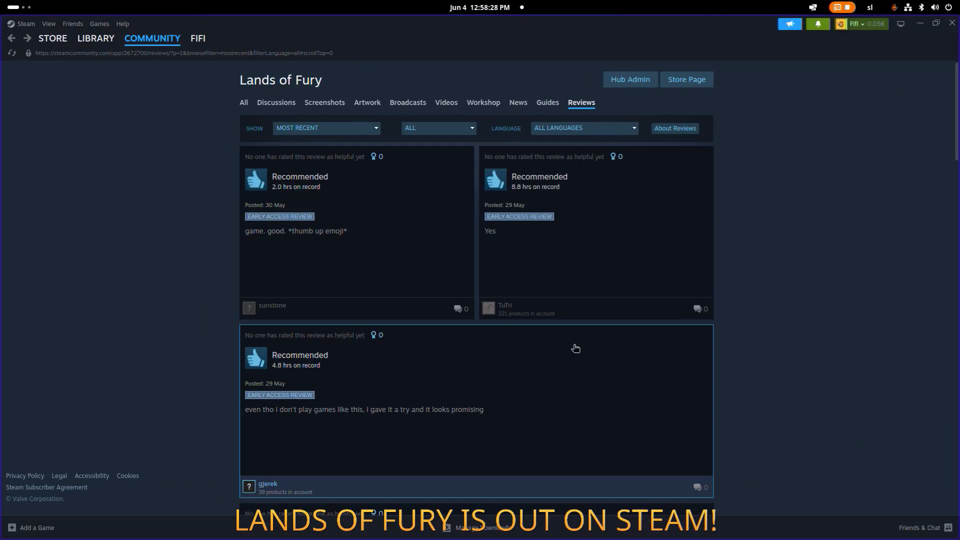
left_click(817, 26)
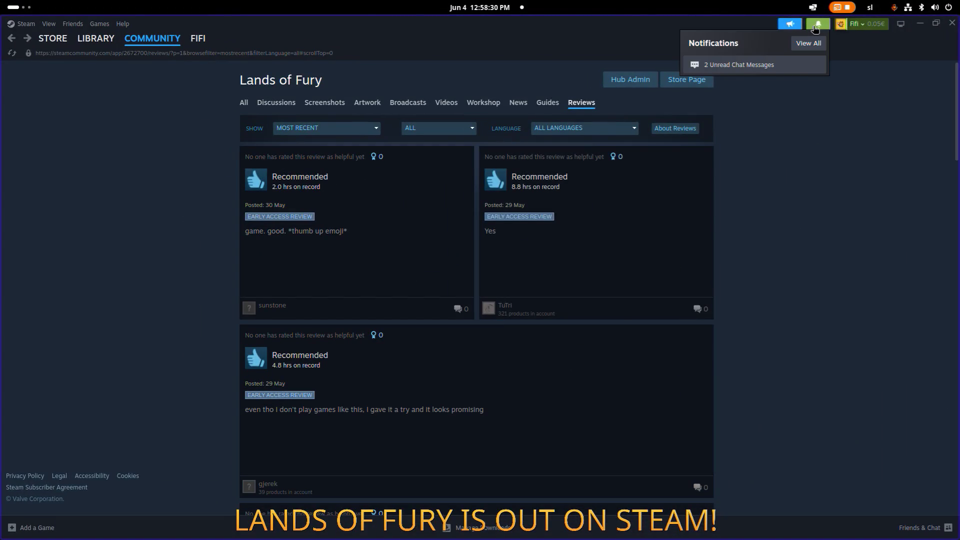
key("super+h")
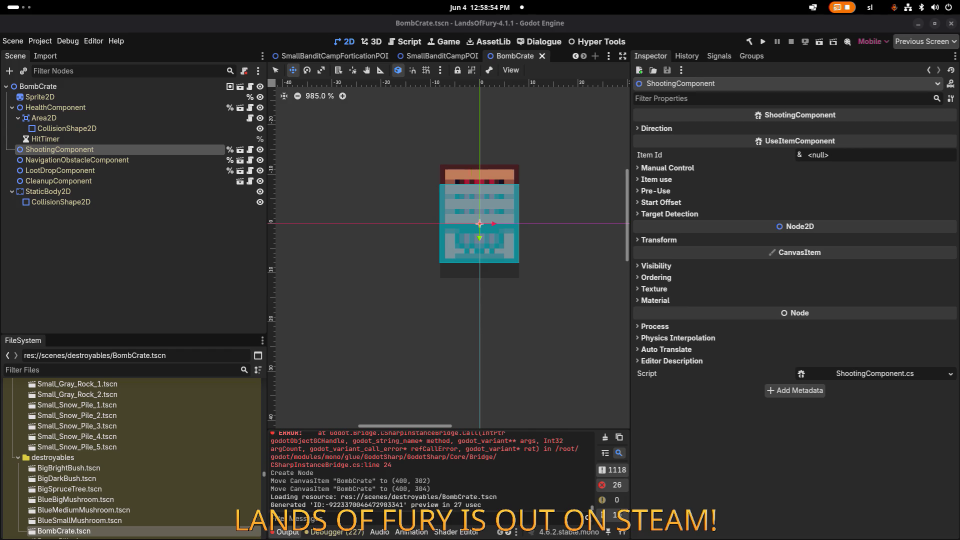
- Filter FileSystem for 'pandreas' and open the Pandreas.tres item resource
left_click(160, 275)
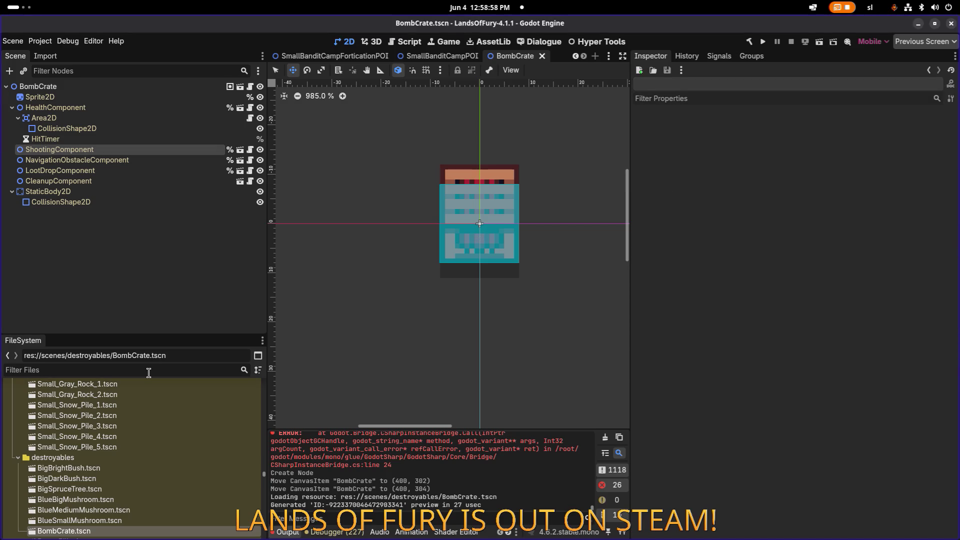
type("pandres")
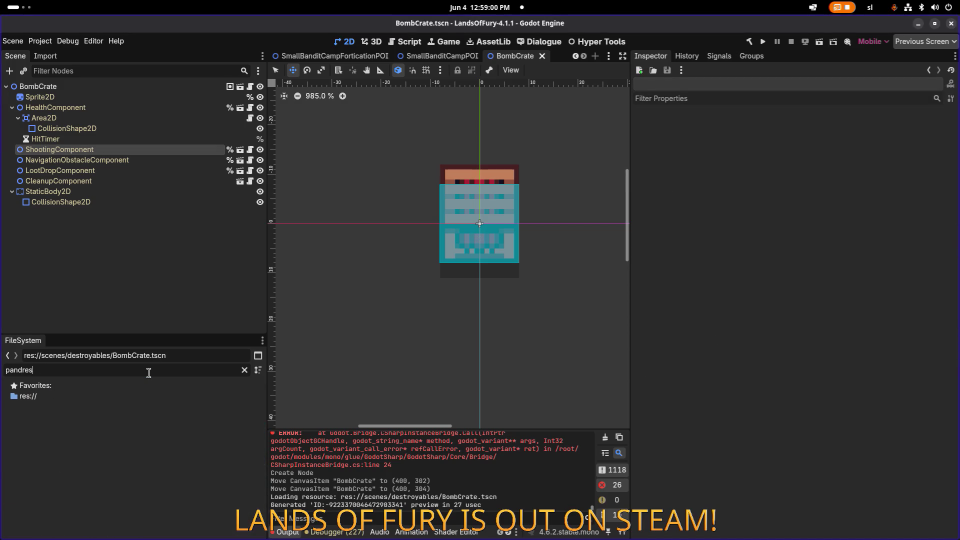
key("BackSpace")
type("a")
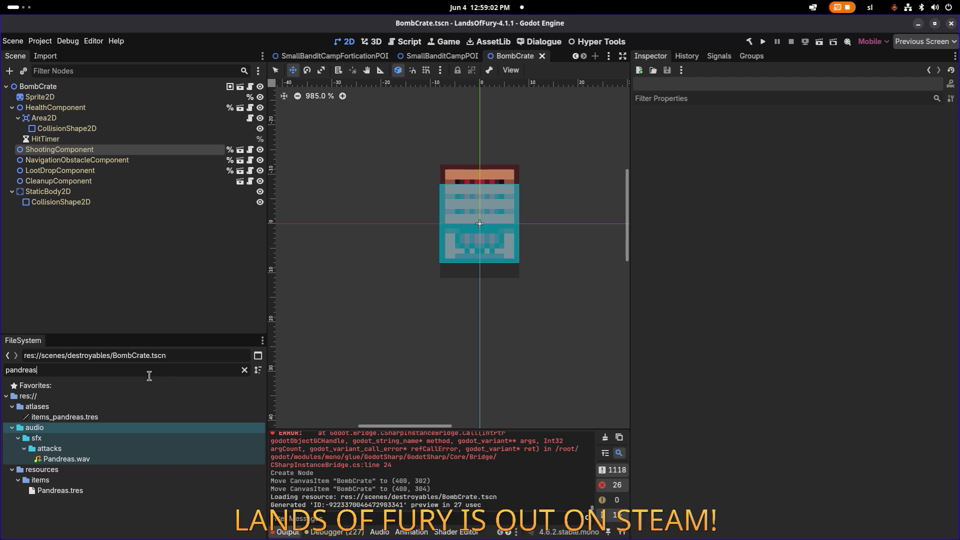
double_click(129, 491)
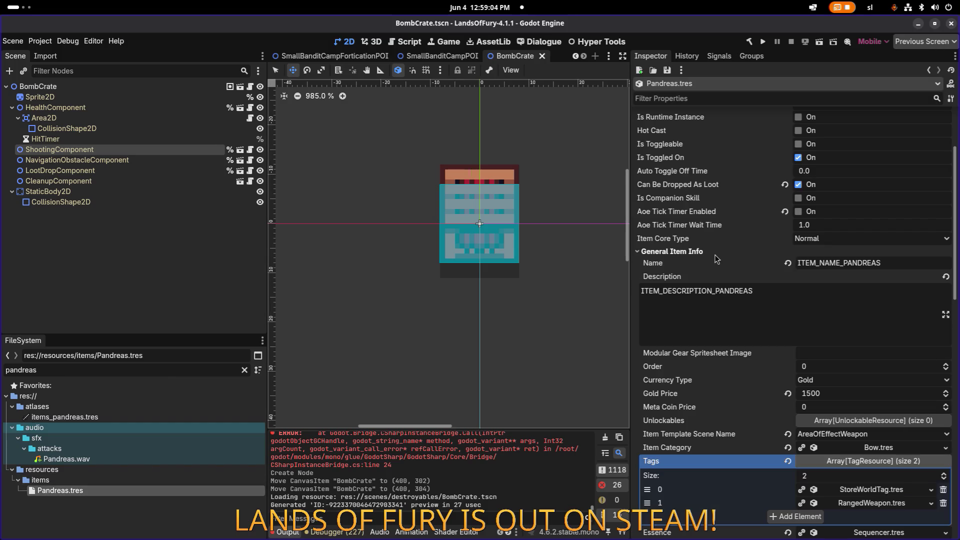
- Clear the filter and open ChallengeRoomLootSourceDefinition.tres from Favorites
scroll(761, 273, "up", 5)
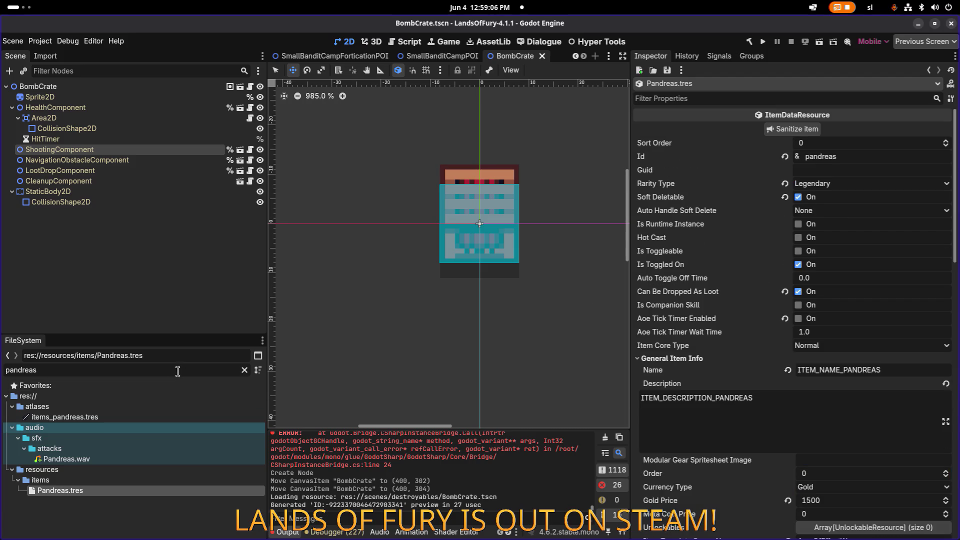
left_click(245, 370)
scroll(233, 420, "up", 10)
scroll(232, 420, "up", 15)
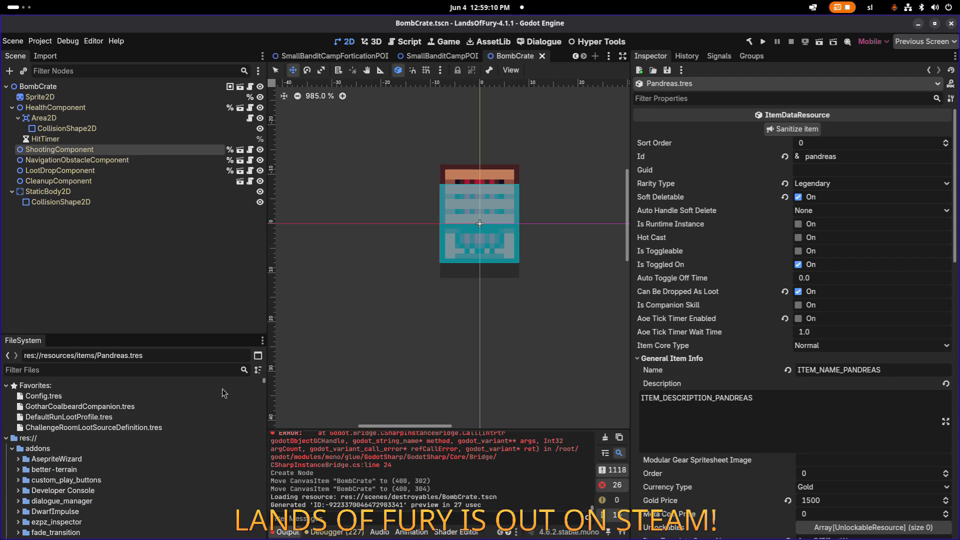
double_click(143, 429)
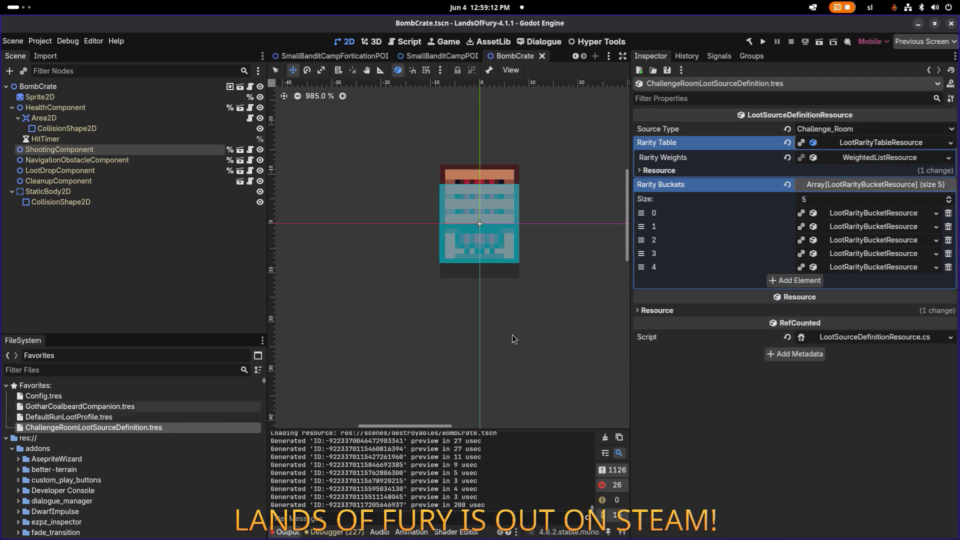
- Add a String key 'pandreas' to the Legendary bucket's Weight By Variant items
left_click(875, 268)
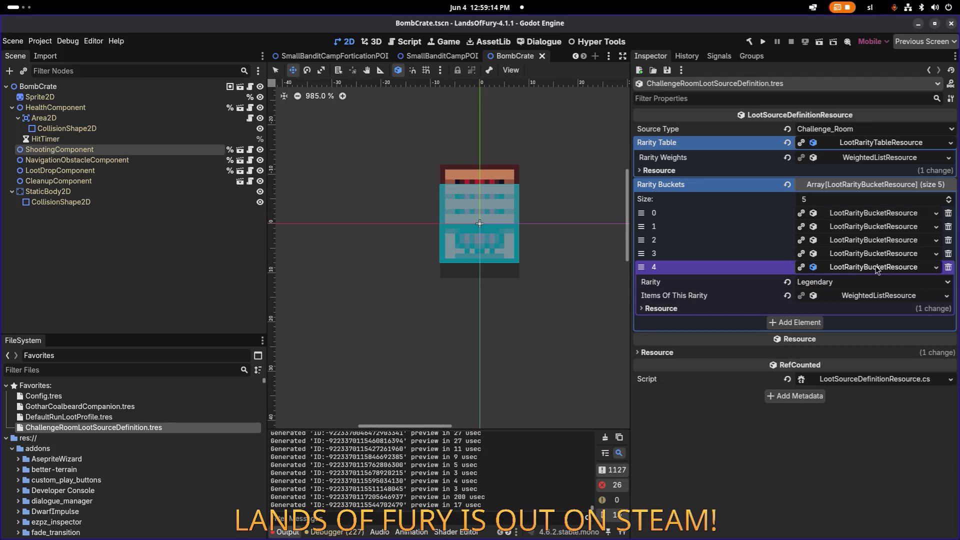
left_click(873, 297)
left_click(872, 322)
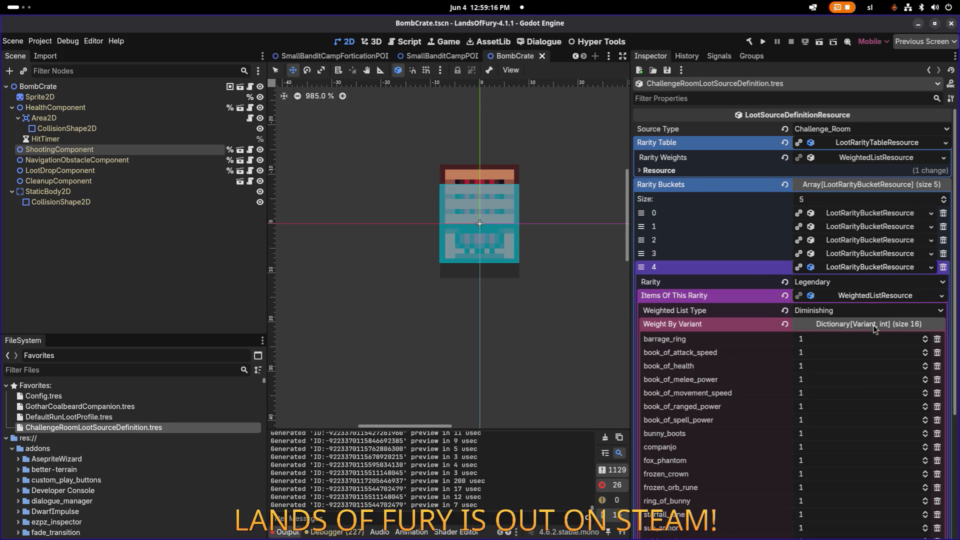
scroll(856, 333, "down", 4)
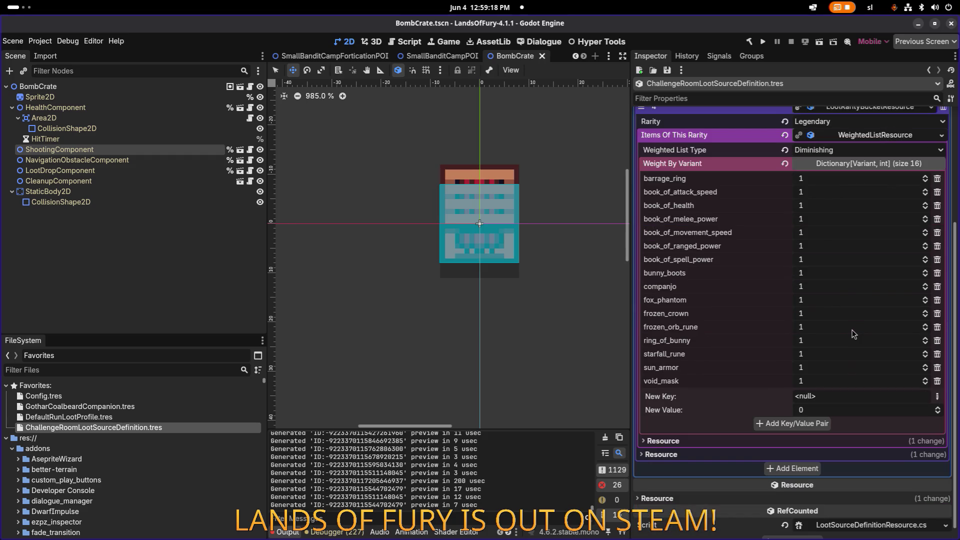
left_click(937, 396)
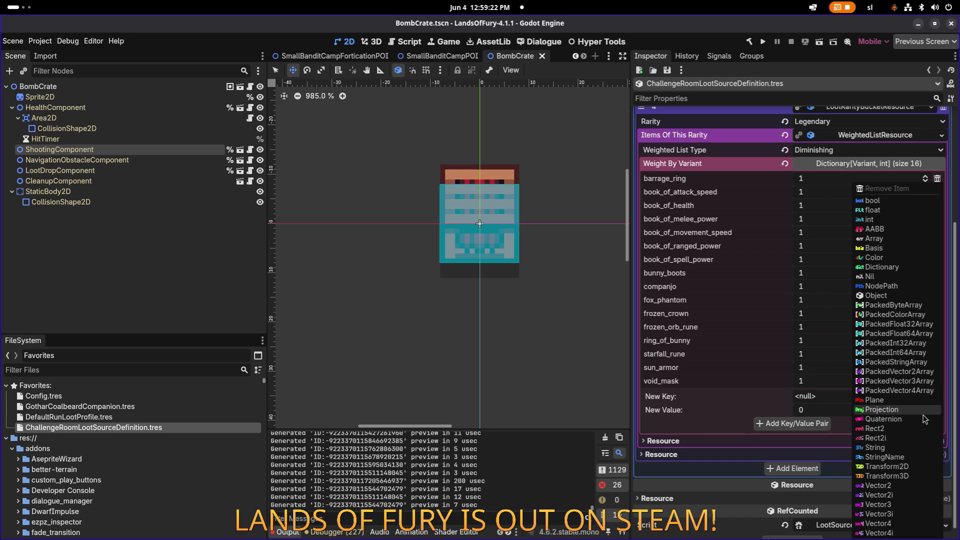
left_click(889, 450)
type("pandreas")
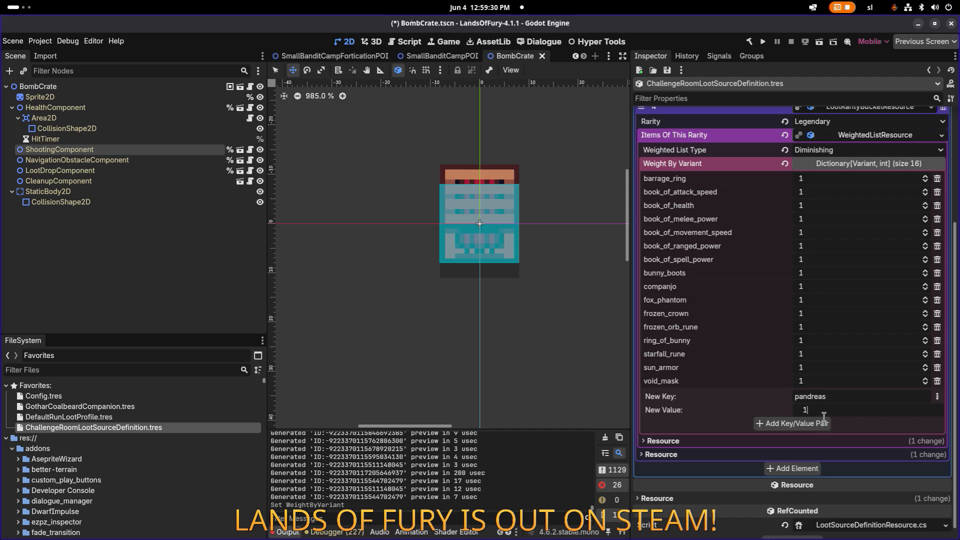
key("Tab")
type("1")
left_click(822, 424)
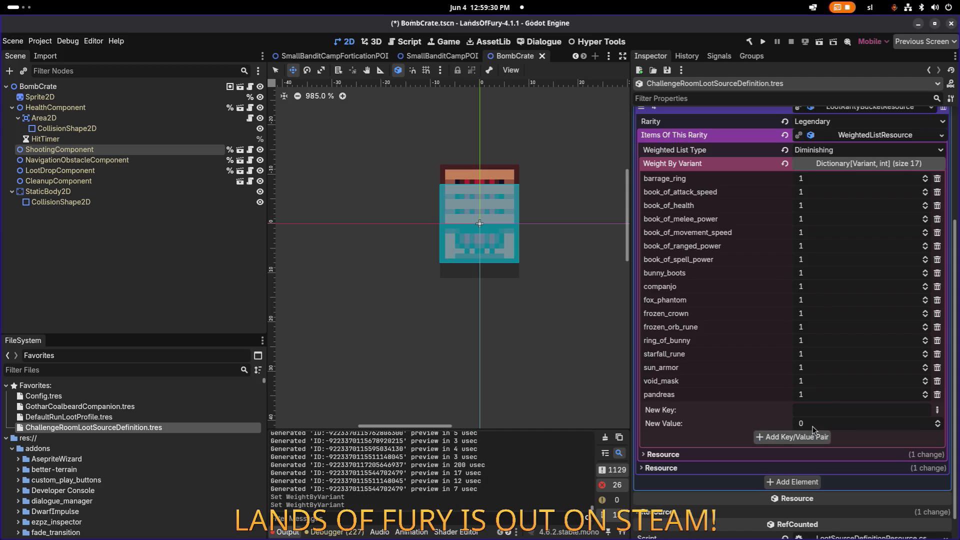
- Copy the pandreas key, save the loot definition, and switch to Visual Studio Code
double_click(667, 395)
right_click(668, 395)
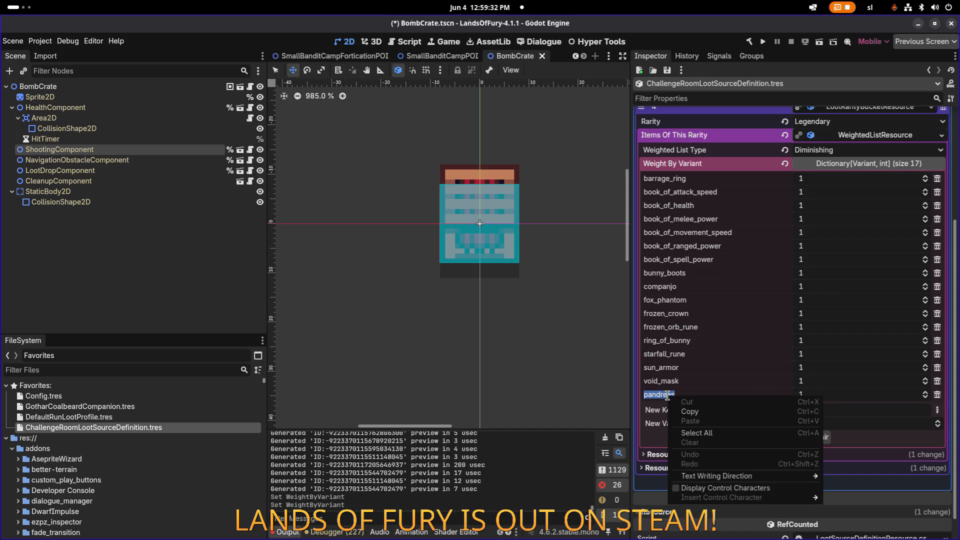
left_click(693, 412)
left_click(668, 71)
left_click(675, 82)
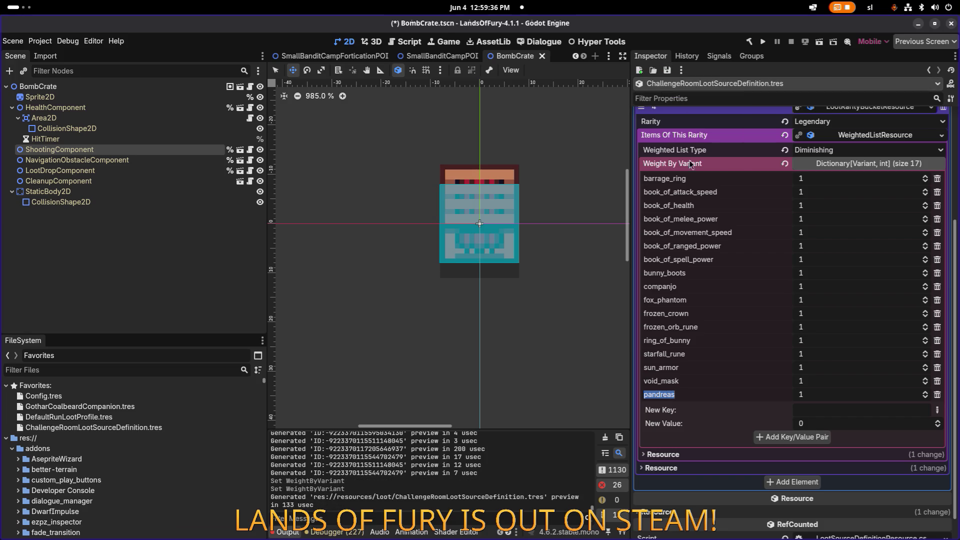
key("alt+Tab")
left_click(483, 267)
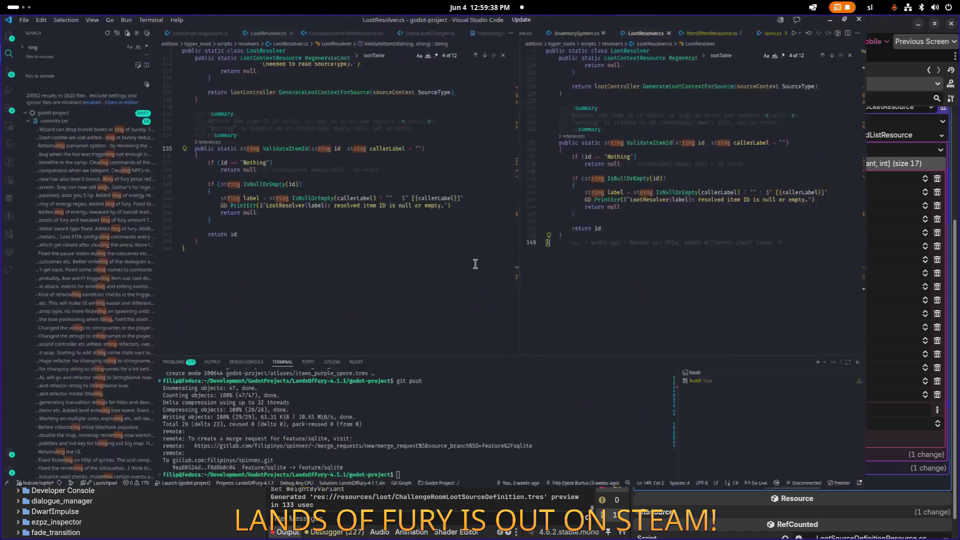
- Paste 'pandreas' into the project-wide search, review the 20 matches in 7 files, then return to Godot
key("ctrl+shift+f")
key("ctrl+v")
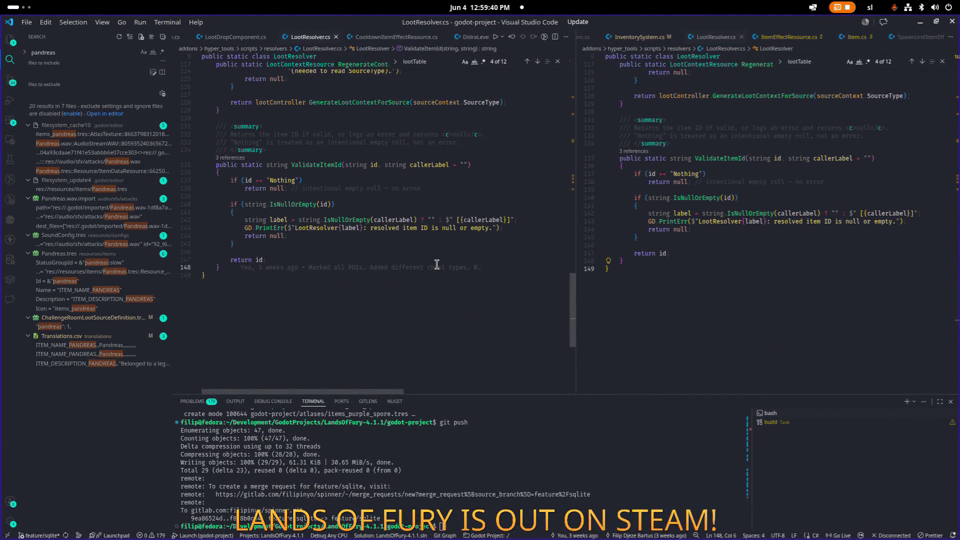
mouse_move(414, 269)
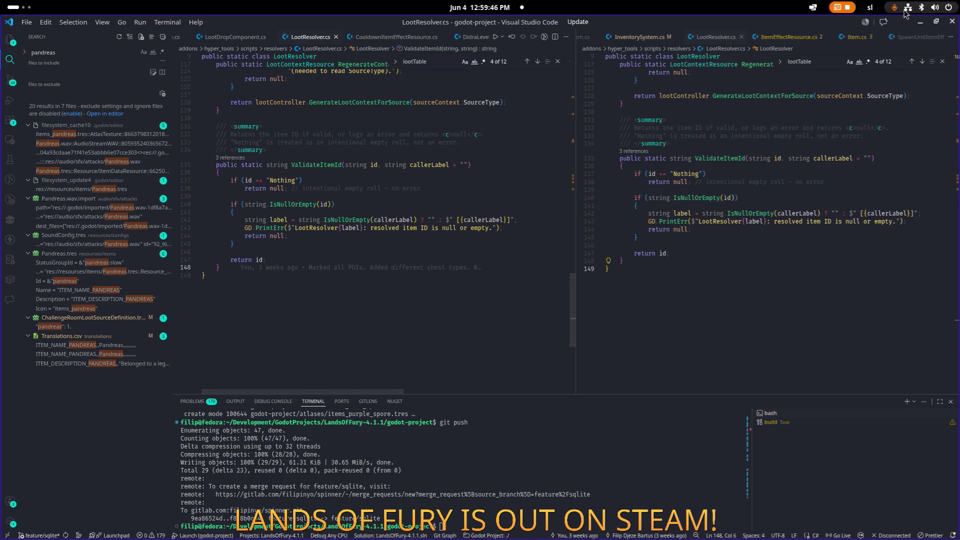
left_click(921, 22)
scroll(514, 195, "up", 1)
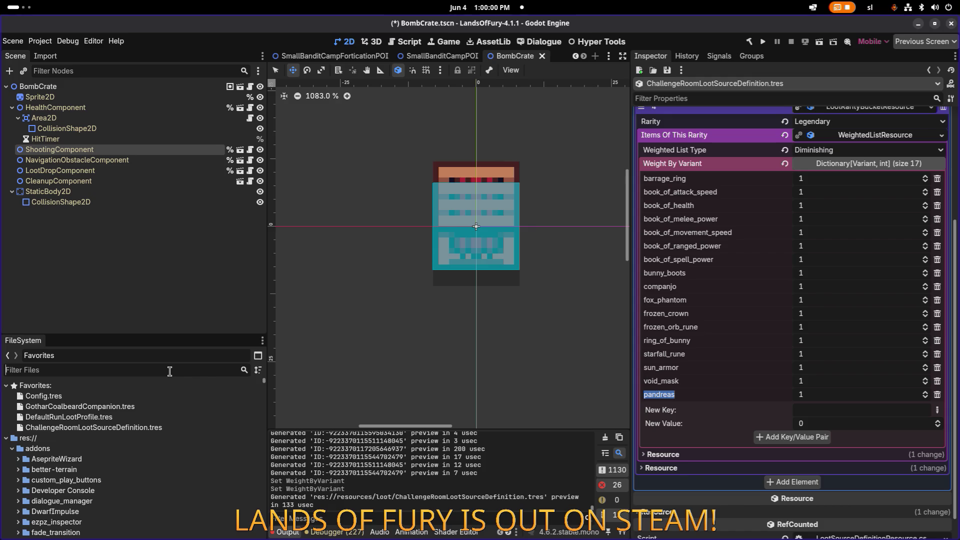
- Filter FileSystem for 'mine' and duplicate Mine.tres as BombCrateMine.tres
left_click(175, 371)
type("mined")
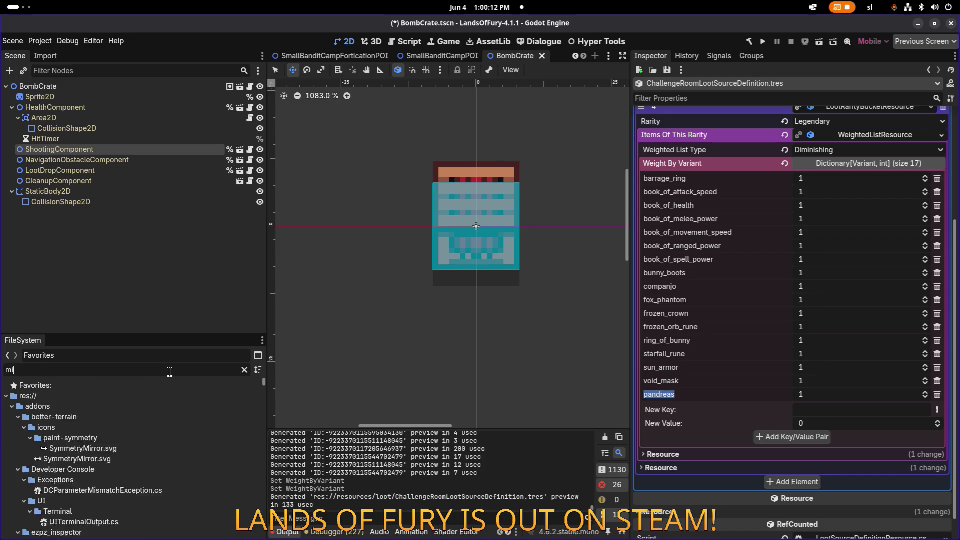
key("BackSpace")
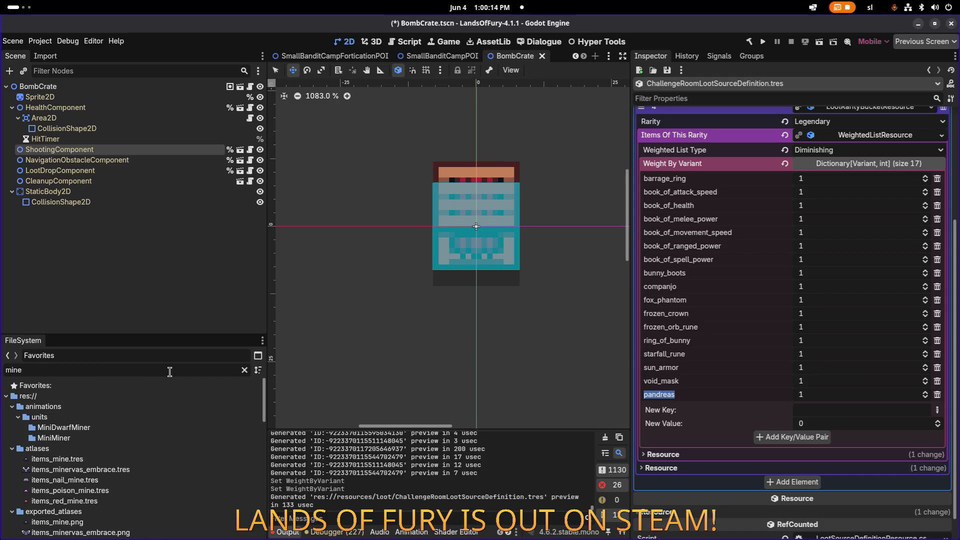
scroll(116, 431, "down", 8)
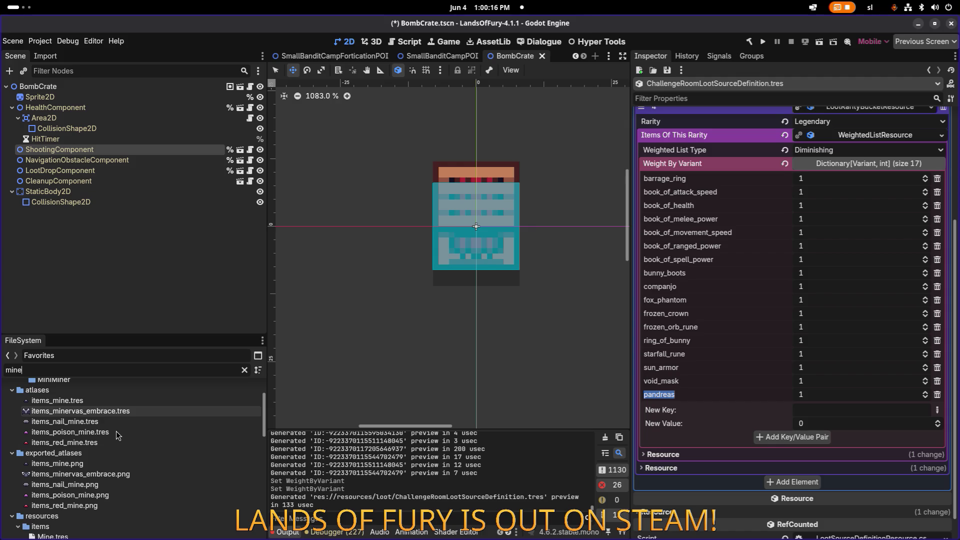
left_click(115, 421)
key("ctrl+d")
key("Right")
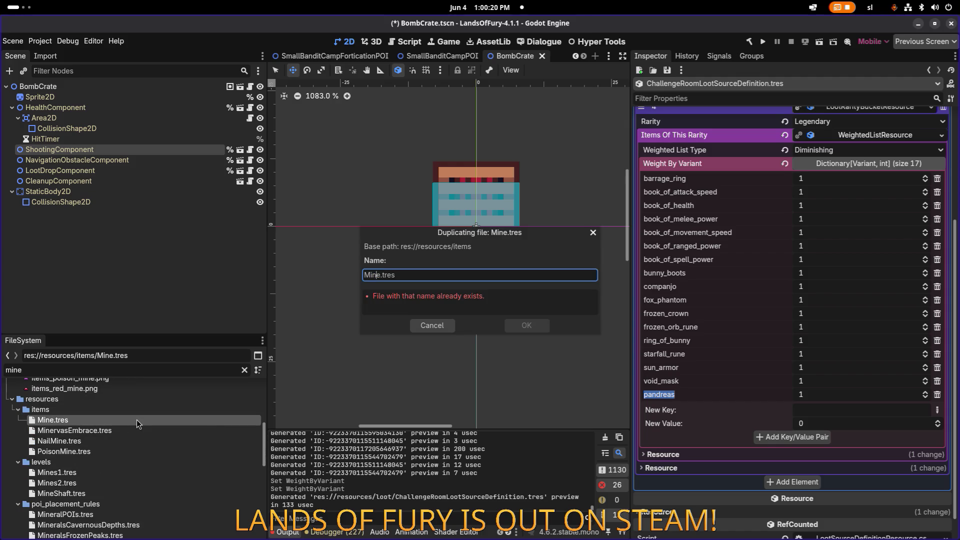
key("shift+Home")
type("BombCrateMine")
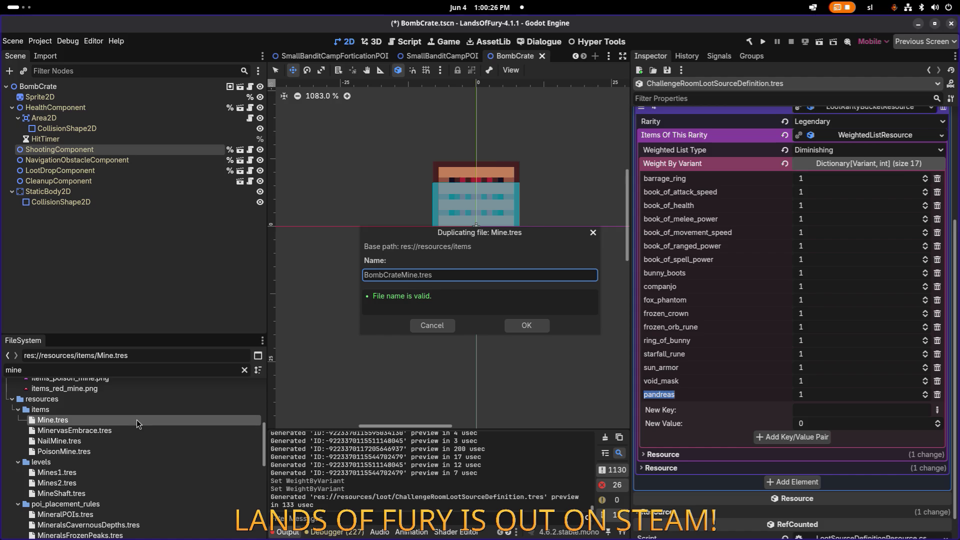
key("Return")
- Set BombCrateMine's Id to bomb_crate_mine and save
left_click(130, 419)
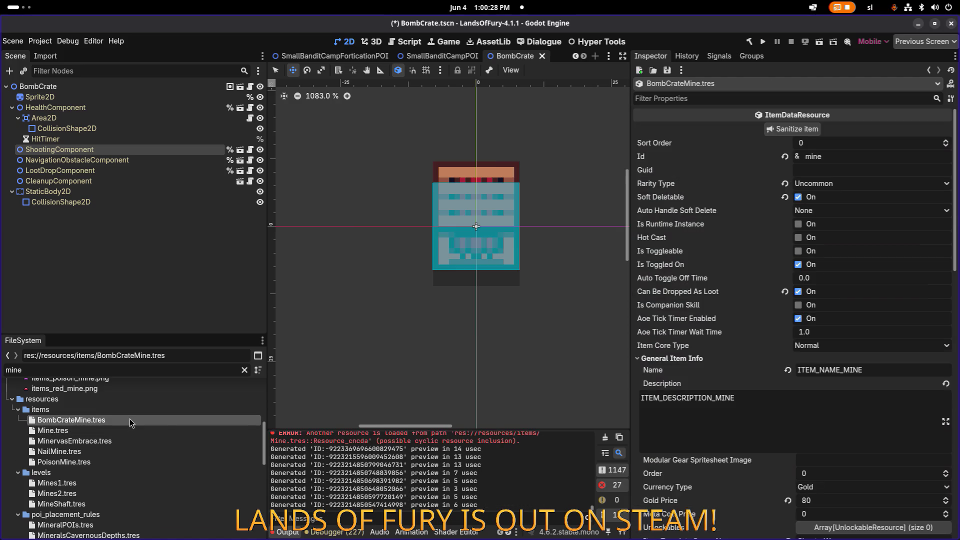
left_click(851, 158)
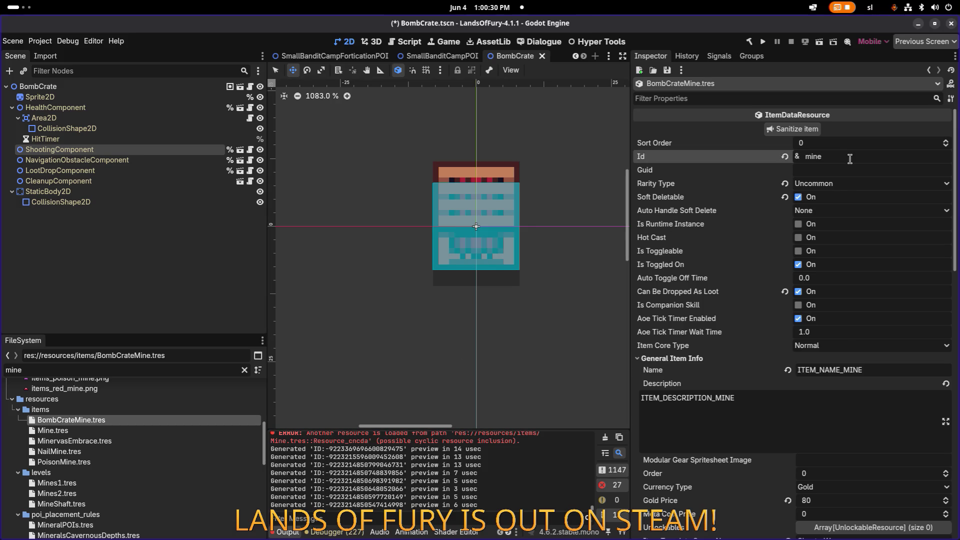
key("Home")
type("bomb_C")
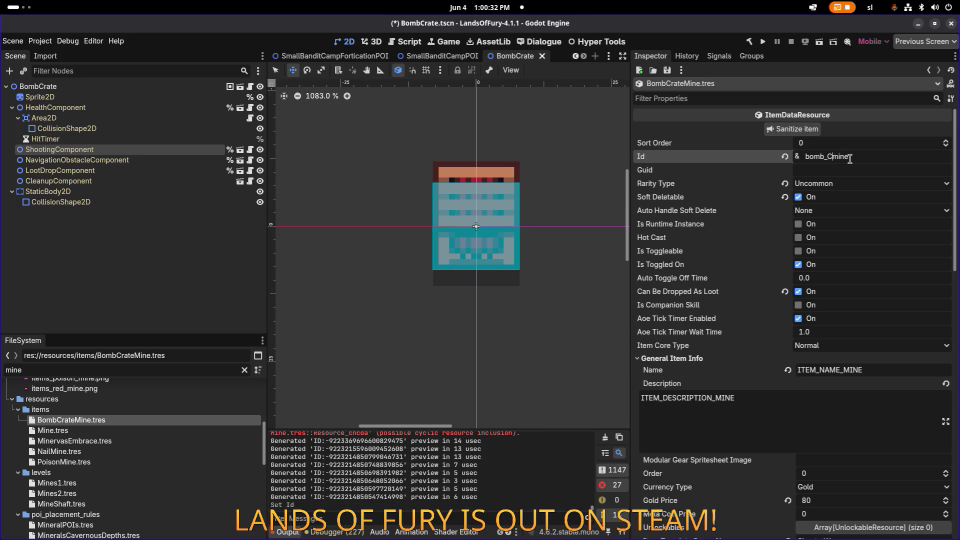
key("BackSpace")
type("crate_")
key("End")
key("ctrl+s")
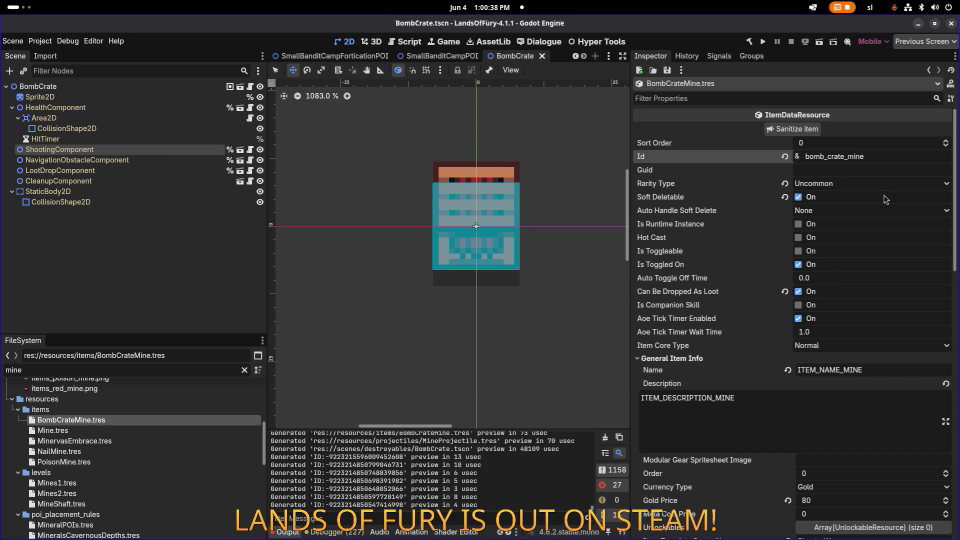
scroll(885, 206, "down", 5)
scroll(885, 210, "down", 10)
right_click(876, 376)
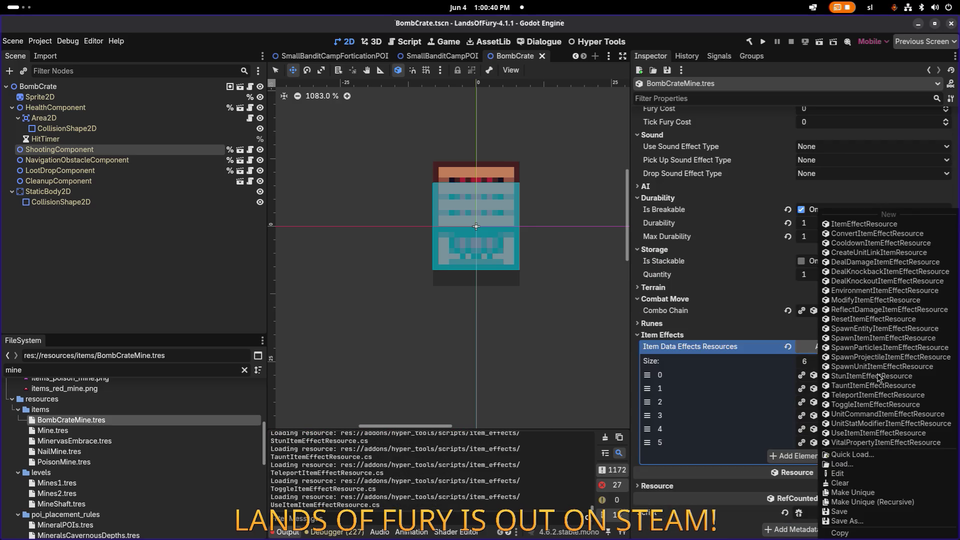
- Make effects 0 and 1 unique, keeping the projectile data and damage stat shared
left_click(880, 503)
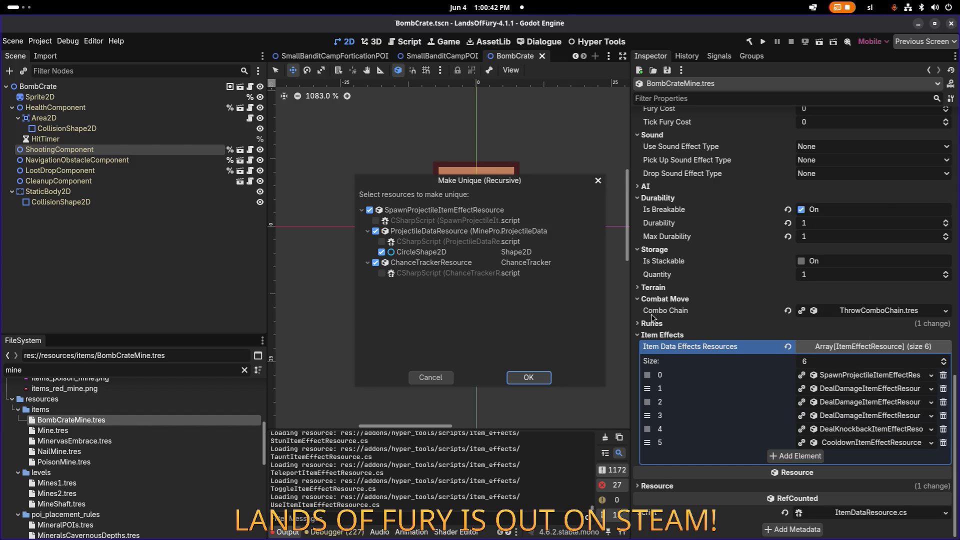
left_click(382, 252)
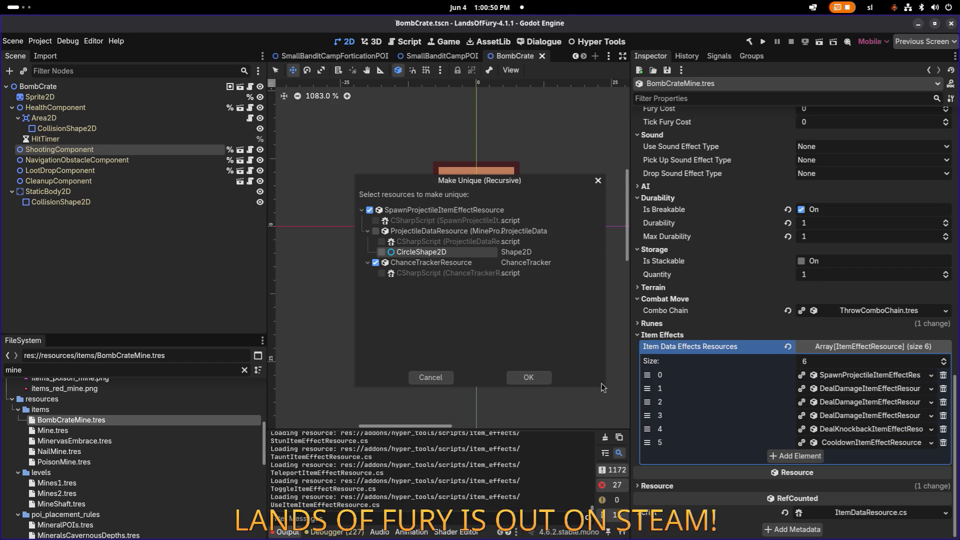
left_click(529, 378)
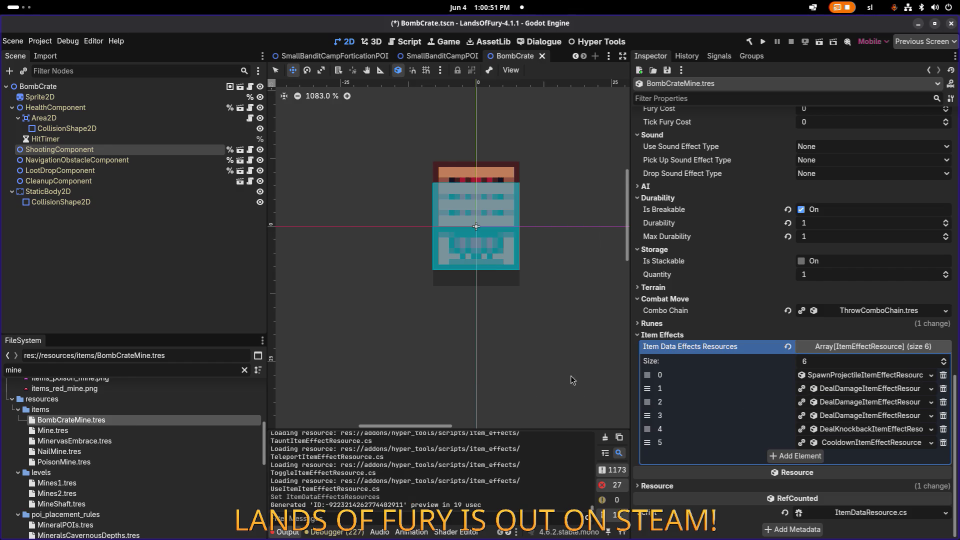
right_click(861, 389)
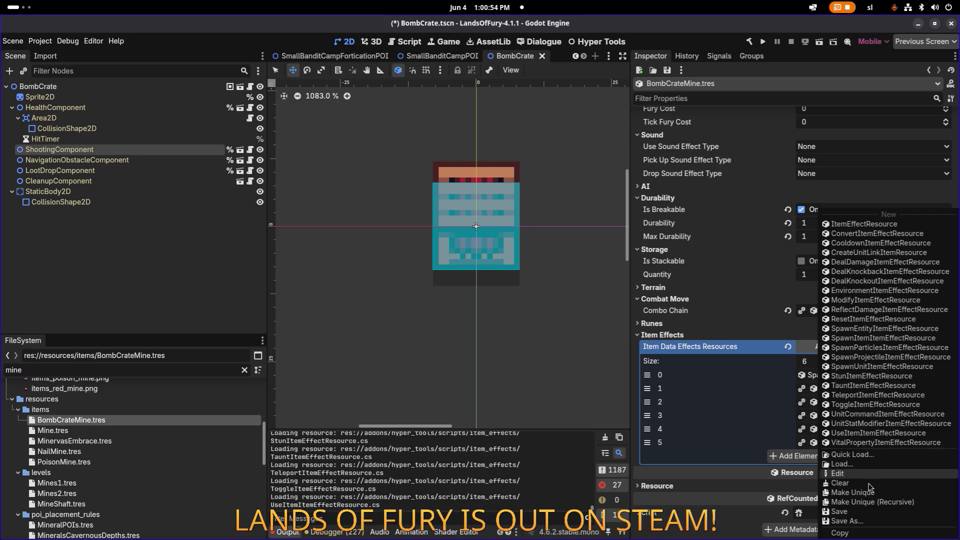
left_click(873, 502)
left_click(375, 231)
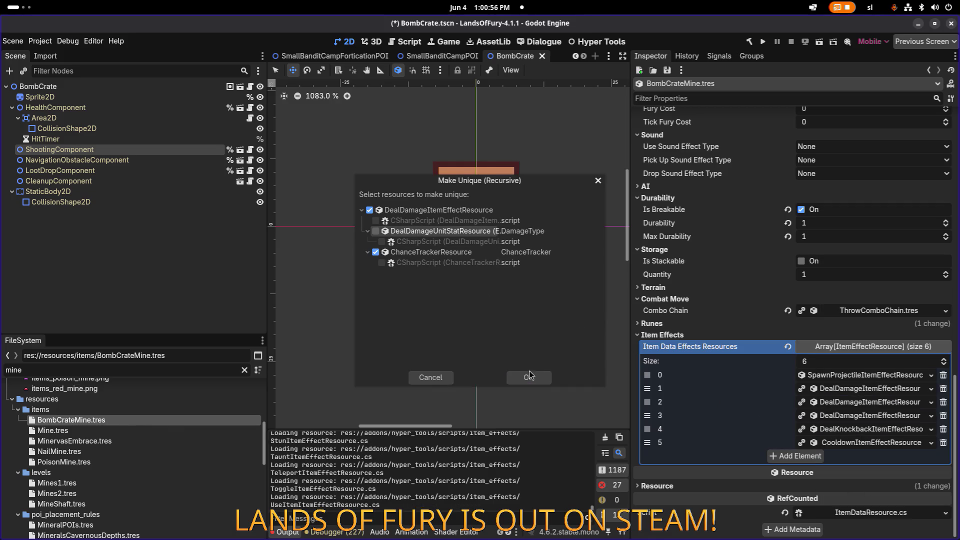
left_click(529, 376)
- Make effects 2 and 3 unique recursively, keeping the damage stat resource shared
right_click(843, 403)
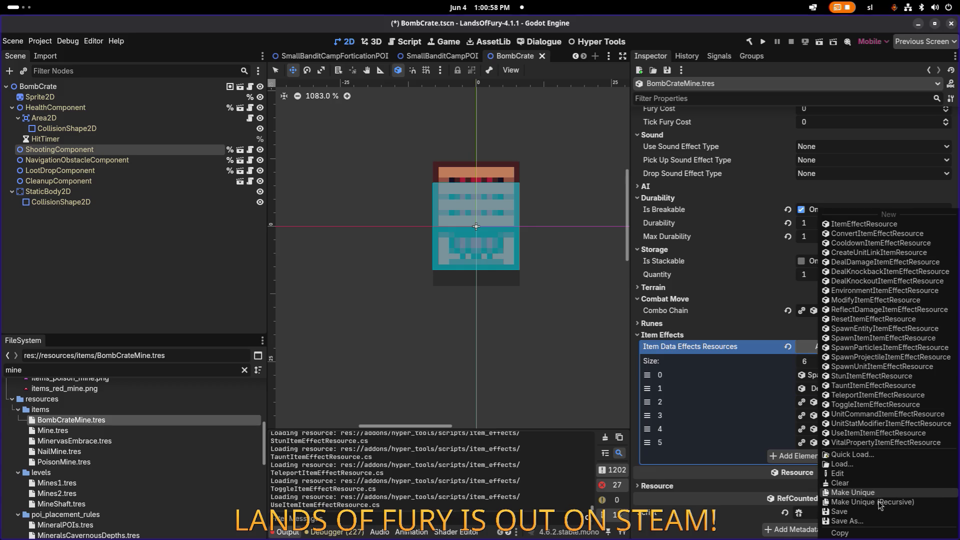
left_click(879, 503)
left_click(375, 231)
left_click(529, 378)
right_click(829, 421)
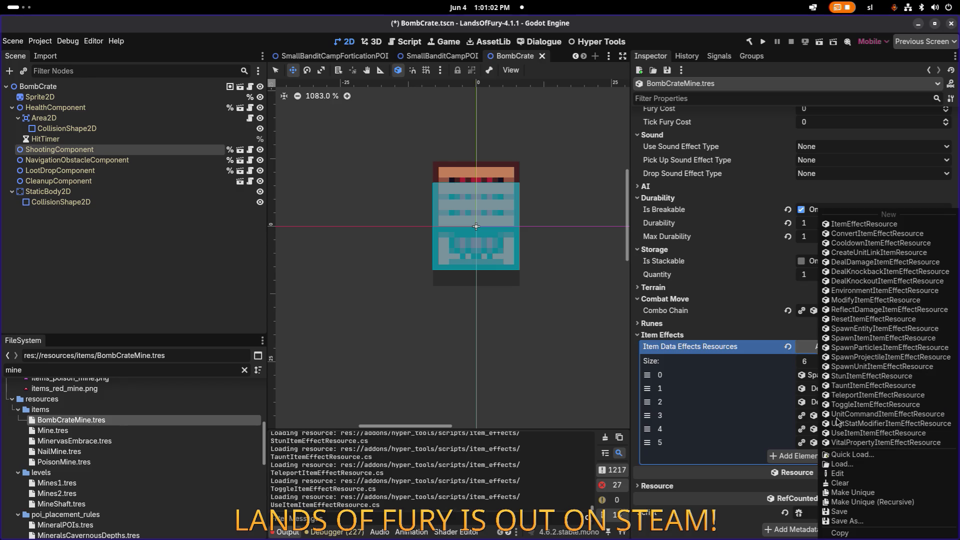
left_click(879, 500)
left_click(376, 231)
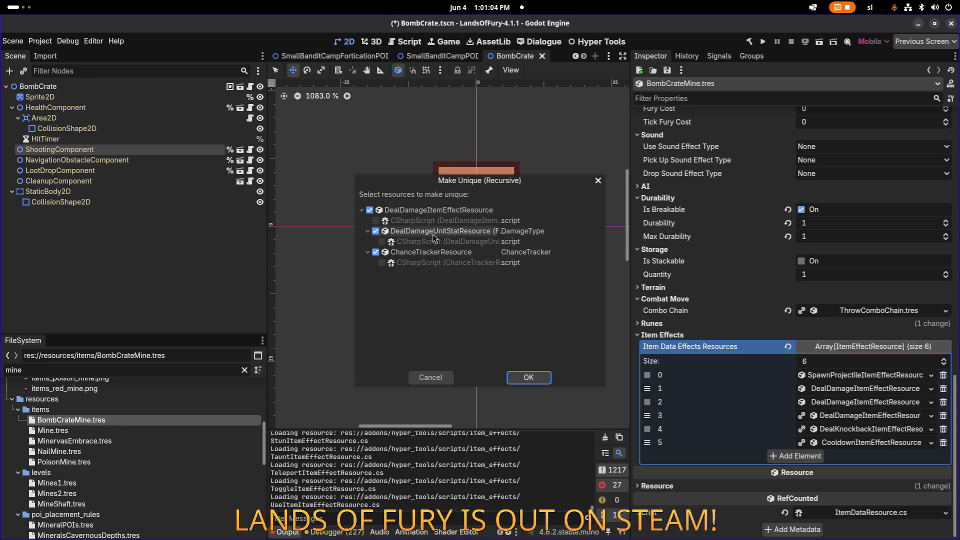
left_click(522, 378)
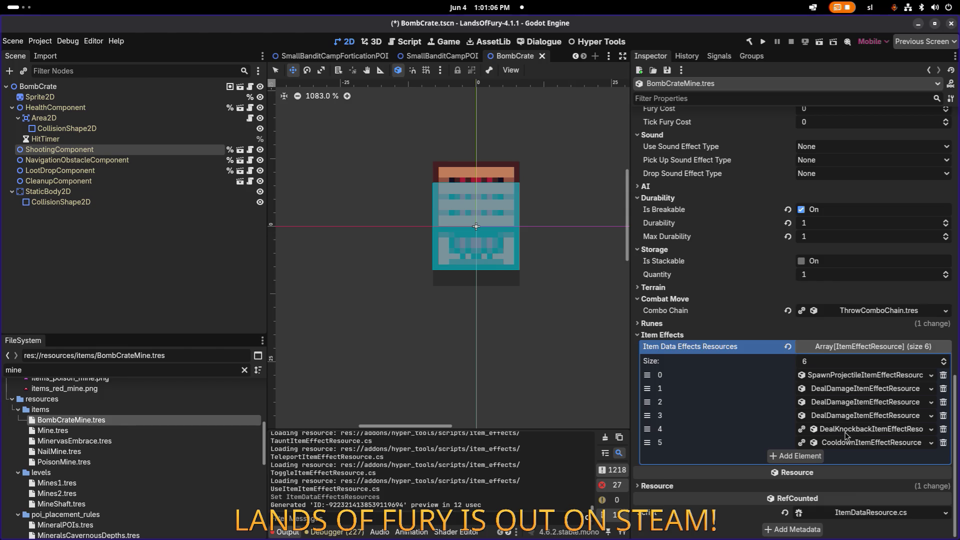
- Make the knockback and cooldown effects independent unique copies
right_click(846, 430)
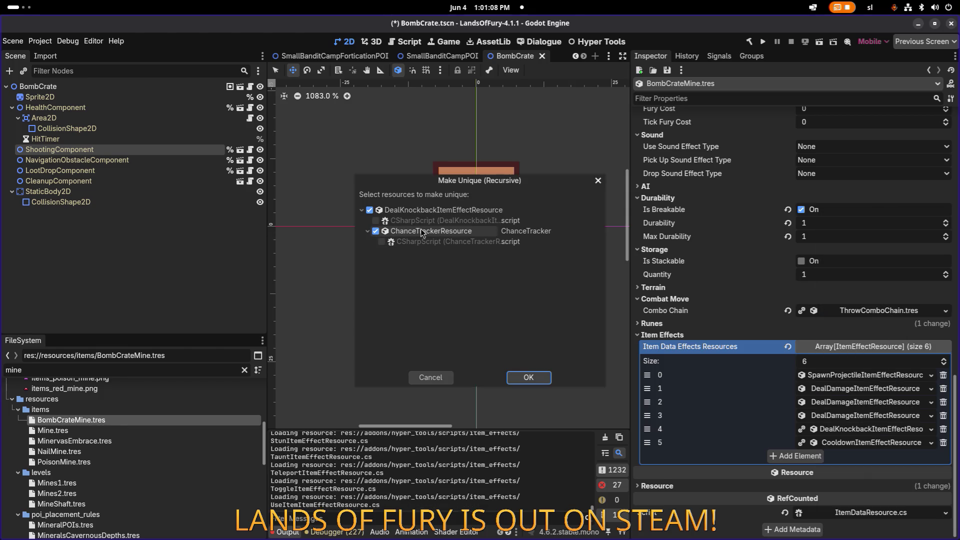
left_click(534, 376)
right_click(844, 447)
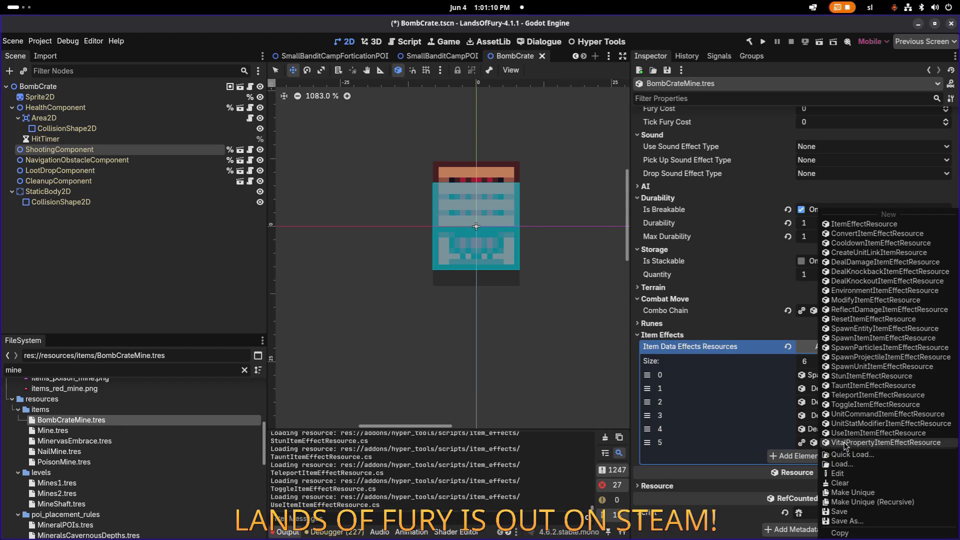
left_click(861, 507)
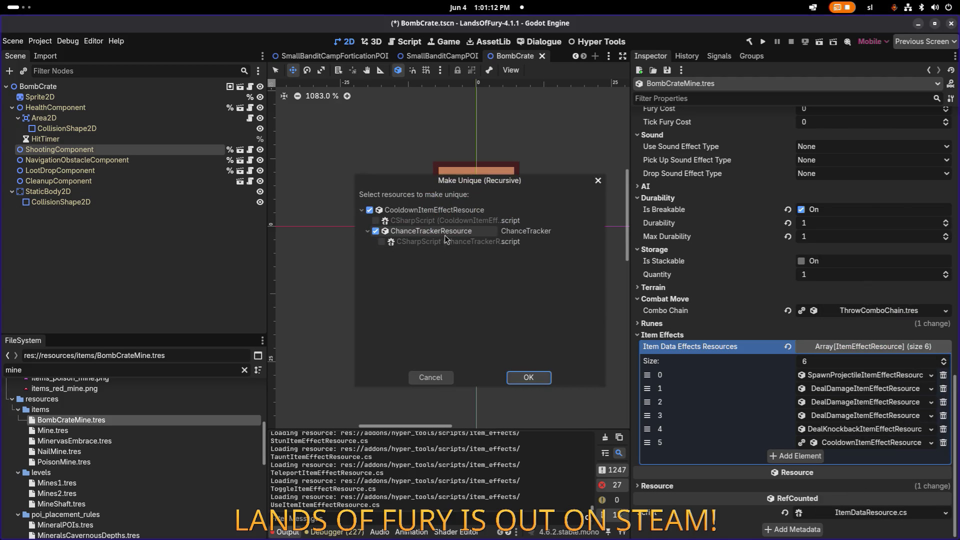
left_click(529, 377)
left_click(843, 379)
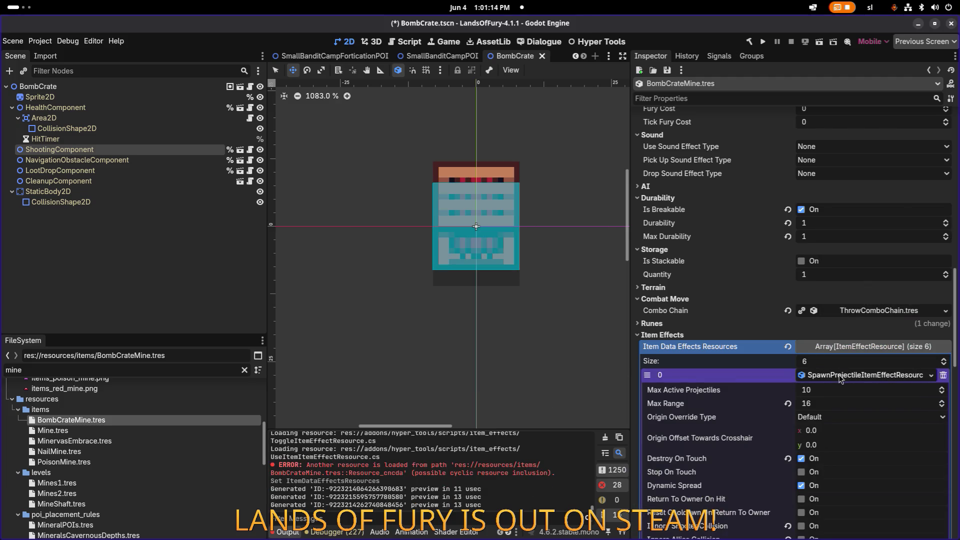
- Change the projectile effect's Time Limit from 30.0 to 0.01 and save BombCrate.tscn
scroll(844, 380, "down", 5)
scroll(846, 394, "down", 3)
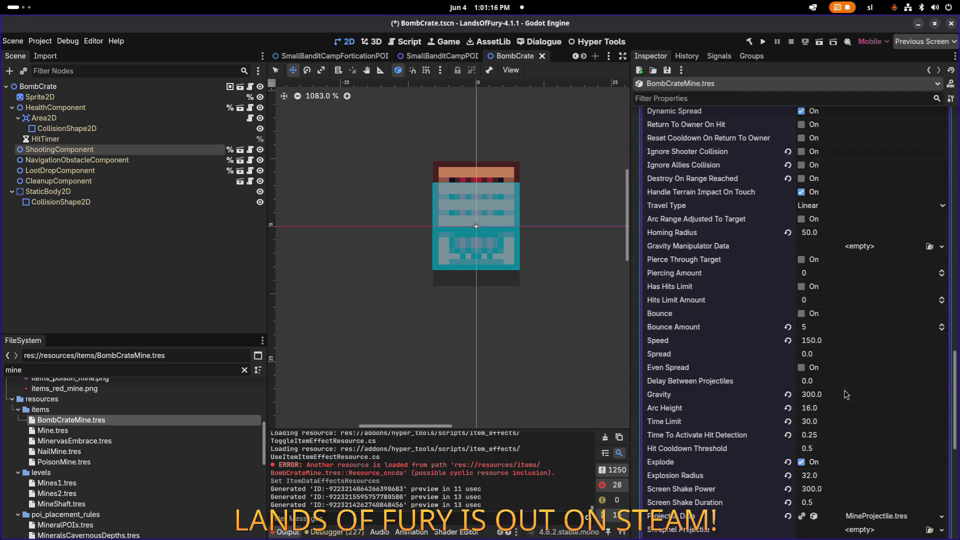
left_click(858, 420)
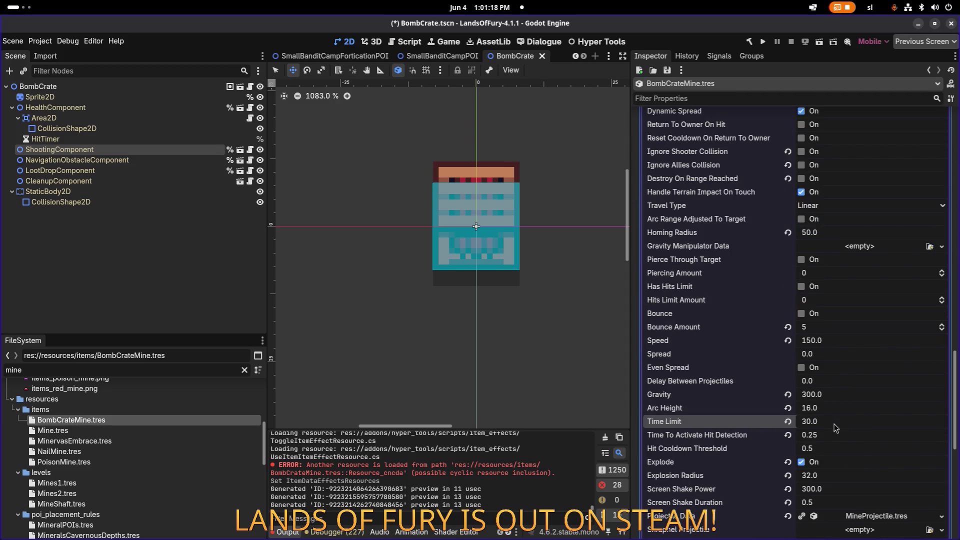
type("0")
type("1")
type("0")
key("Return")
key("ctrl+s")
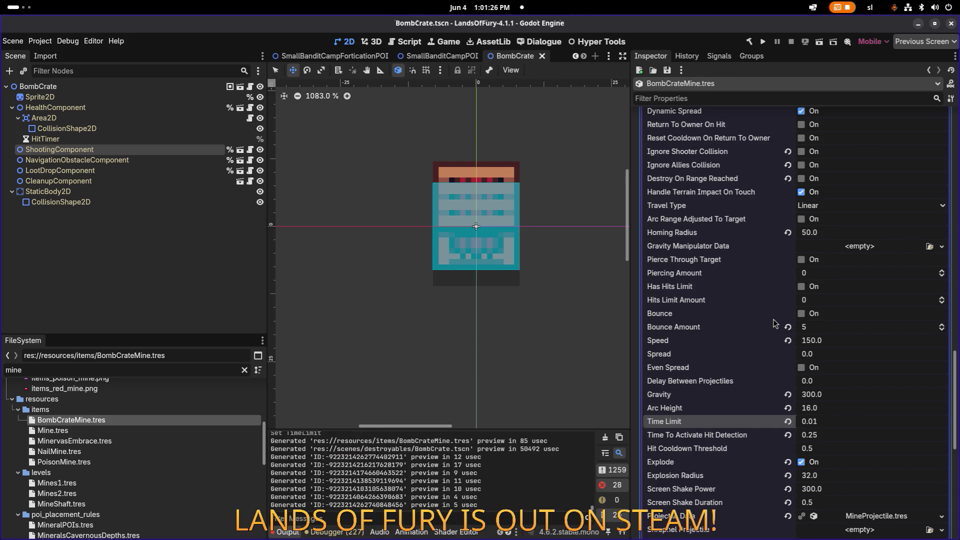
scroll(773, 324, "up", 2)
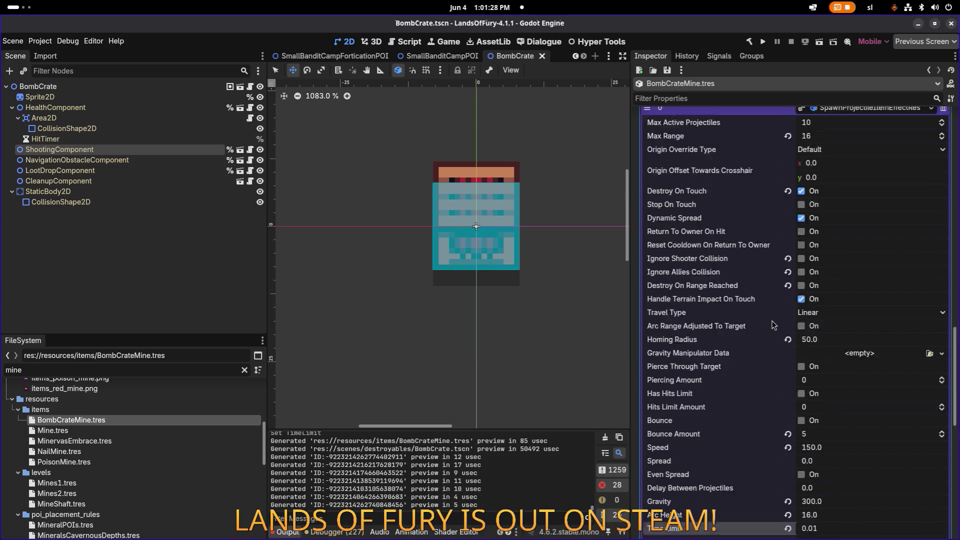
scroll(773, 325, "up", 10)
double_click(862, 157)
key("ctrl+c")
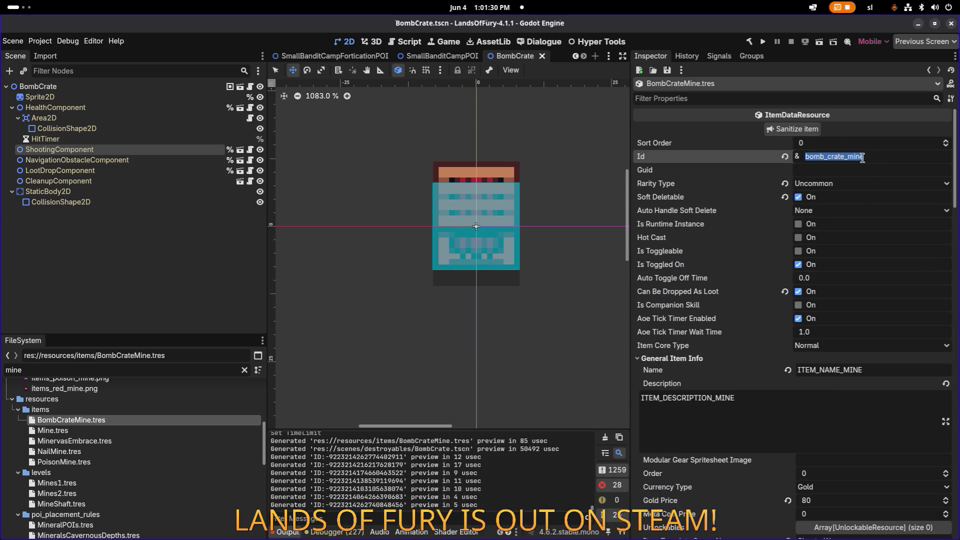
- Paste bomb_crate_mine into the ShootingComponent's Item Id
left_click(112, 151)
key("Up")
key("Down")
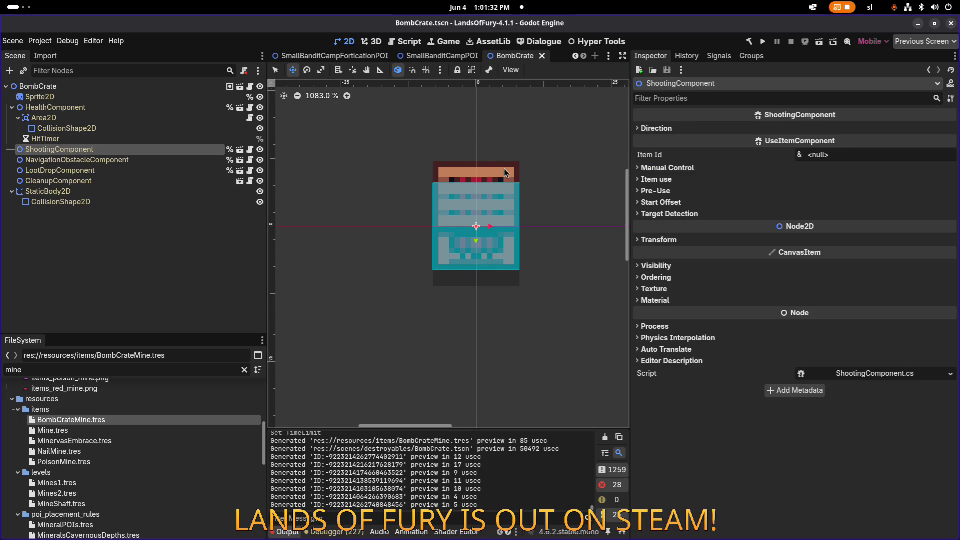
scroll(504, 171, "down", 1)
left_click(850, 155)
key("ctrl+v")
key("Return")
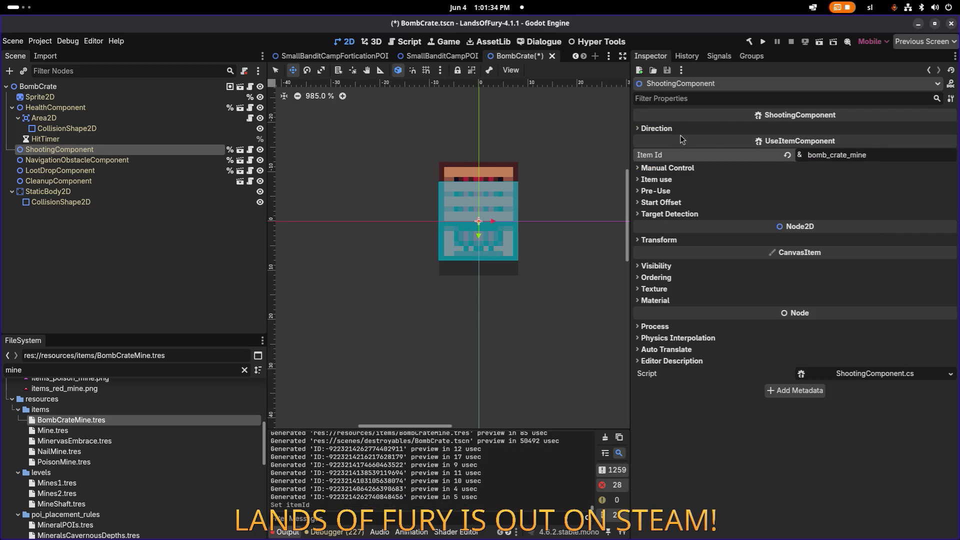
- Turn on Timer Independent, Enable Using and Force Use Item, then save the scene
left_click(671, 129)
left_click(663, 130)
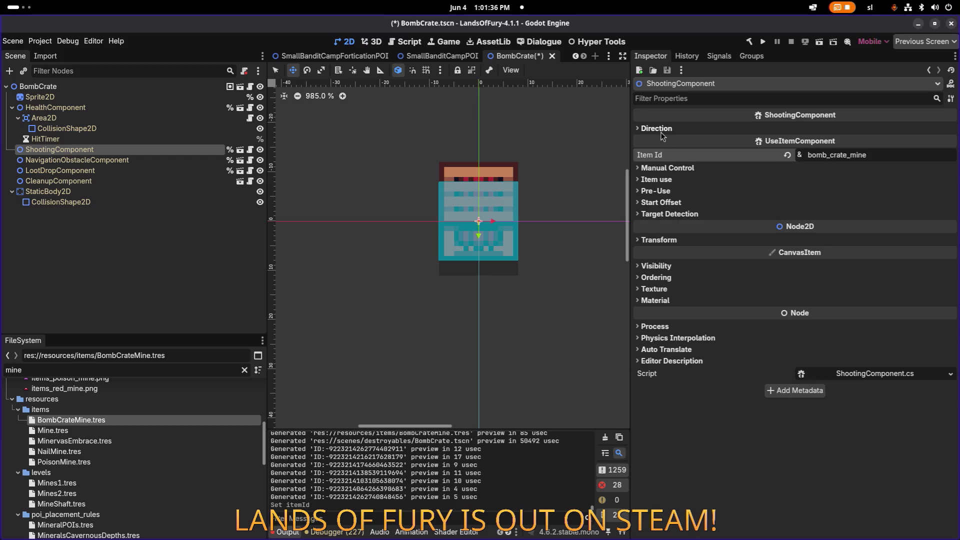
left_click(670, 169)
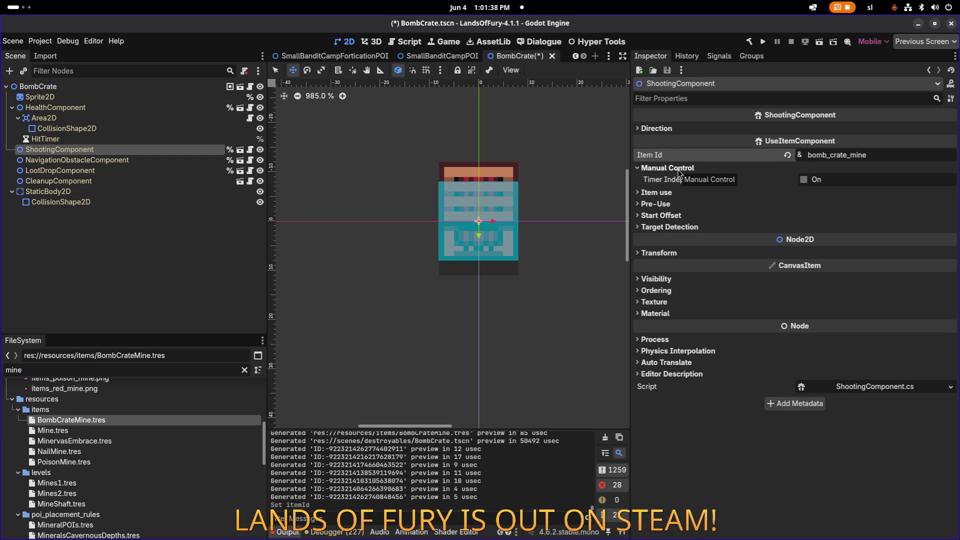
left_click(813, 180)
left_click(701, 195)
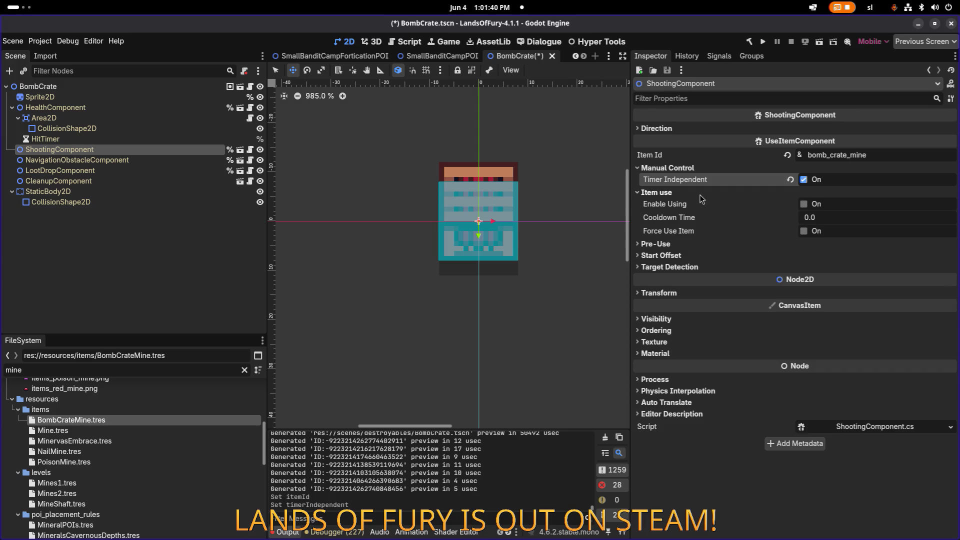
left_click(808, 206)
left_click(810, 232)
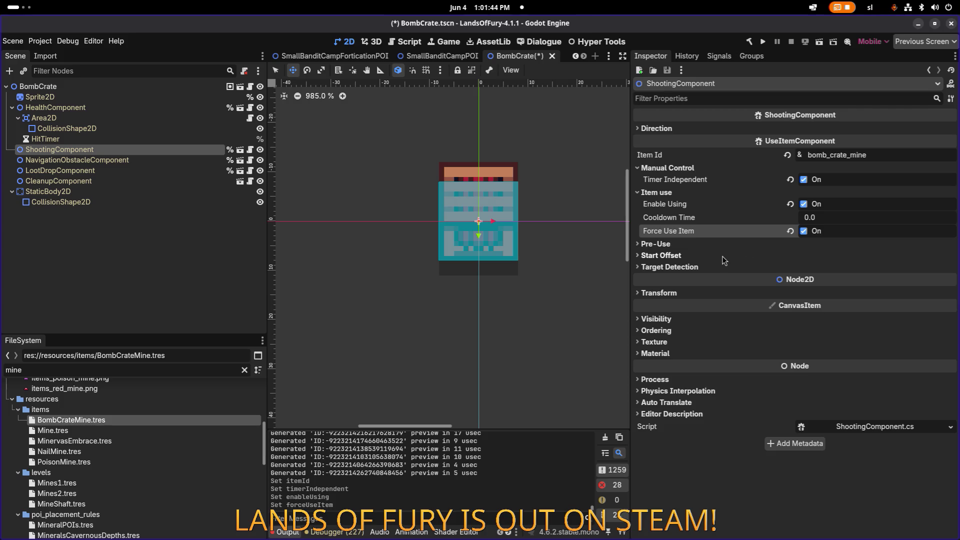
key("ctrl+s")
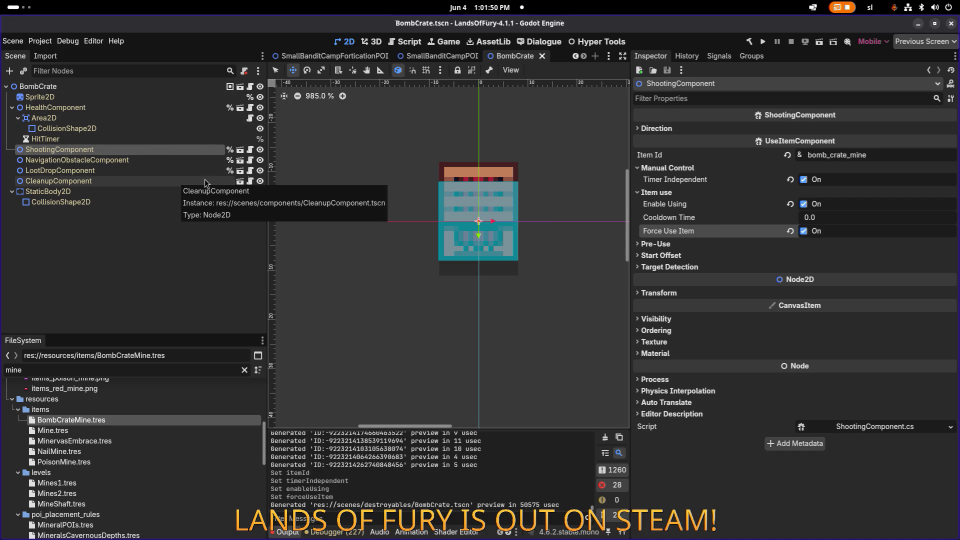
key("ctrl+s")
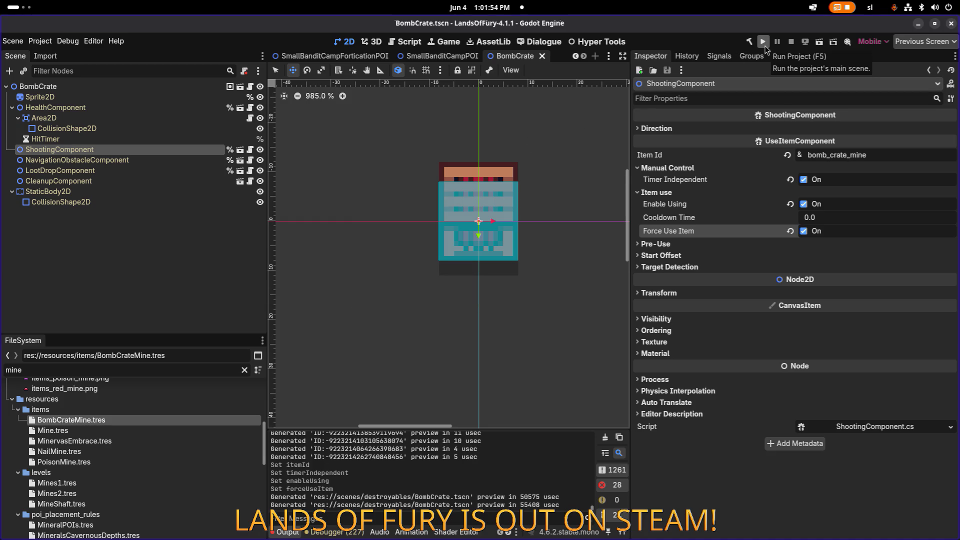
key("alt+Tab")
- Open InventorySystem.cs and find the AddDebugStartingItems method
left_click(420, 271)
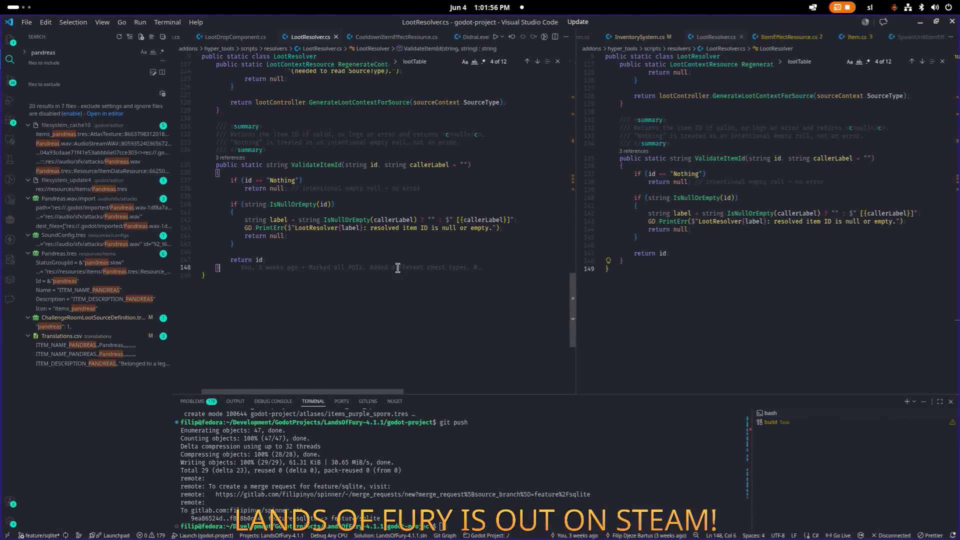
key("ctrl+p")
type("inventory")
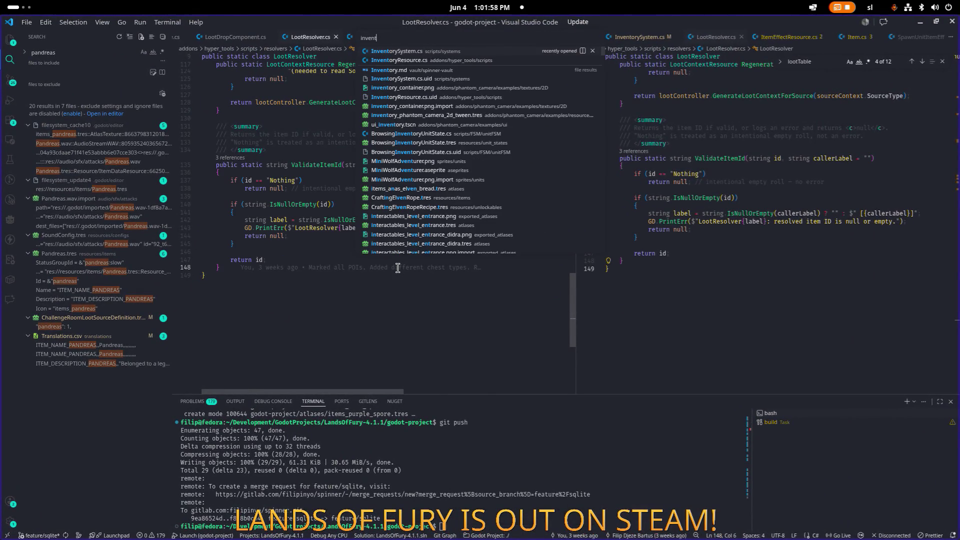
key("Return")
key("ctrl+f")
type("reference and assign it to this item,")
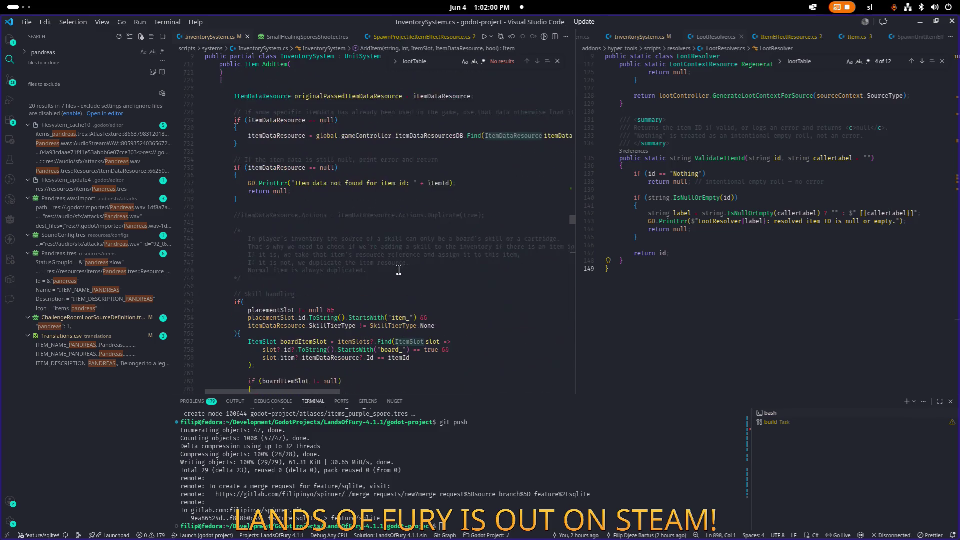
type("addi")
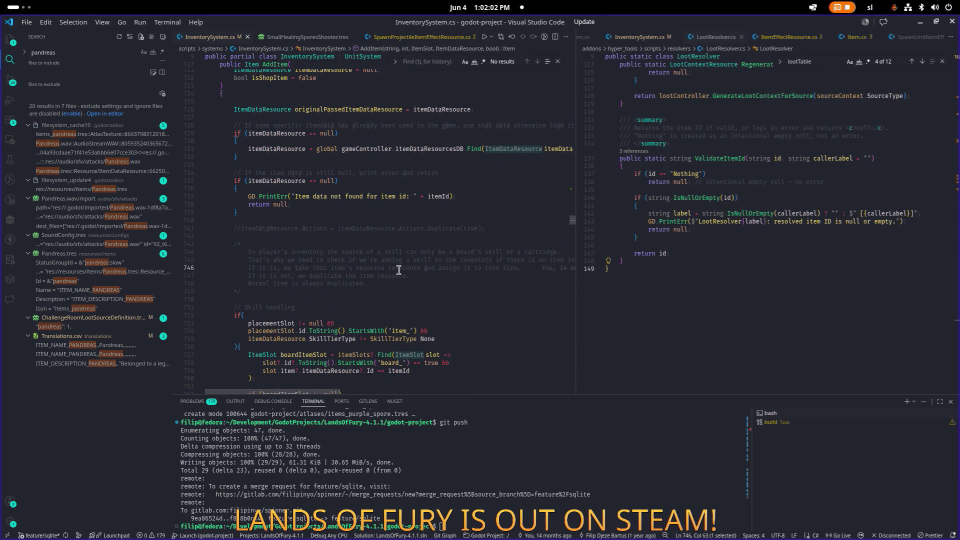
type("te")
key("ctrl+a")
type("debu")
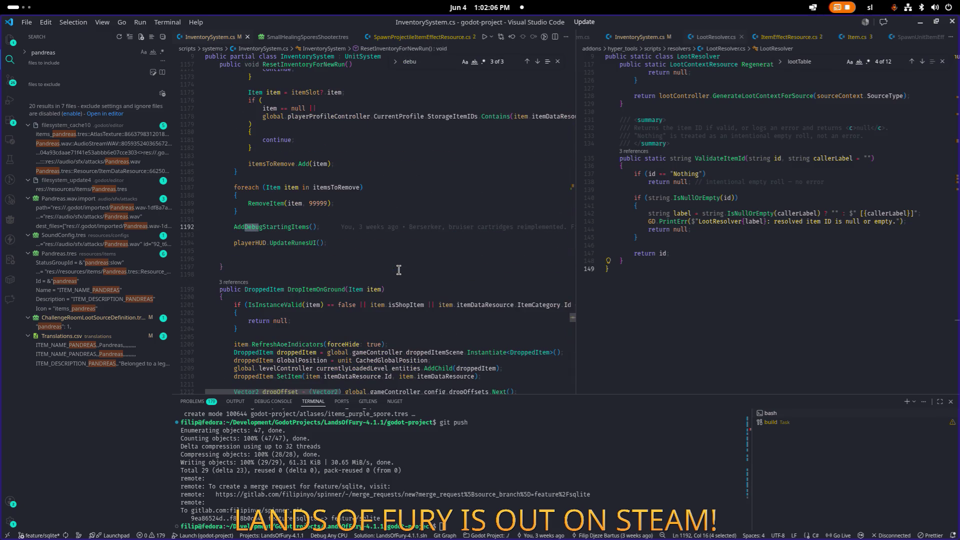
key("Return")
- Wrap the debug AddItem lines in /* */ and save InventorySystem.cs
left_click(363, 358)
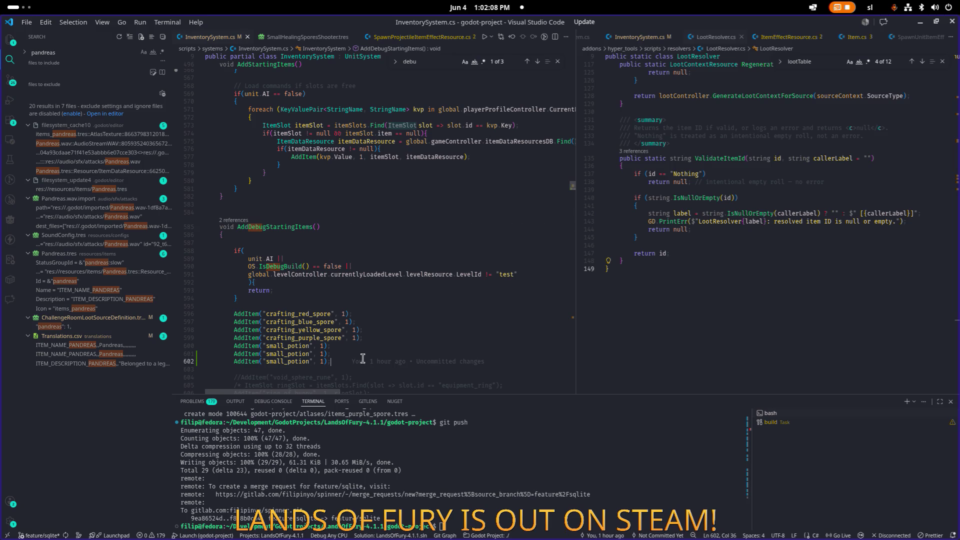
key("Home")
key("shift+Up")
key("shift+Up")
key("shift+Up")
key("Escape")
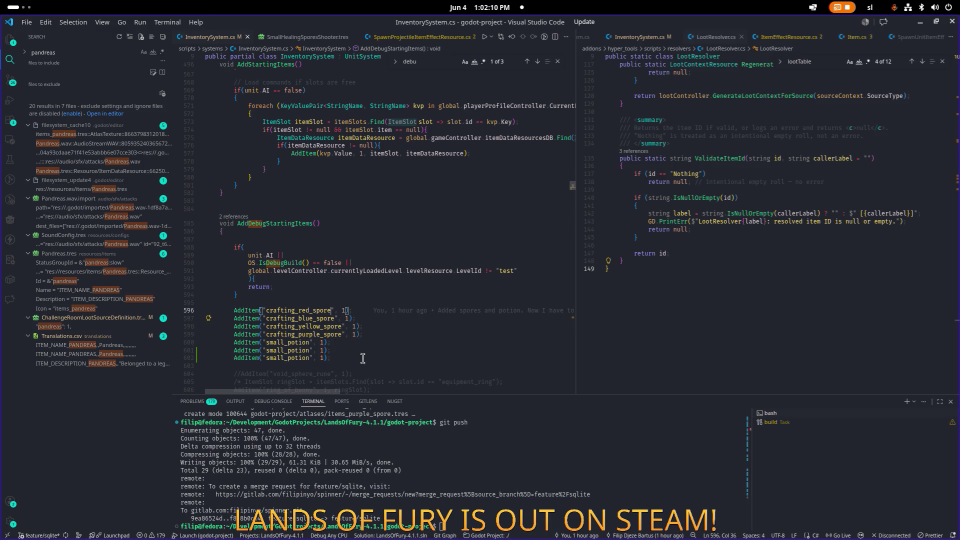
type("/*")
key("Down")
key("Down")
key("Down")
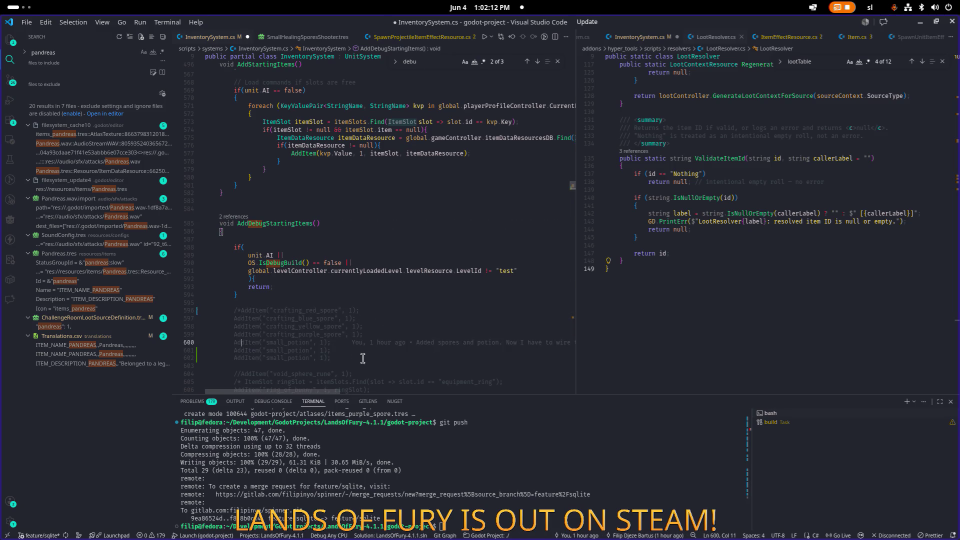
type("*/")
key("ctrl+s")
left_click(921, 23)
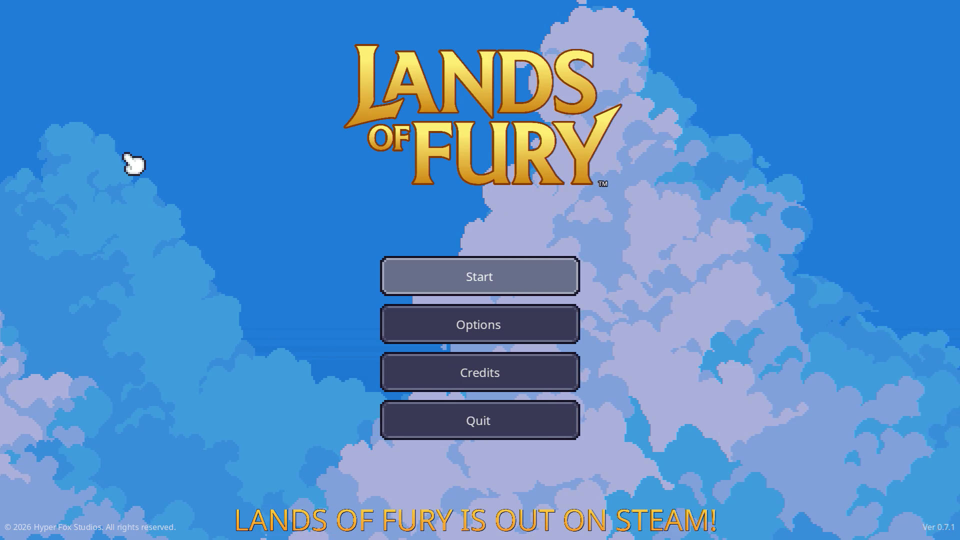
- Start a new game, shoot the crate left of the campfire, collect the Rope, then quit
left_click(423, 270)
left_click(429, 275)
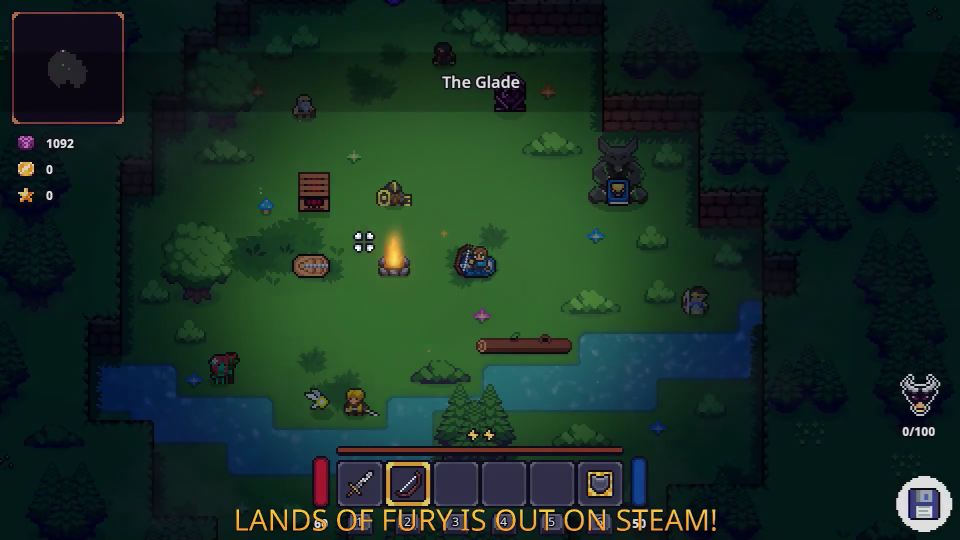
left_click(288, 203)
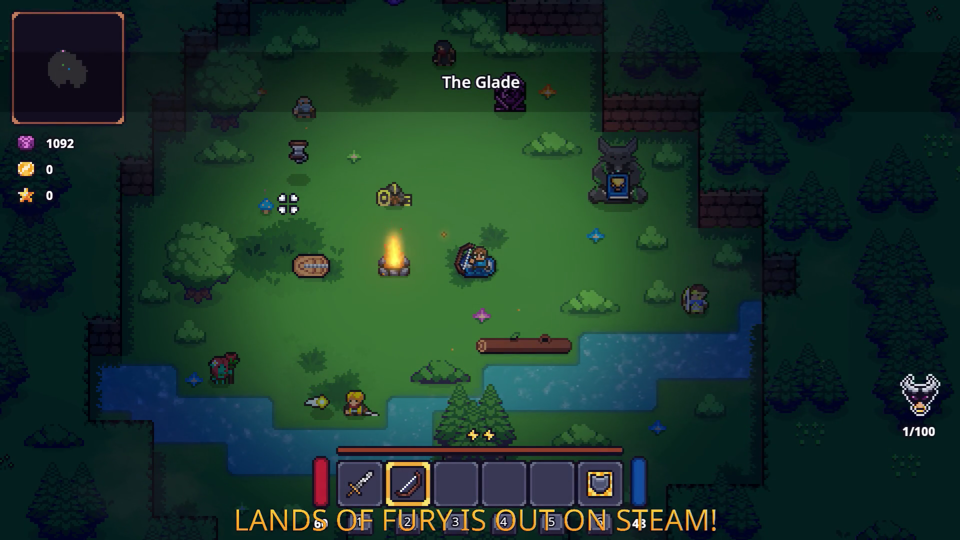
key("a")
key("w")
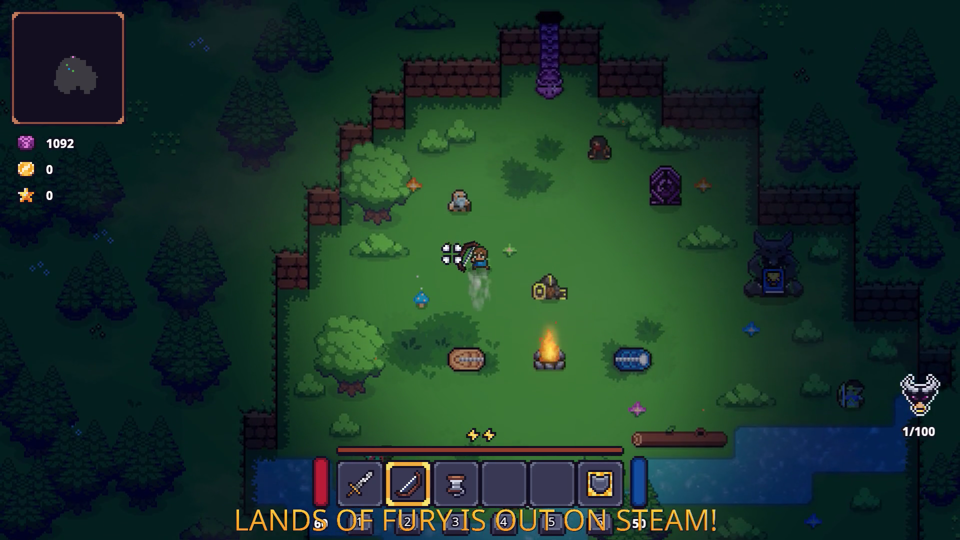
key("Escape")
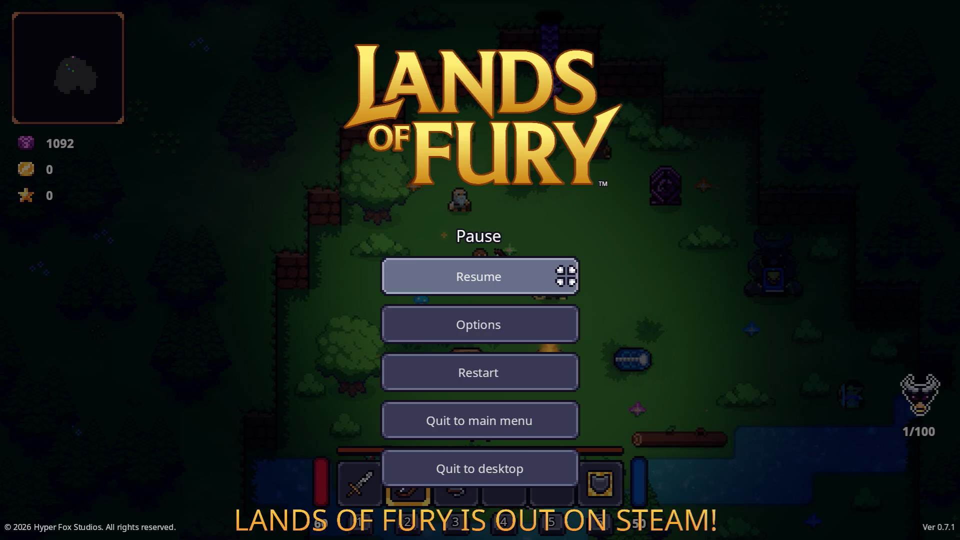
left_click(553, 461)
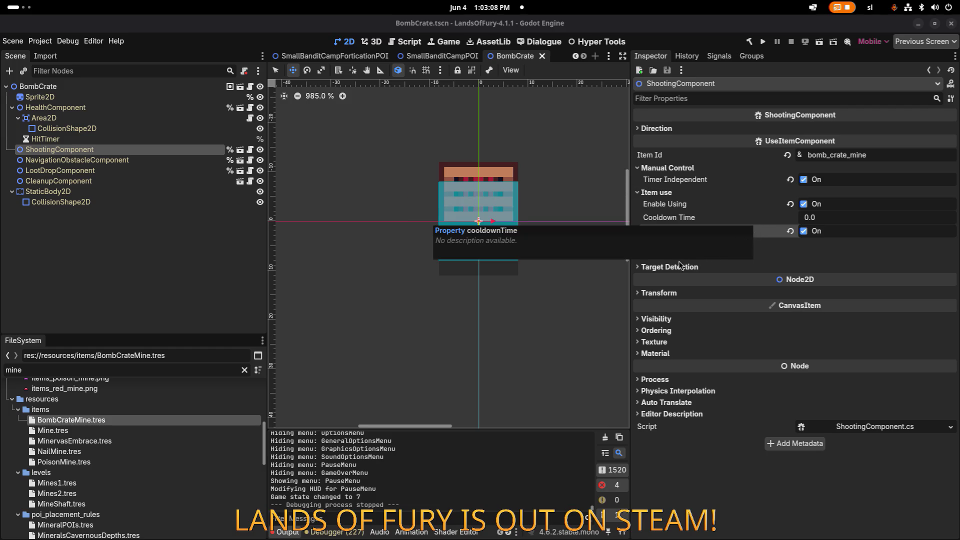
- Inspect the ShootingComponent's Direction, Pre-Use, Start Offset and Target Detection settings
left_click(684, 129)
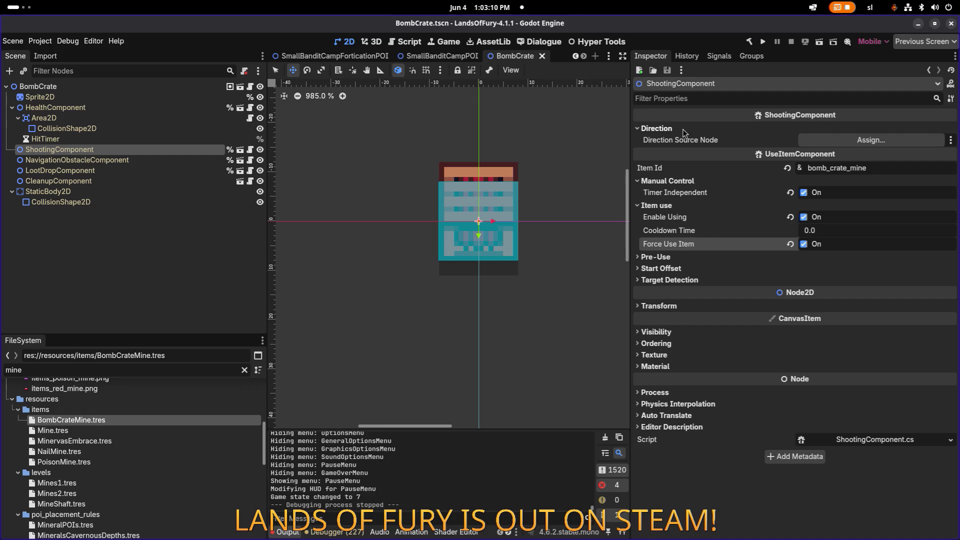
left_click(683, 129)
left_click(675, 244)
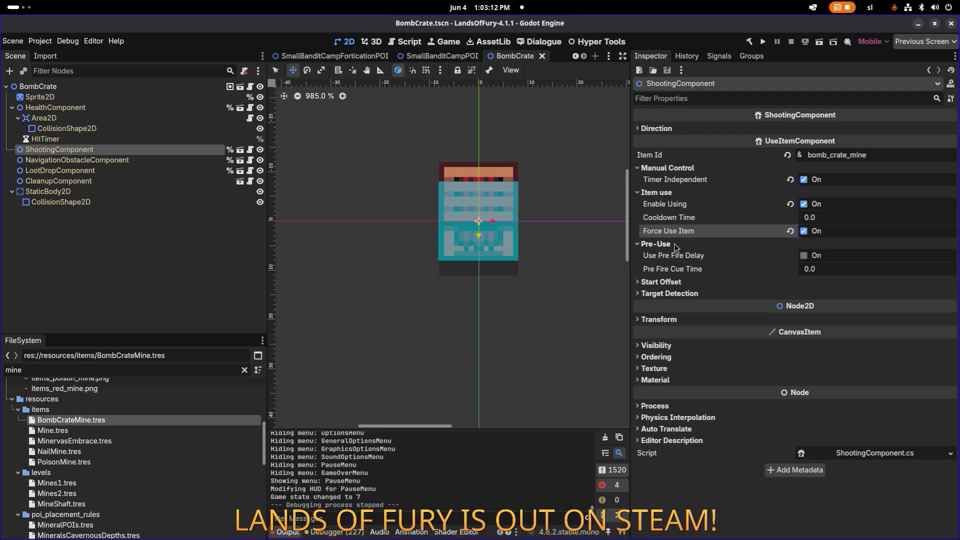
left_click(675, 245)
left_click(675, 256)
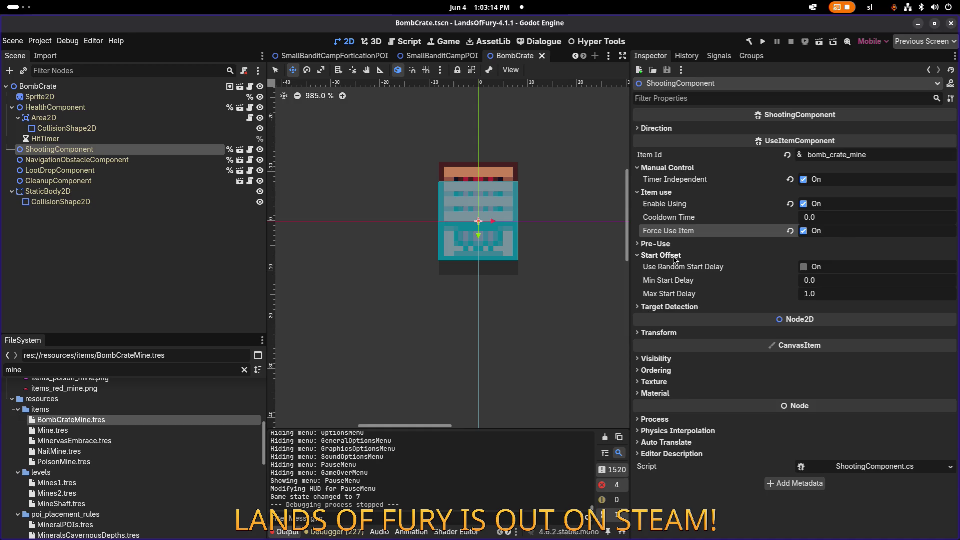
left_click(675, 257)
left_click(676, 268)
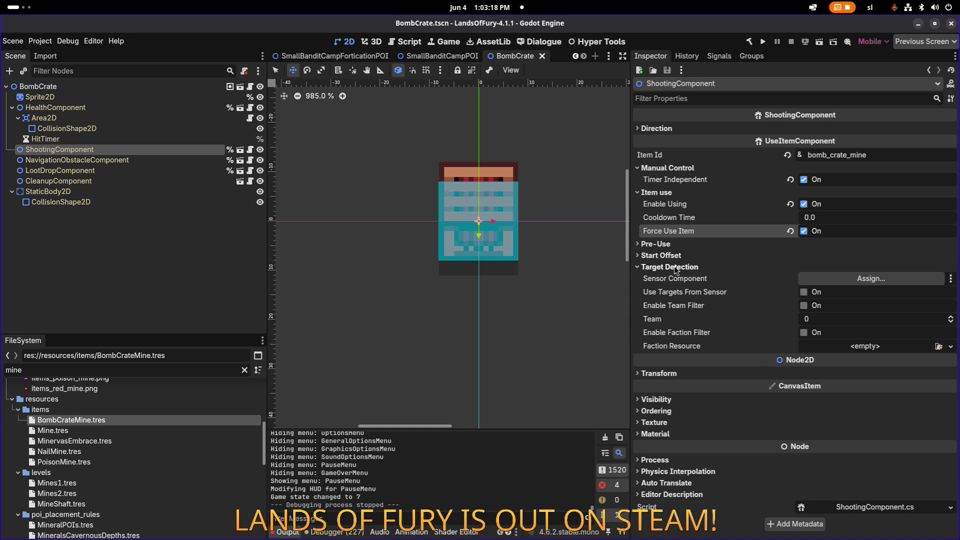
left_click(675, 267)
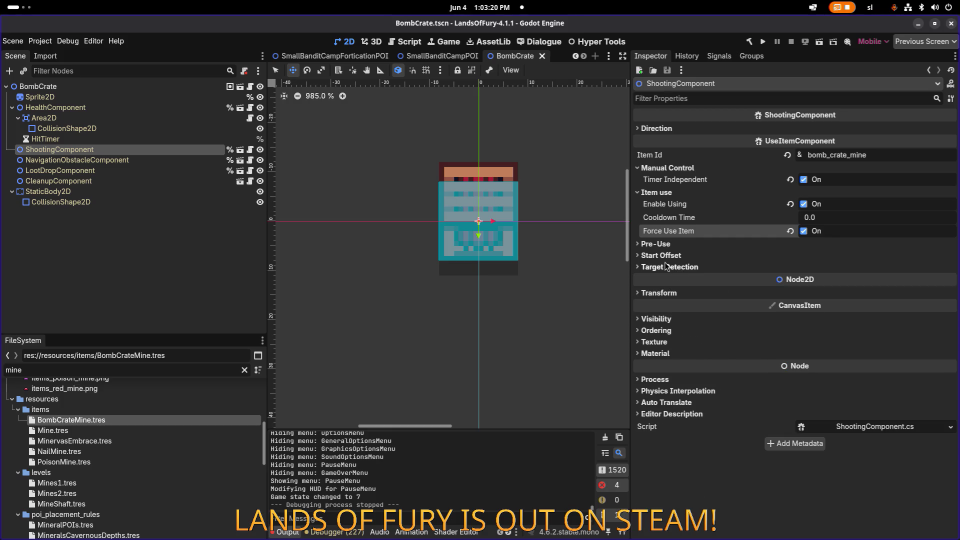
left_click(153, 271)
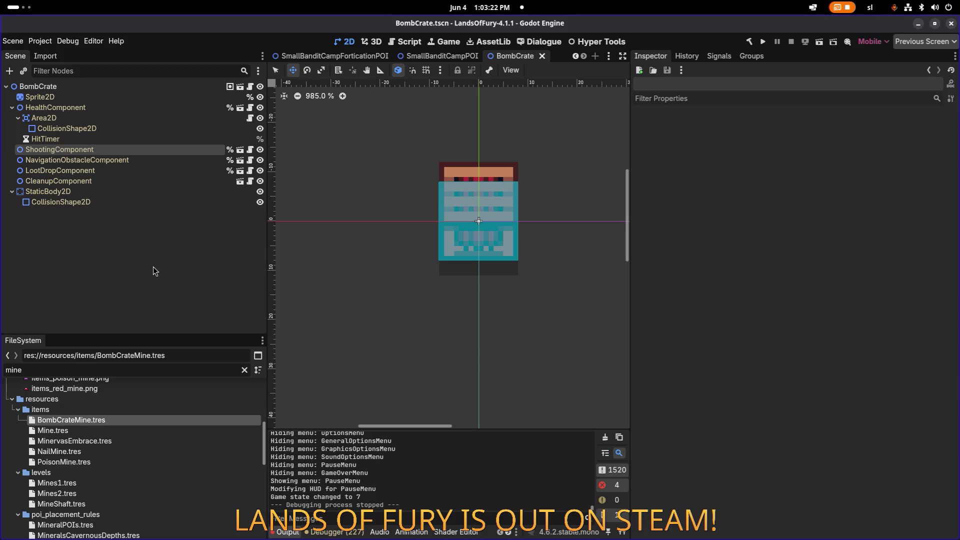
- Open the RedSmallMushroom.tscn scene via quick scene search
key("ctrl+shift+o")
type("smallmush")
key("Return")
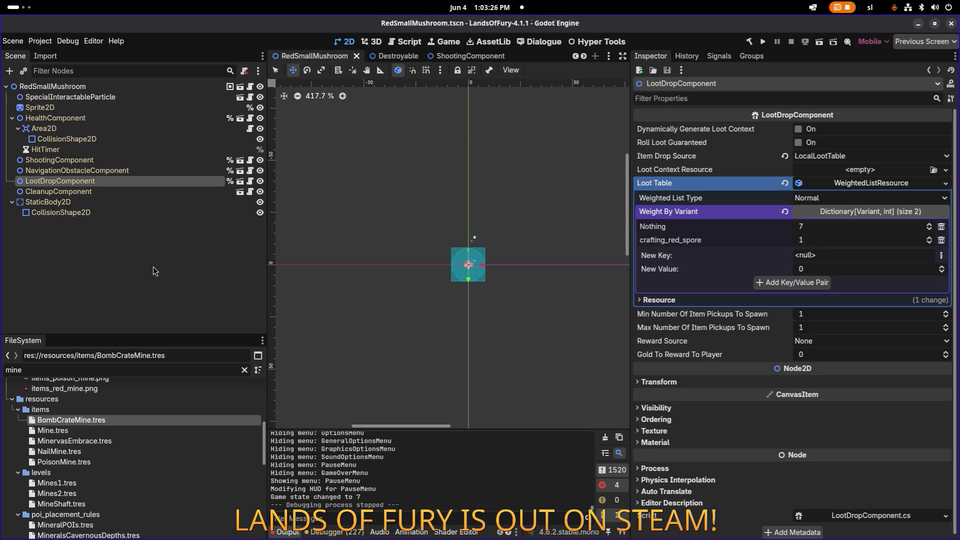
- Review the RedSmallMushroom's ShootingComponent Item use settings and its root's Destroyable settings
left_click(125, 161)
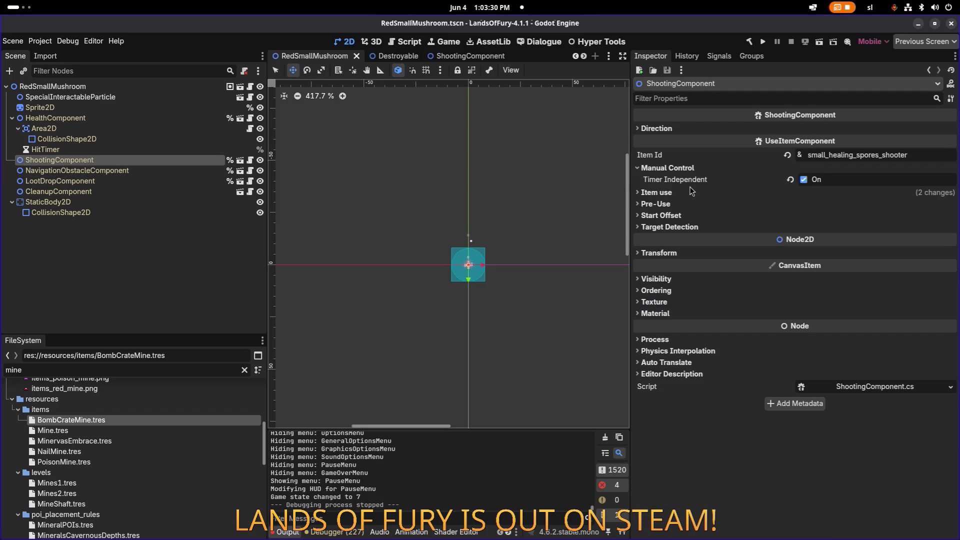
left_click(683, 192)
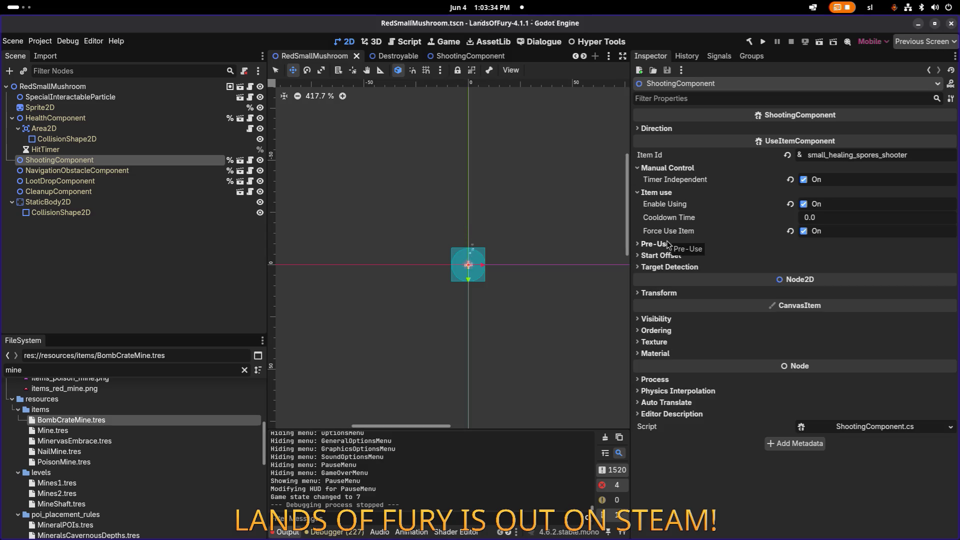
left_click(77, 90)
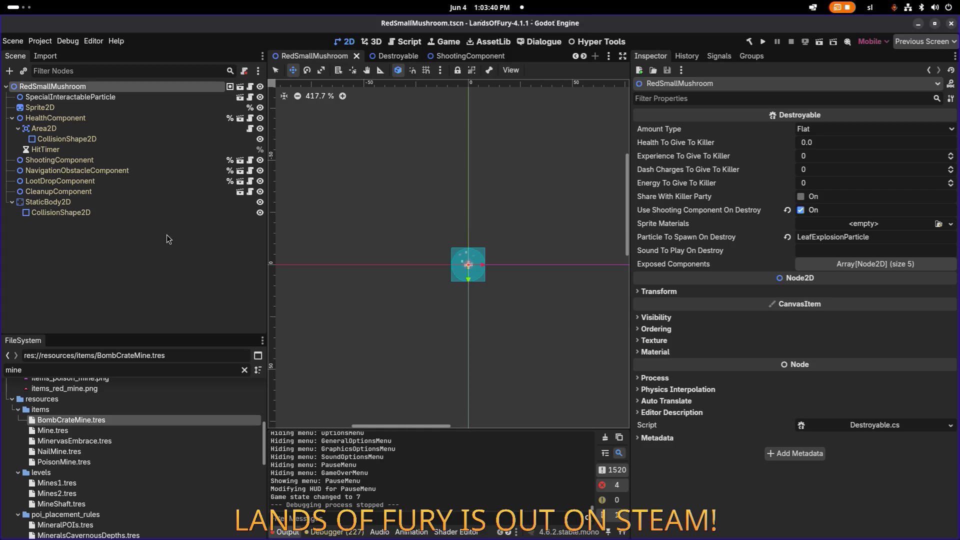
left_click(167, 252)
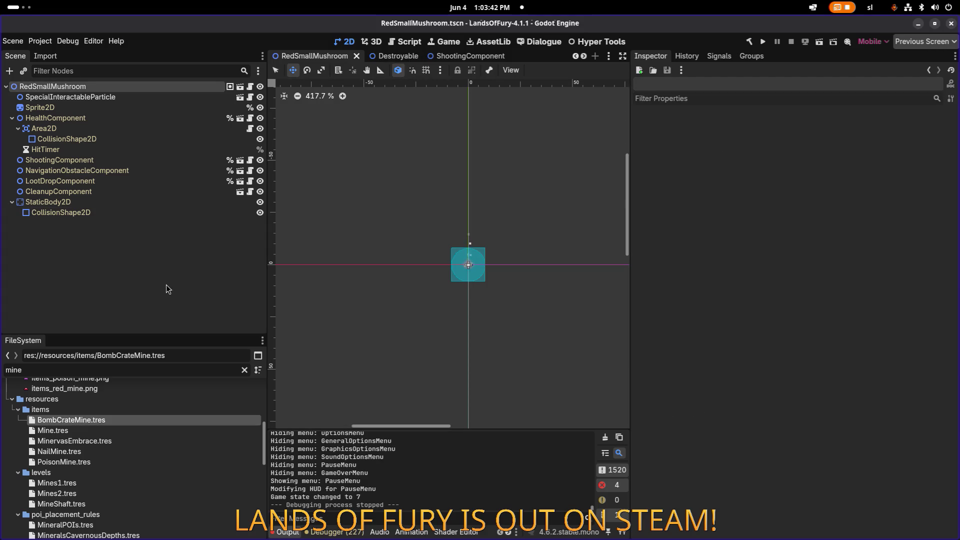
- Quick-open BombCrate.tscn by searching for 'bombcrate'
key("ctrl+shift+o")
type("bombcrate")
key("Return")
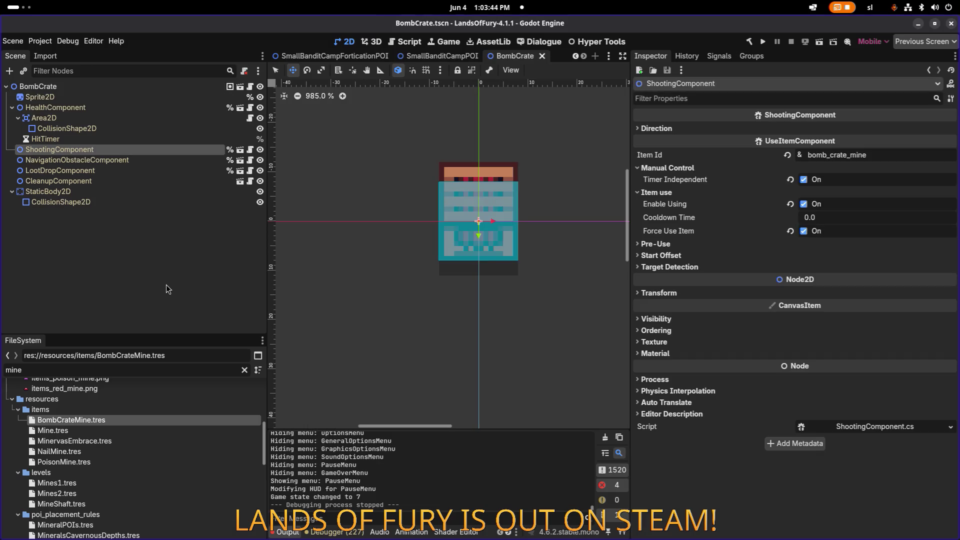
- Enable Use Shooting Component On Destroy on the BombCrate root, save, and start a test run
left_click(191, 88)
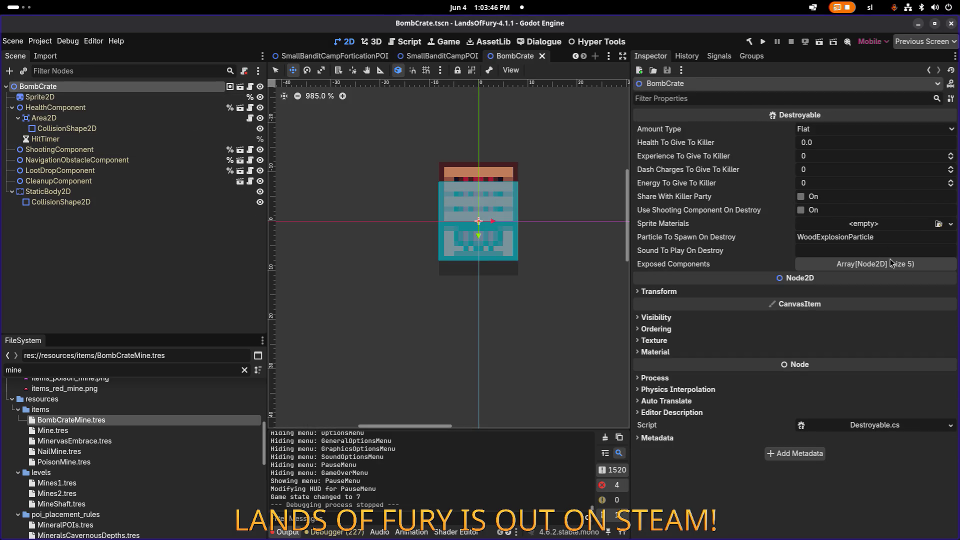
left_click(890, 264)
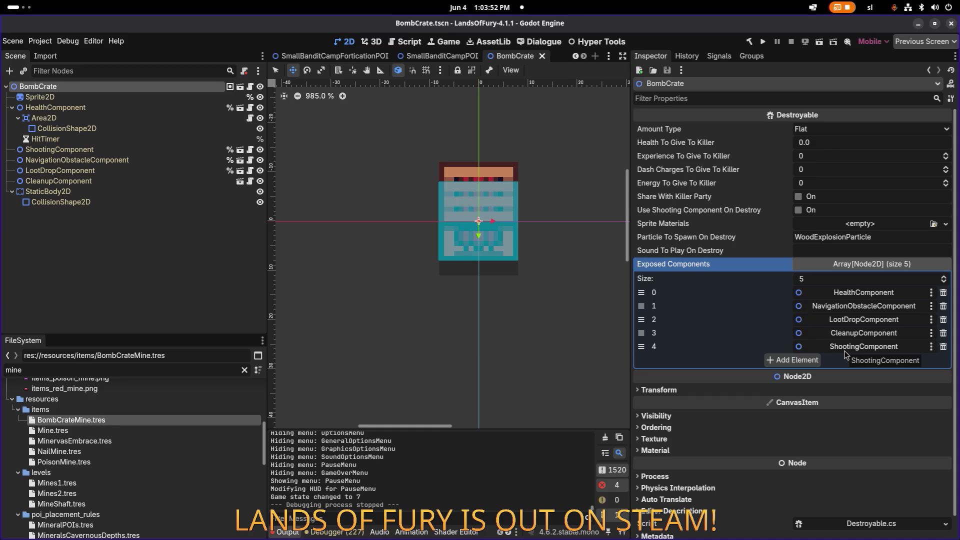
left_click(811, 212)
key("ctrl+s")
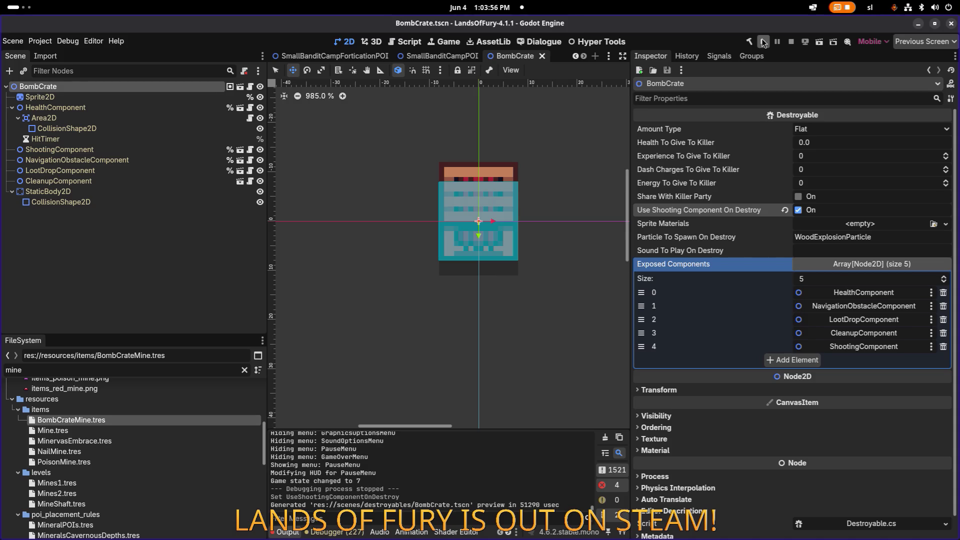
left_click(764, 42)
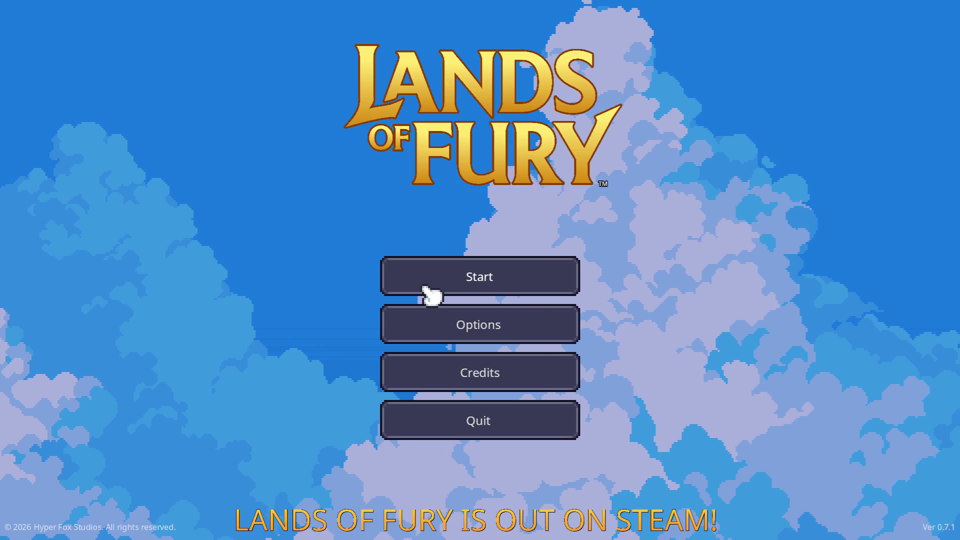
- Load a profile, shoot the campfire crate with the bow, then quit to desktop
left_click(427, 288)
left_click(411, 272)
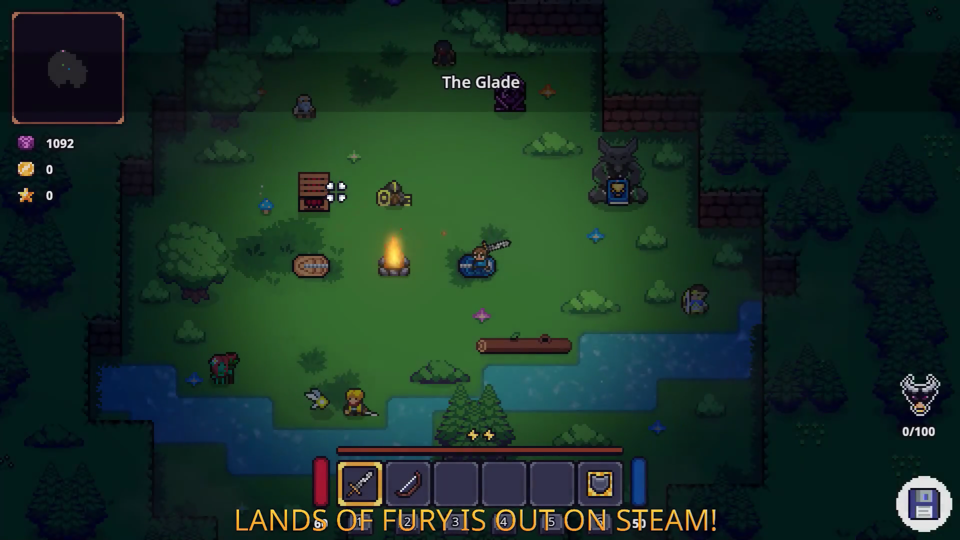
key("2")
left_click(300, 197)
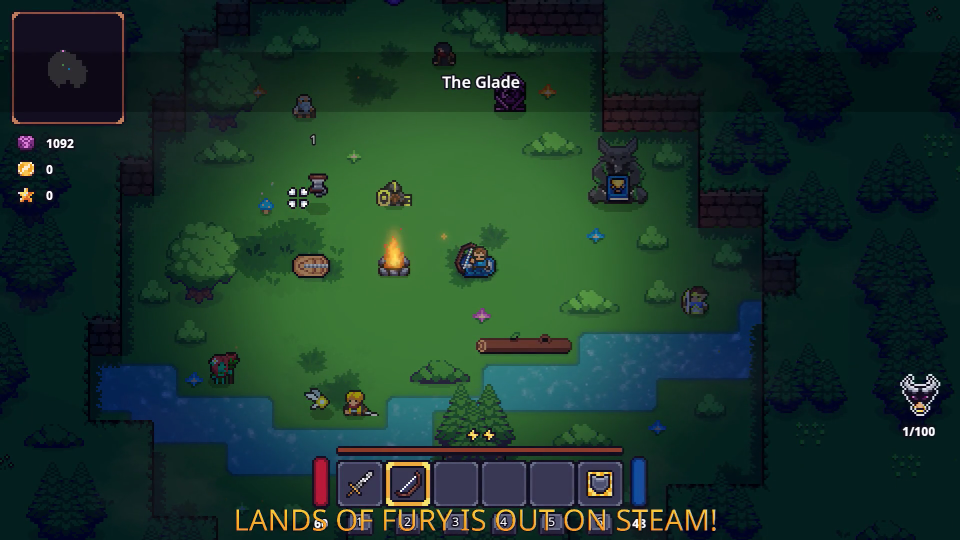
key("a")
key("w")
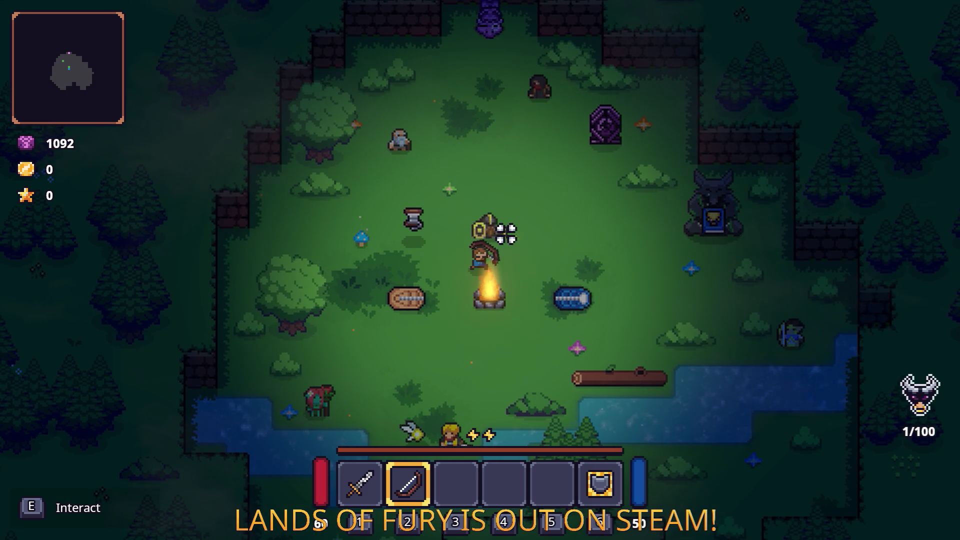
key("Escape")
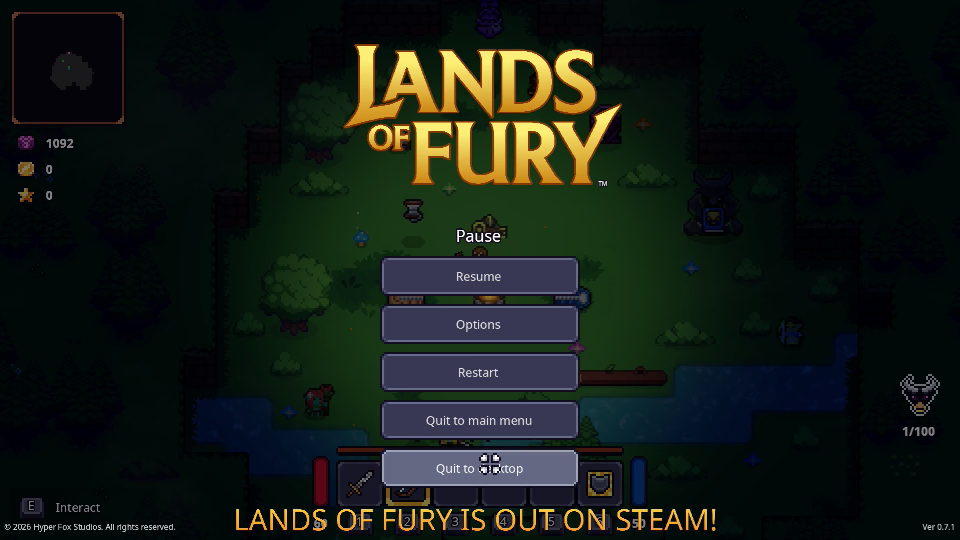
left_click(490, 464)
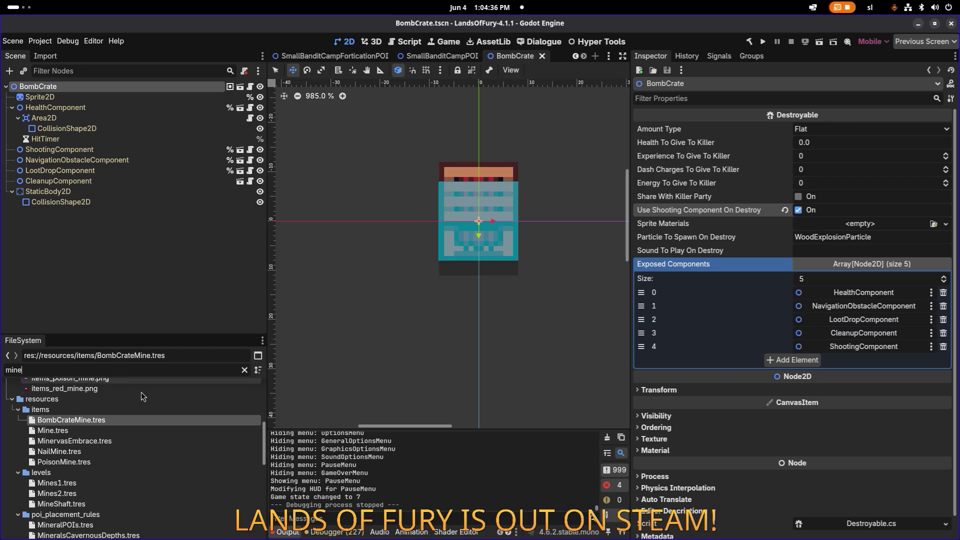
- Open BombCrateMine's spawn-projectile effect and show MineProjectile.tres settings inline
double_click(121, 422)
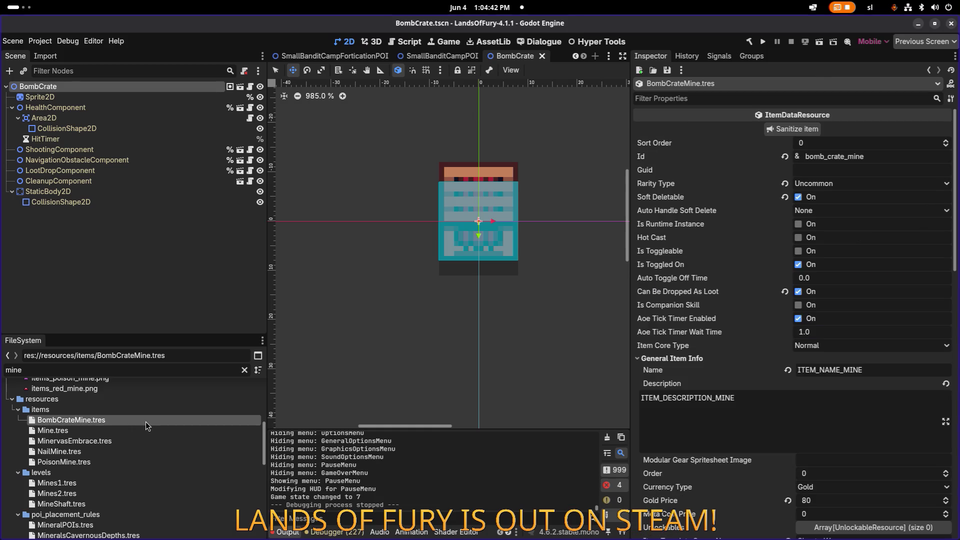
scroll(849, 340, "down", 10)
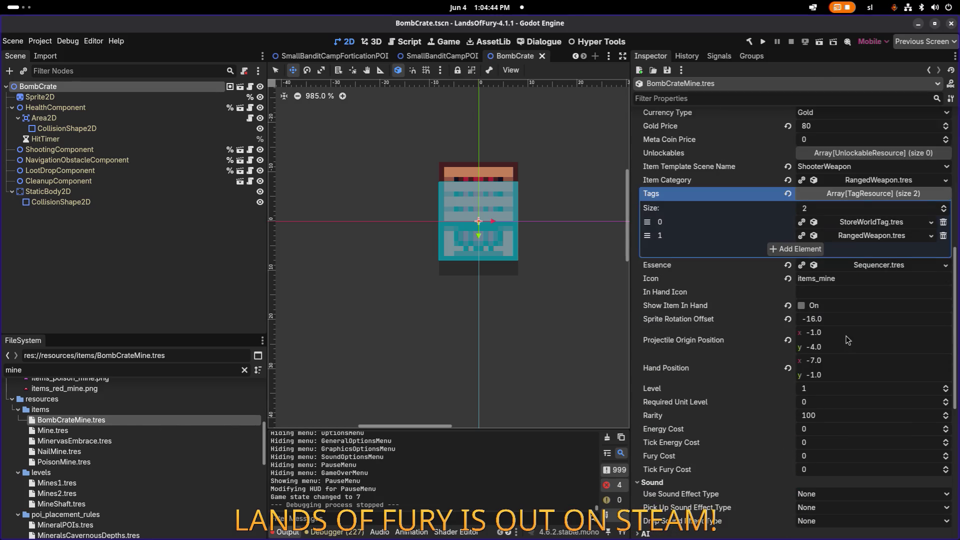
scroll(840, 339, "down", 5)
scroll(816, 370, "down", 6)
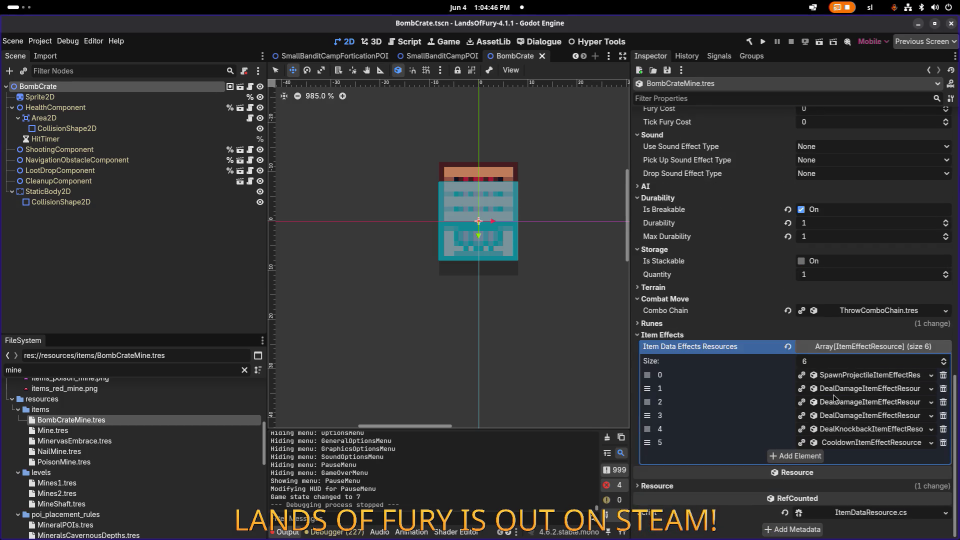
left_click(853, 379)
scroll(847, 381, "down", 5)
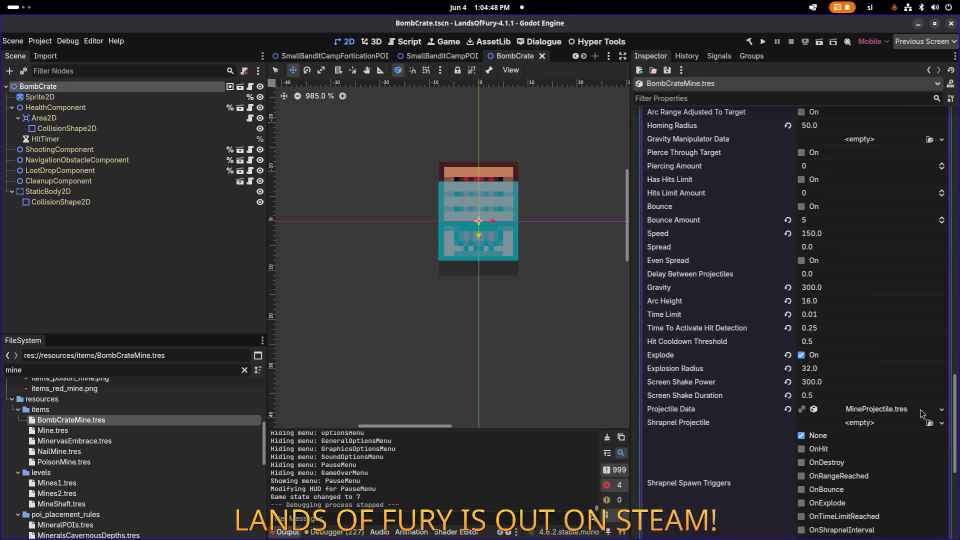
right_click(885, 412)
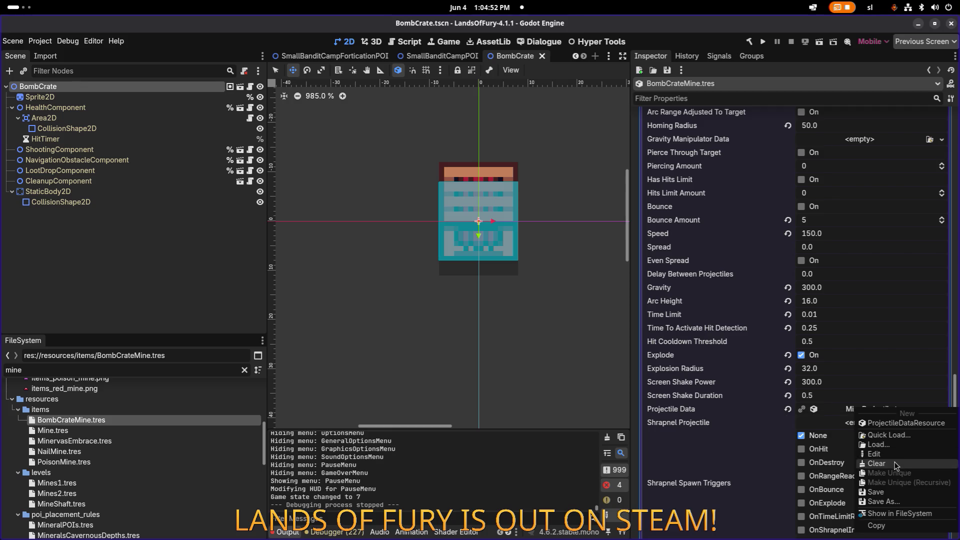
left_click(841, 415)
- Search the projectile data picker for 'mine' and 'explo', then close it without choosing
left_click(941, 410)
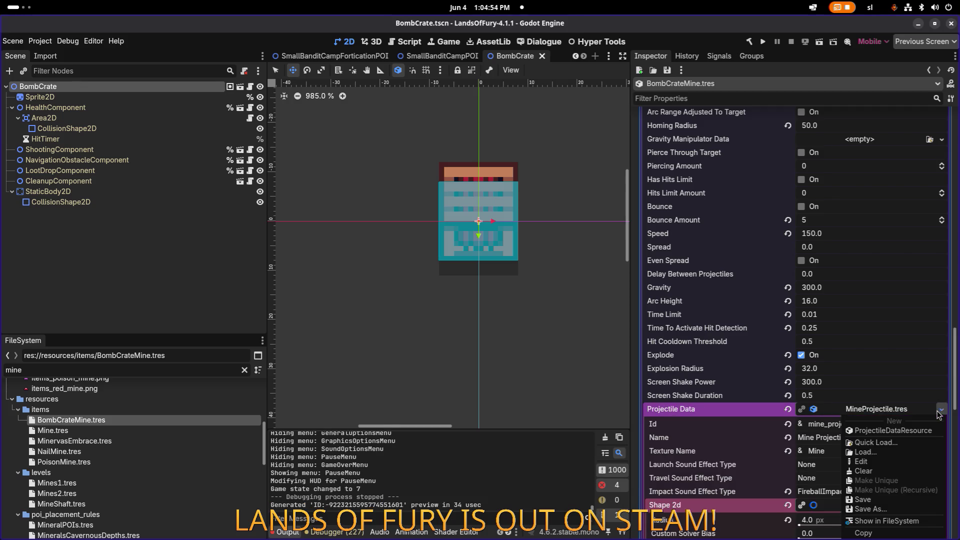
left_click(899, 448)
type("minep")
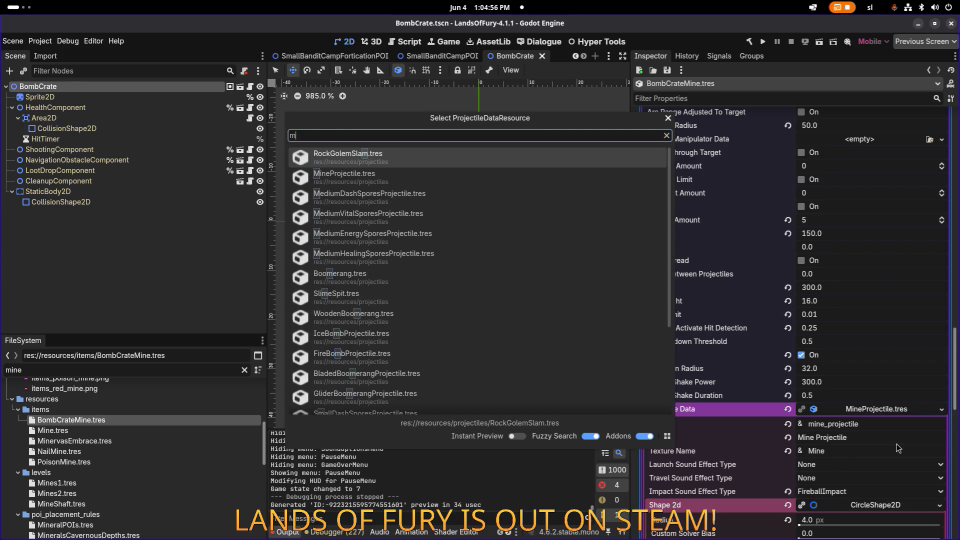
key("BackSpace")
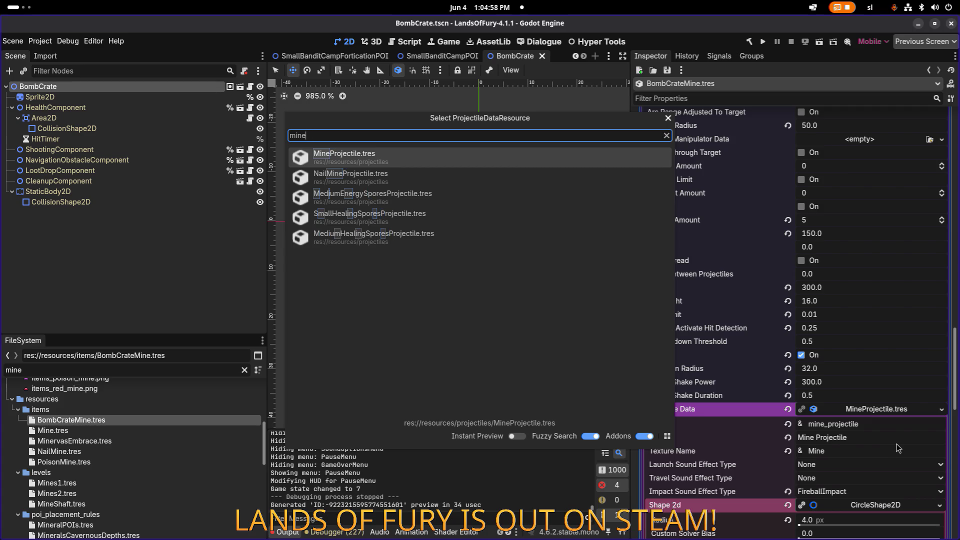
key("ctrl+a")
type("explo")
key("BackSpace")
key("BackSpace")
key("BackSpace")
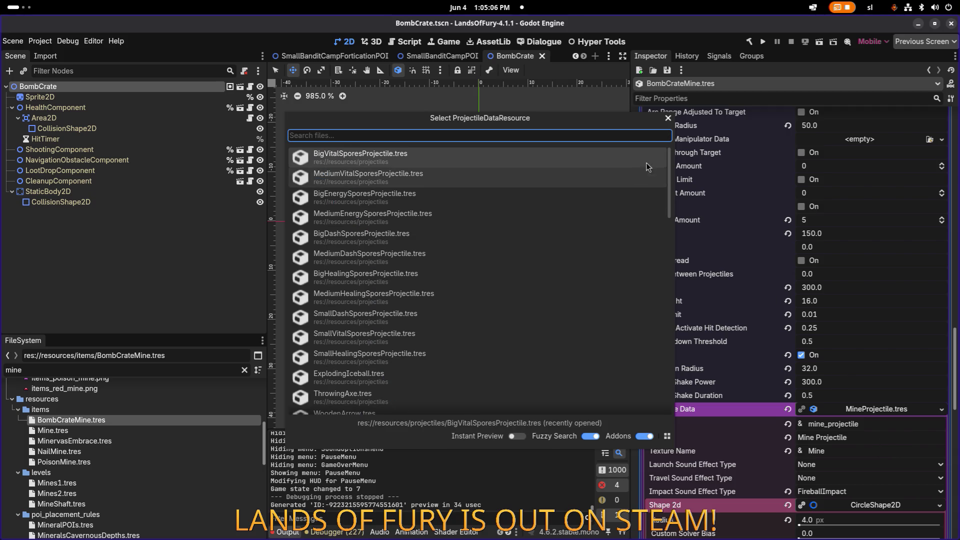
left_click(669, 118)
- Change Explosion Particles Id from SmallFieryExplosion to MediumFieryExplosion, save, and launch the game
scroll(853, 310, "down", 5)
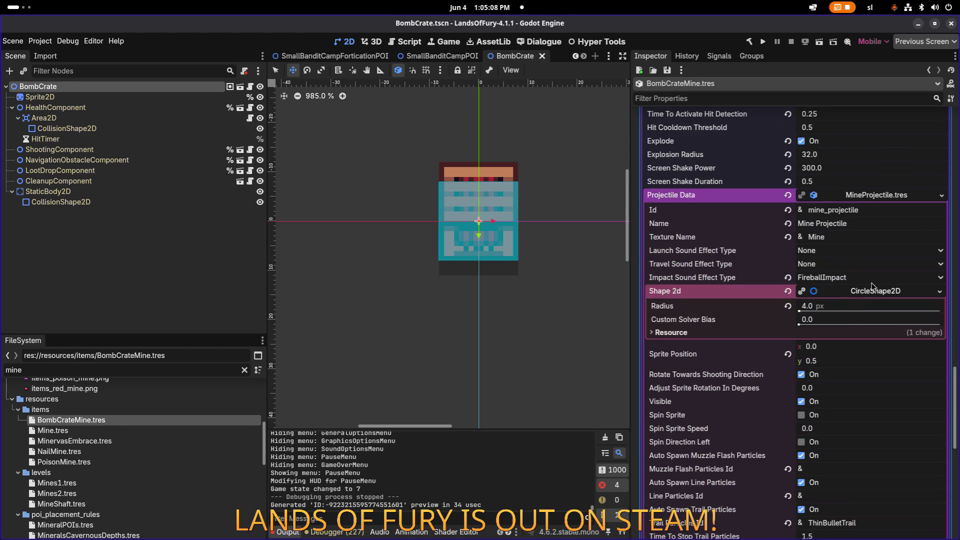
scroll(875, 303, "down", 2)
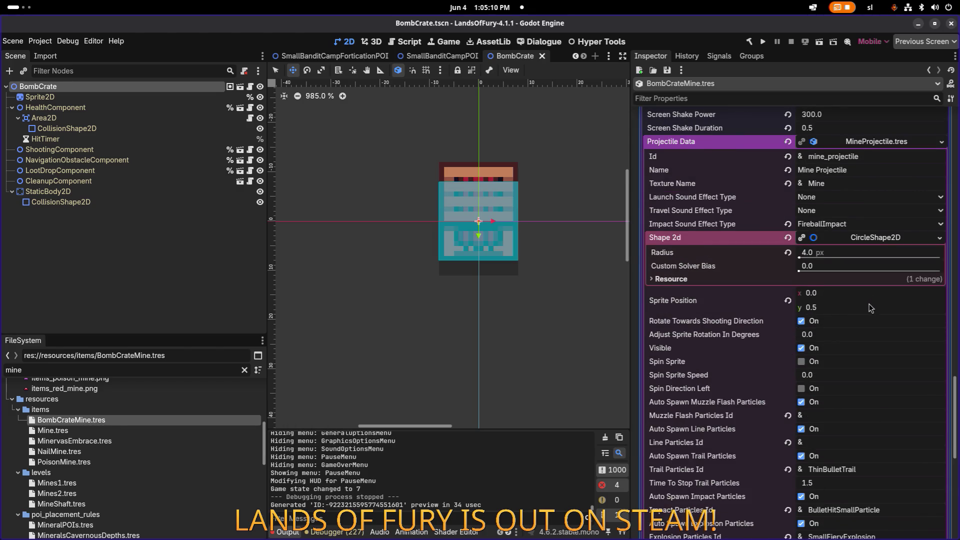
scroll(874, 303, "down", 6)
scroll(868, 303, "up", 4)
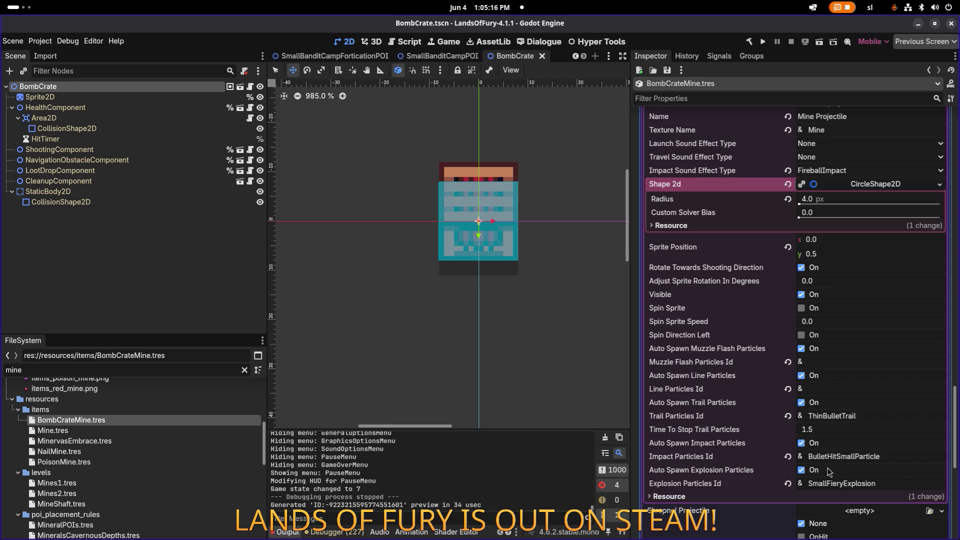
key("BackSpace")
key("BackSpace")
key("BackSpace")
type("Medium")
key("ctrl+s")
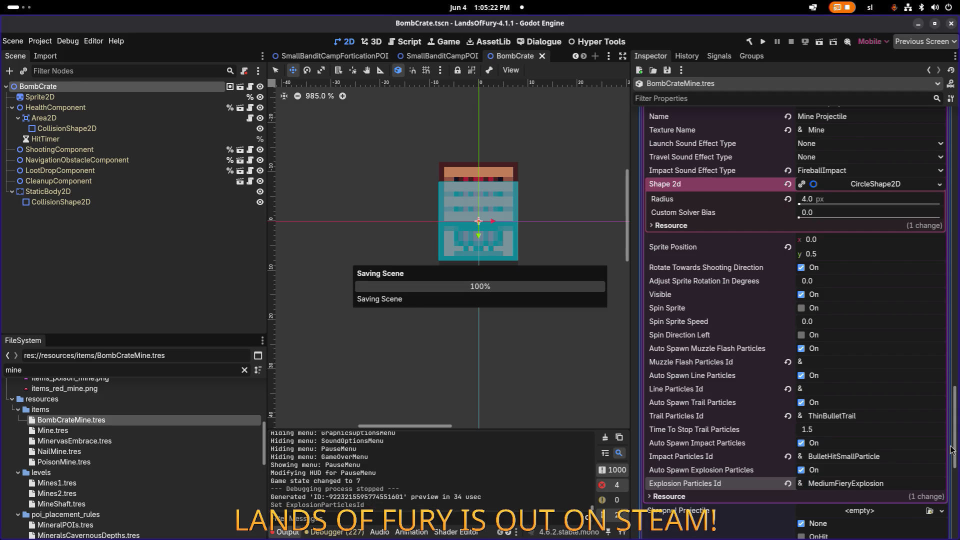
left_click(763, 42)
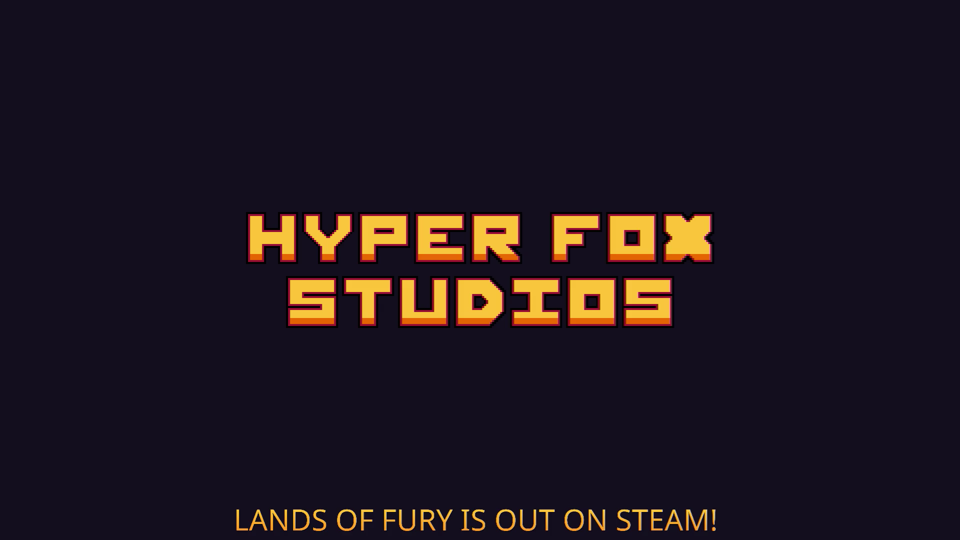
- Load the first profile, shoot the crate with the bow, and restart the level
key("Return")
key("Return")
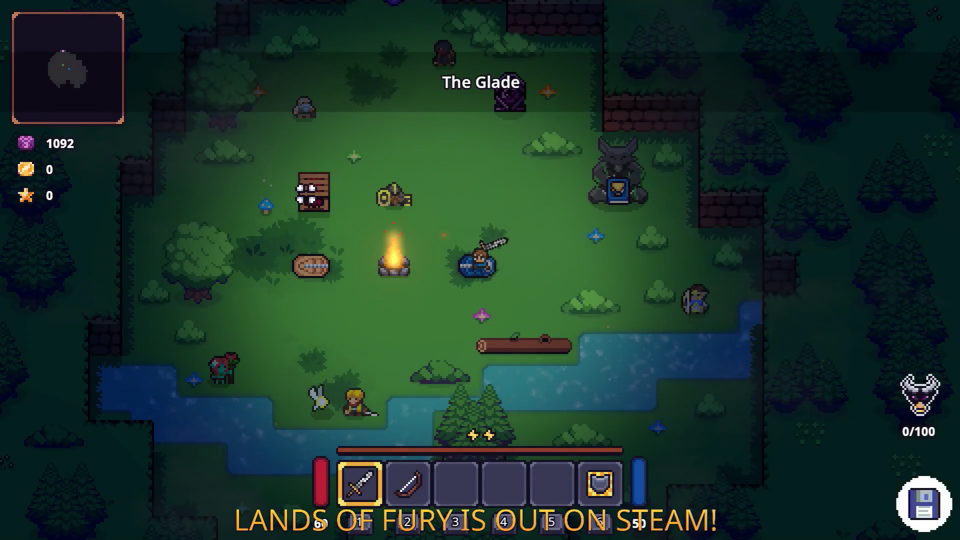
key("2")
left_click(326, 220)
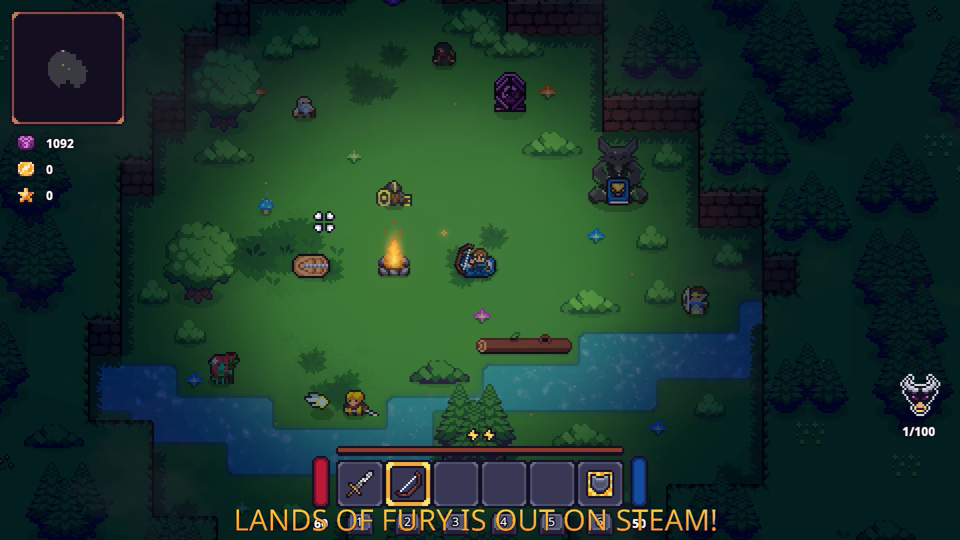
key("Escape")
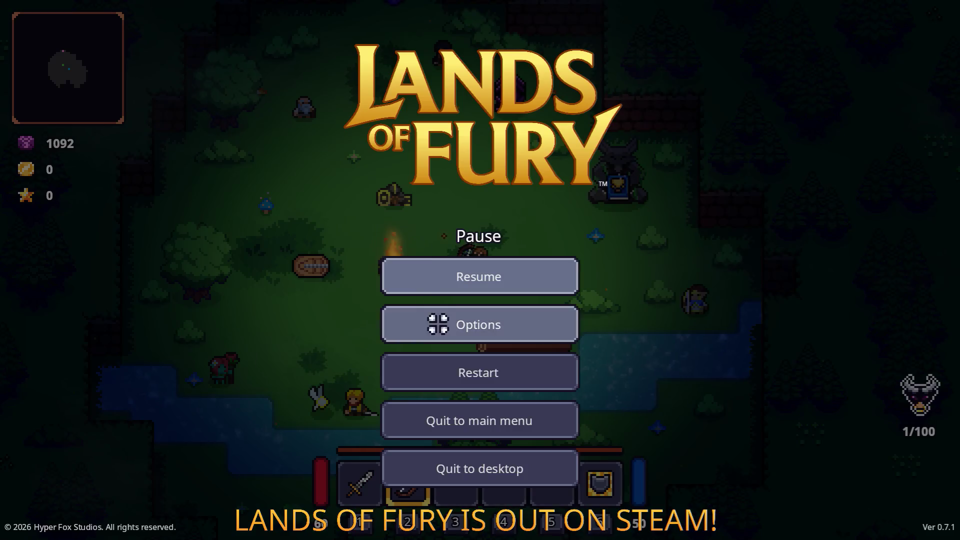
left_click(455, 370)
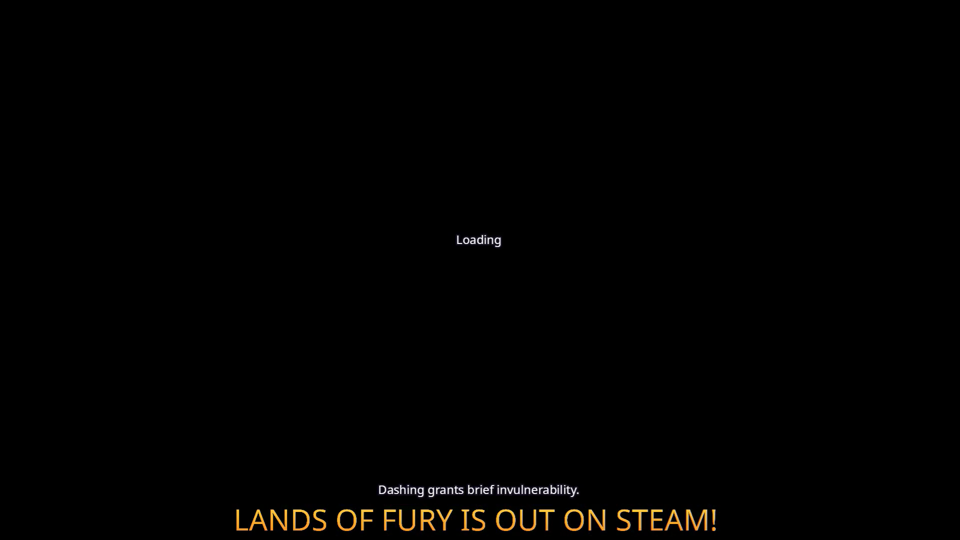
- Shoot the crate with the bow twice more, restarting the level after each shot
key("2")
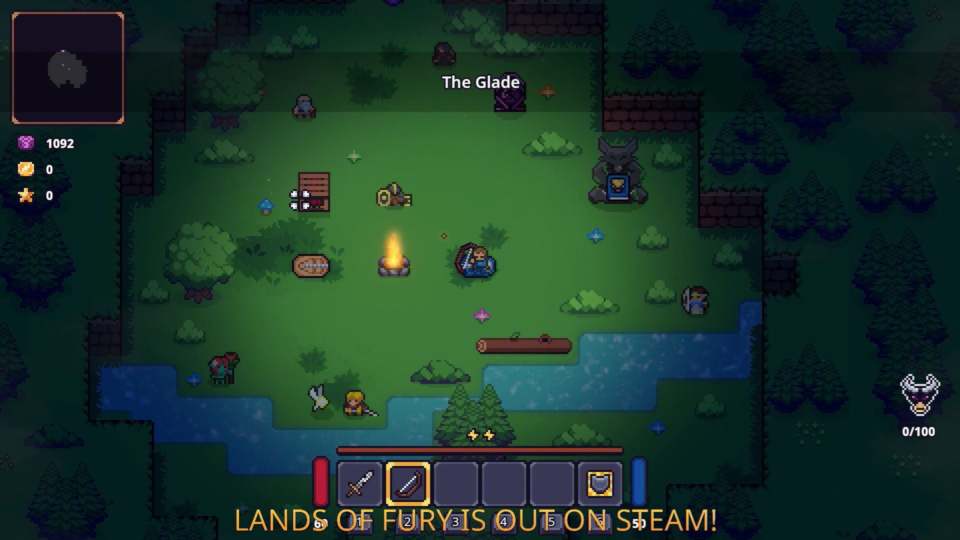
left_click(290, 196)
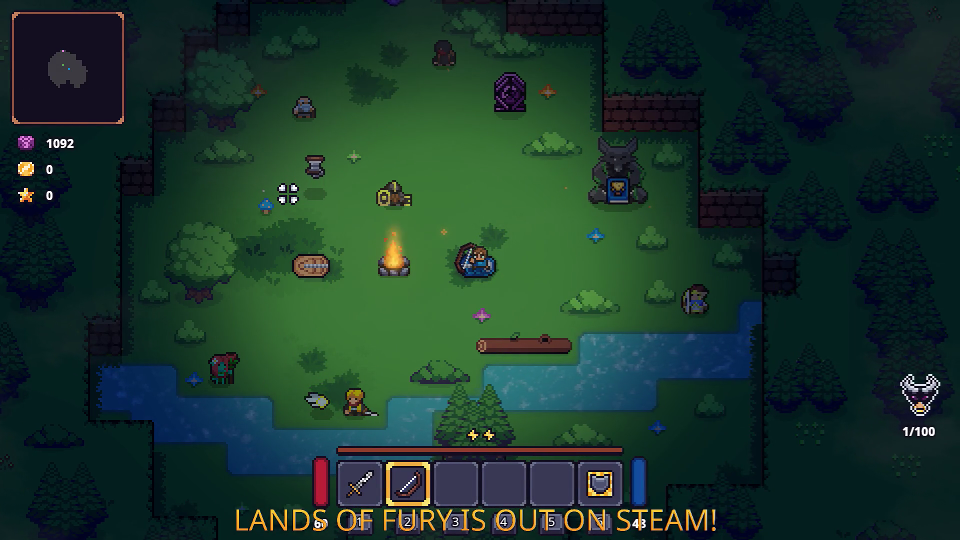
key("a")
key("w")
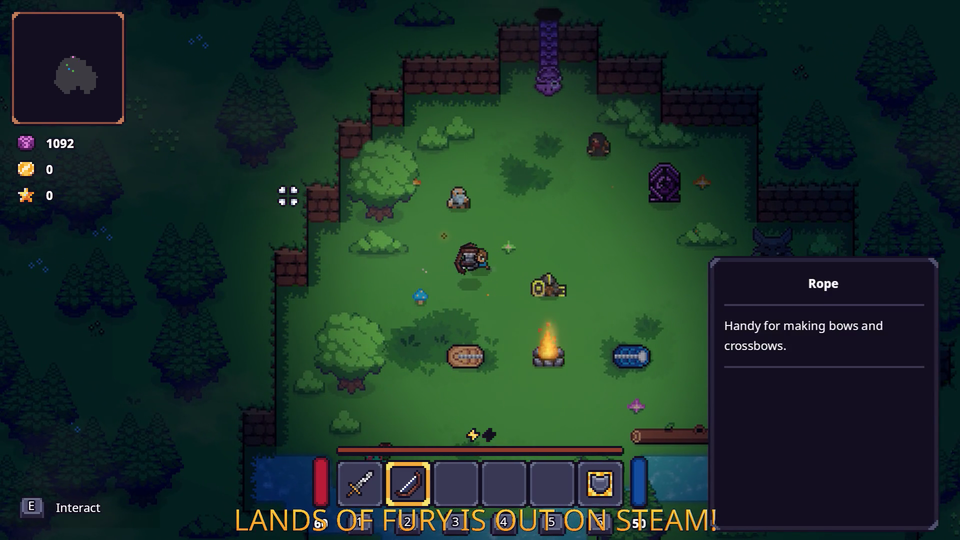
key("Escape")
left_click(446, 366)
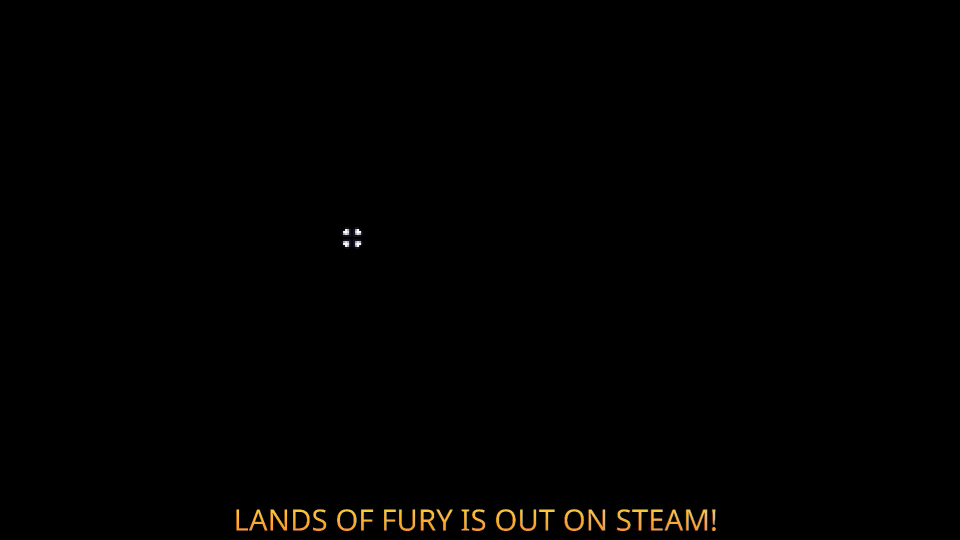
key("2")
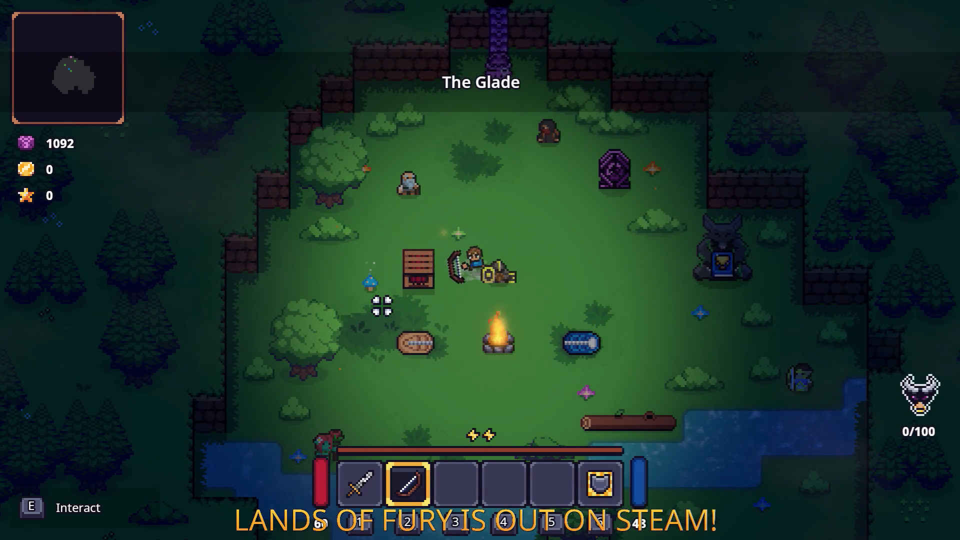
left_click(382, 306)
key("Escape")
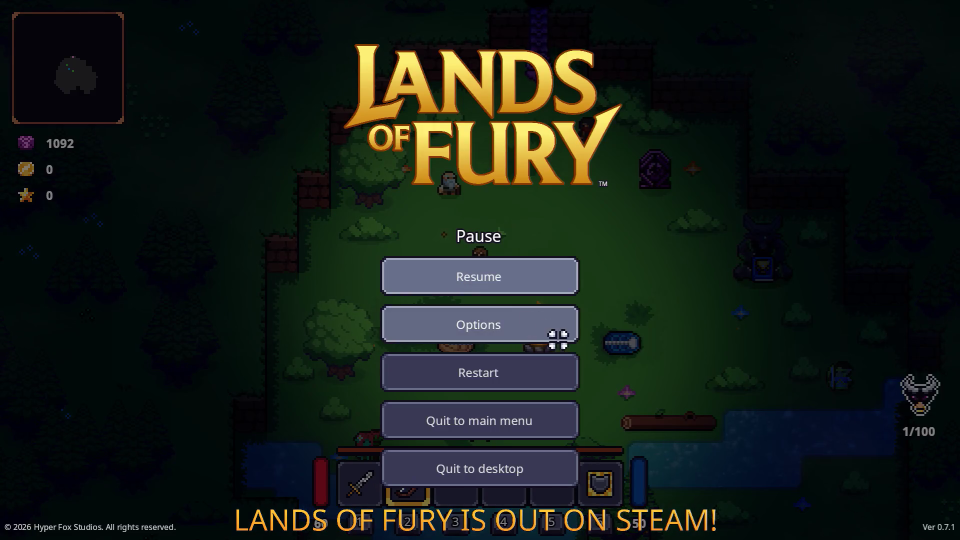
left_click(530, 375)
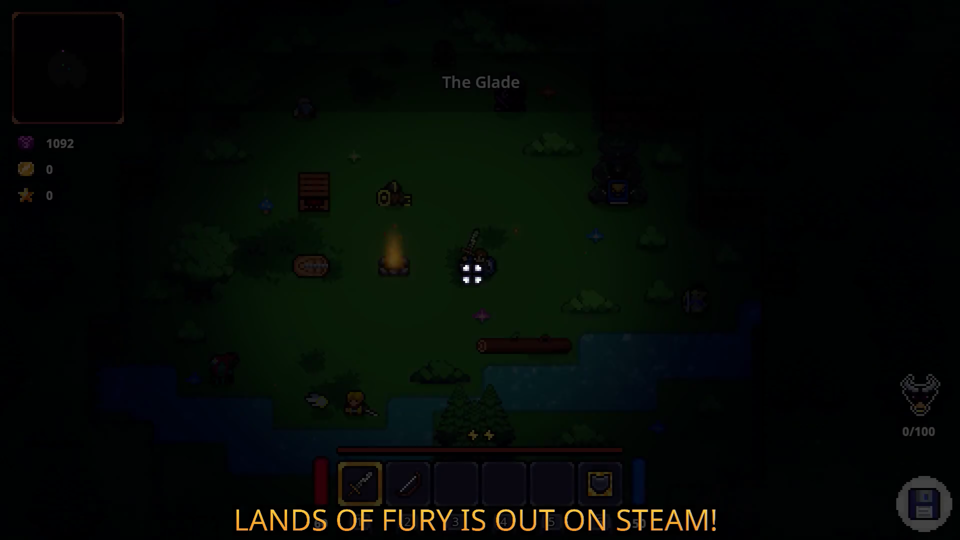
- Walk up-left with the sword equipped, then quit the game to the editor
key("w+a")
key("1")
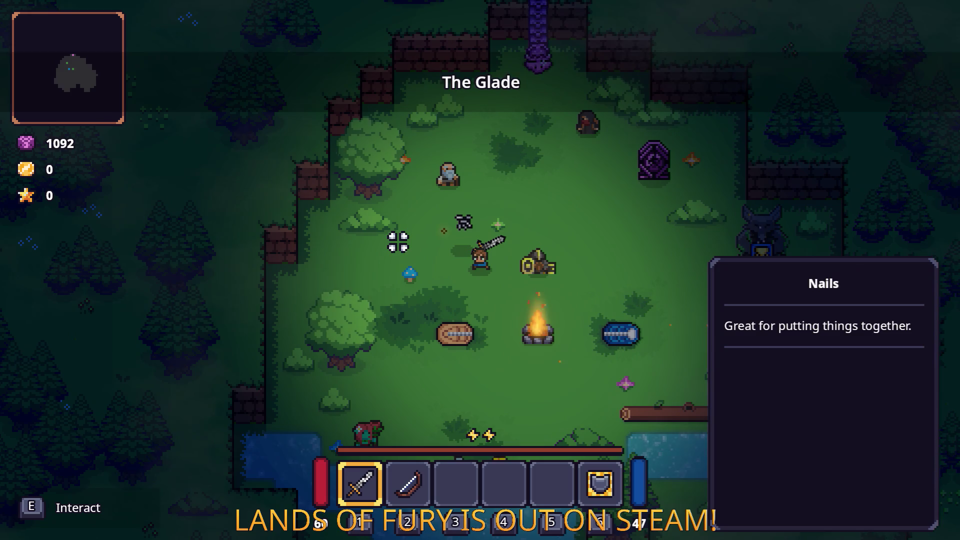
key("w+a")
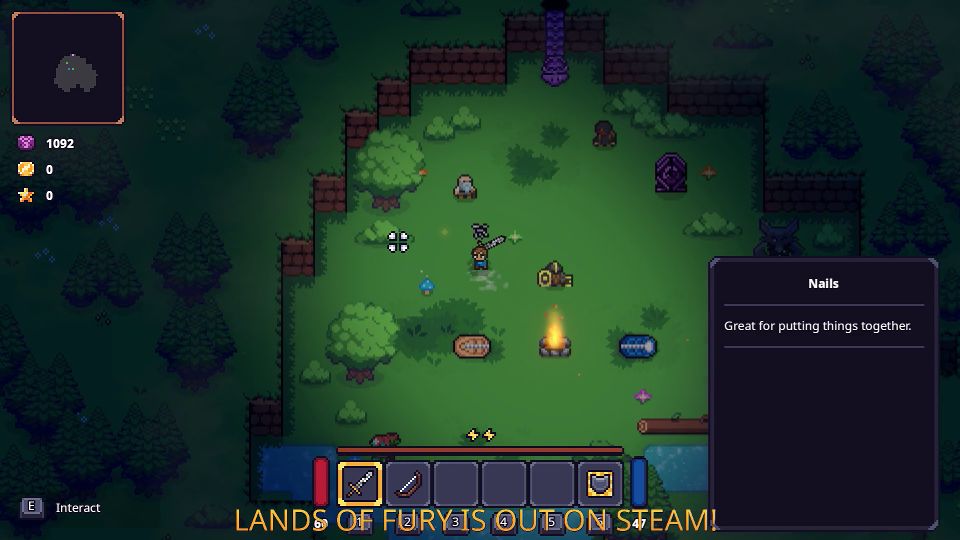
key("Escape")
left_click(565, 464)
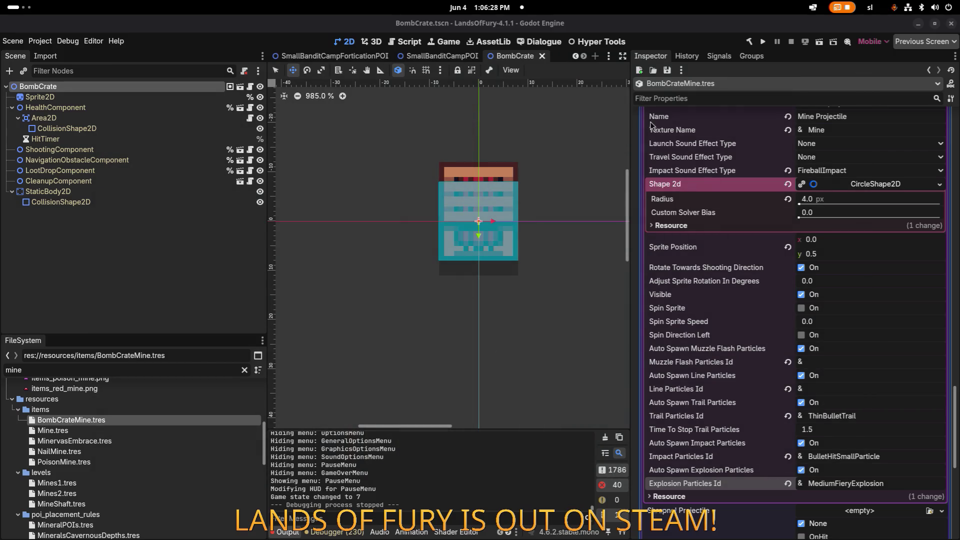
- Expand BombCrateMine's DealDamage effect and its listening condition settings
scroll(793, 214, "up", 5)
scroll(840, 222, "up", 6)
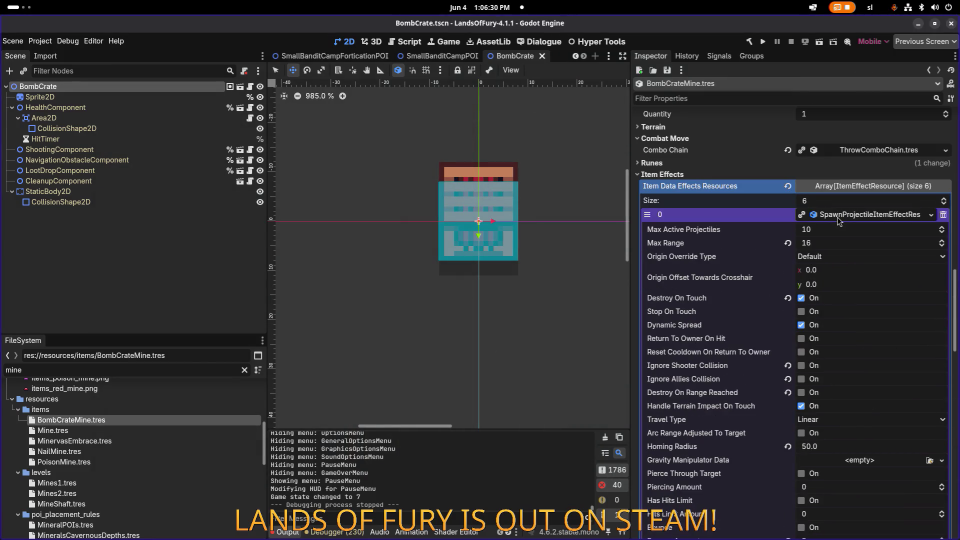
scroll(853, 223, "up", 3)
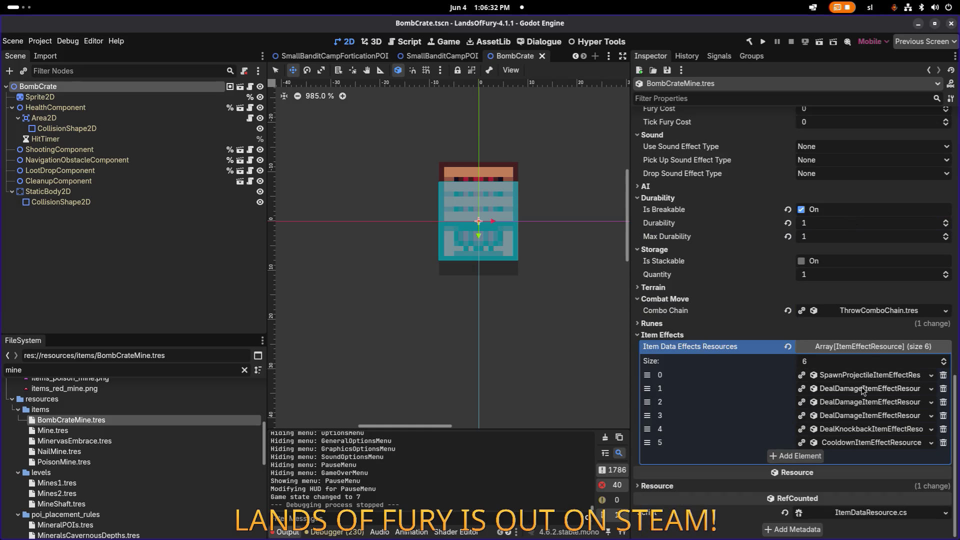
scroll(813, 256, "up", 10)
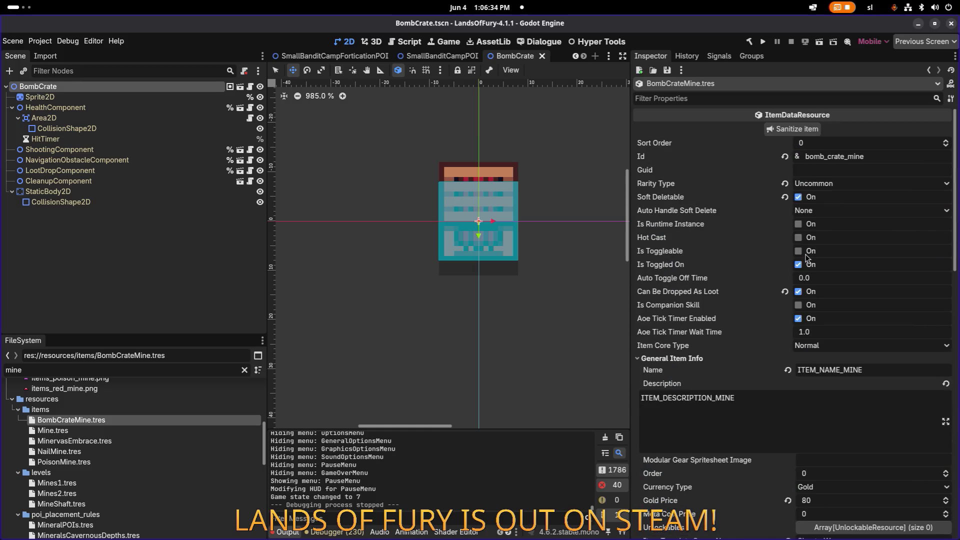
scroll(816, 262, "down", 7)
scroll(819, 271, "down", 4)
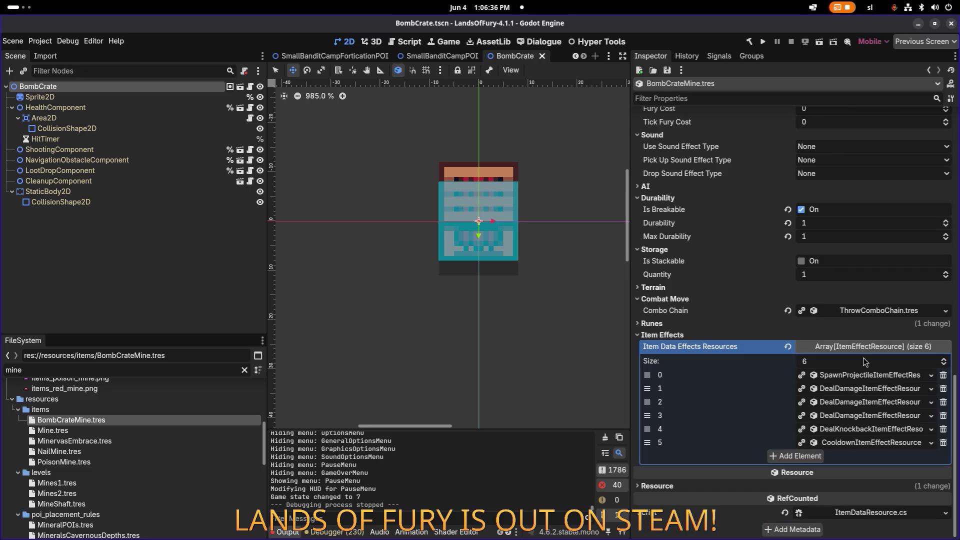
left_click(876, 389)
scroll(876, 393, "down", 3)
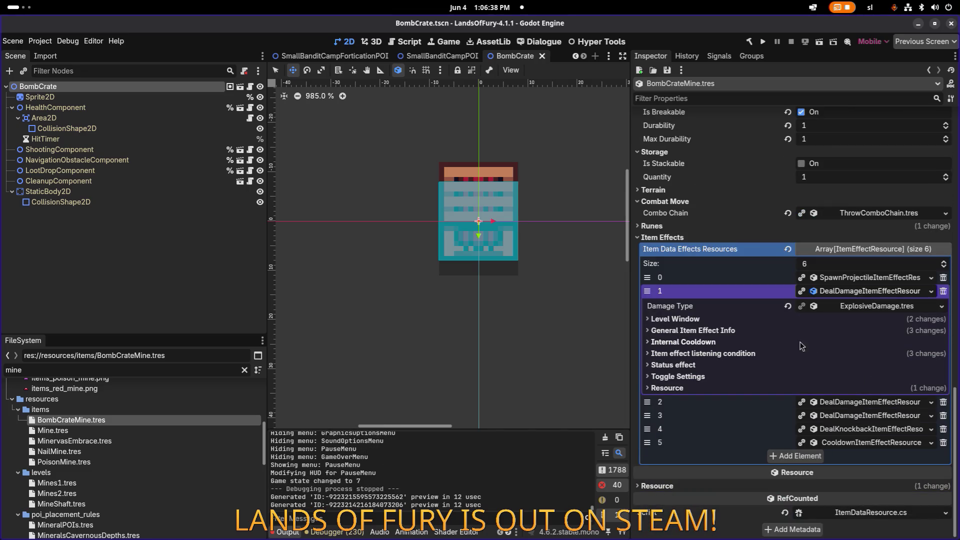
scroll(710, 328, "up", 5)
scroll(708, 325, "up", 10)
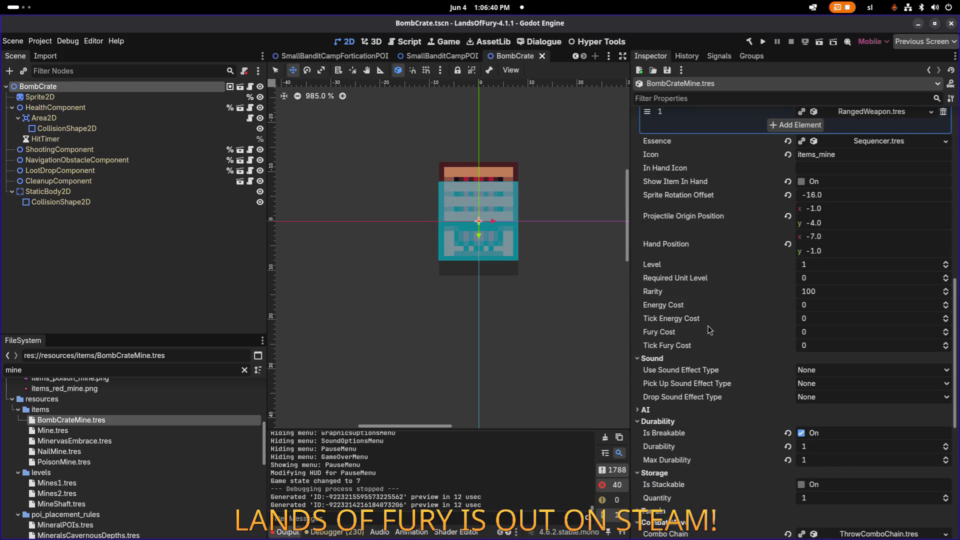
scroll(707, 326, "up", 6)
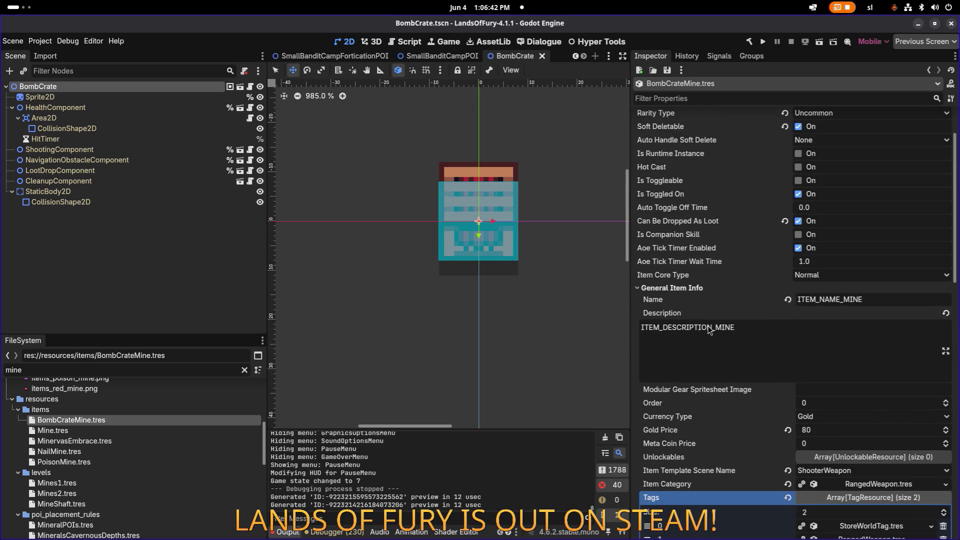
scroll(707, 325, "up", 2)
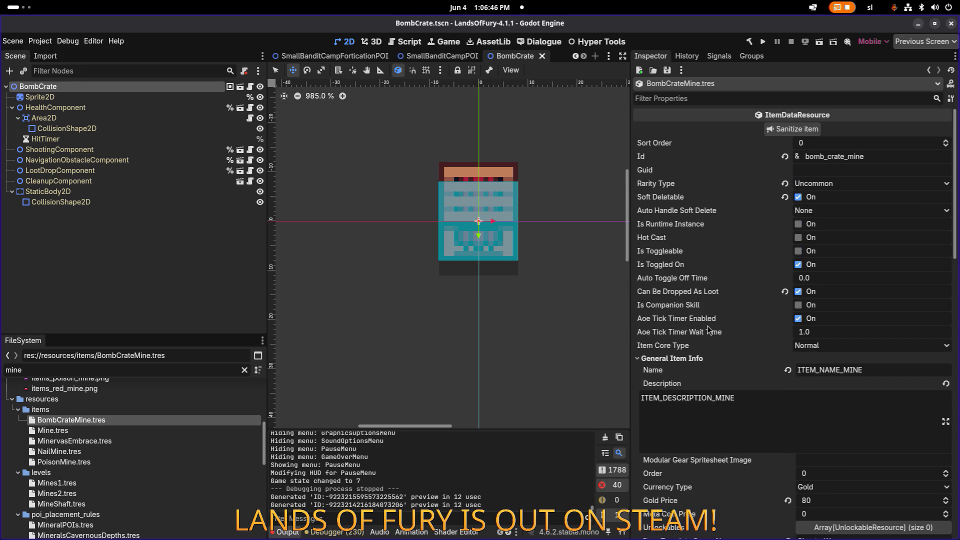
scroll(707, 326, "down", 20)
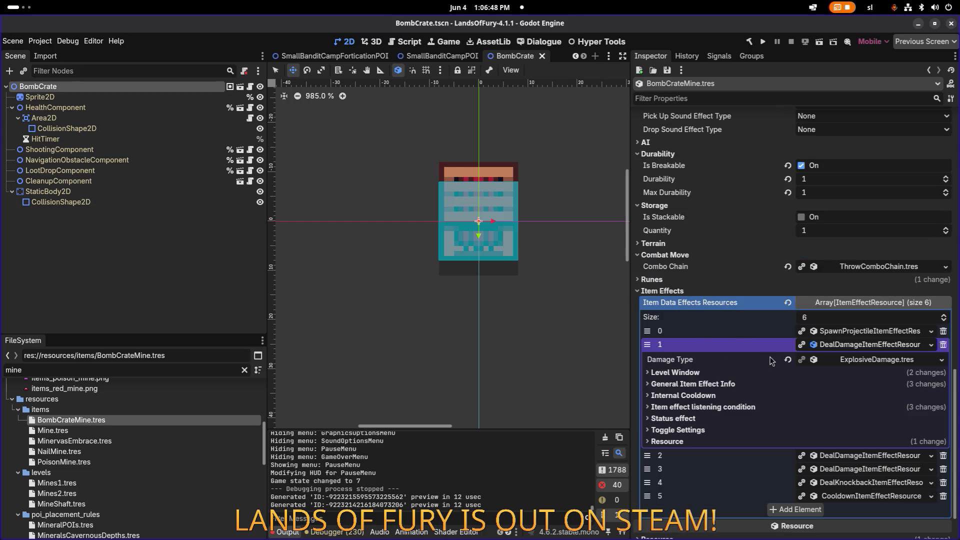
left_click(743, 408)
scroll(743, 407, "down", 5)
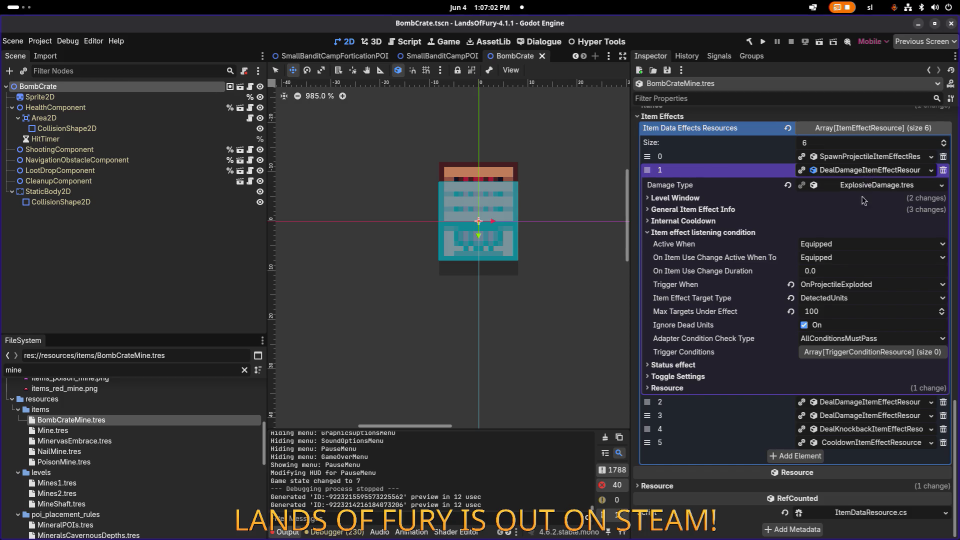
- Inspect the TerrainDamage, FireDamage and knockback effect entries
left_click(776, 209)
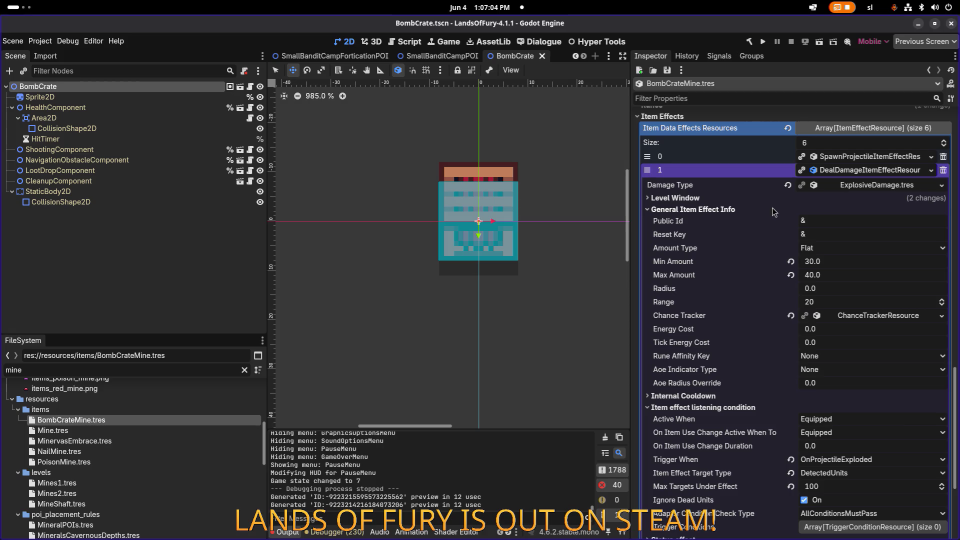
left_click(772, 209)
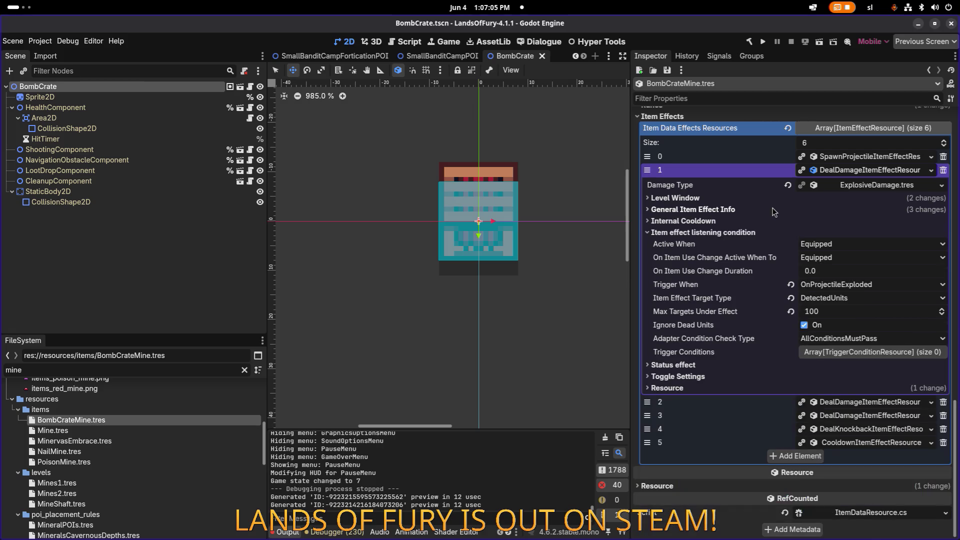
left_click(878, 407)
scroll(877, 407, "down", 3)
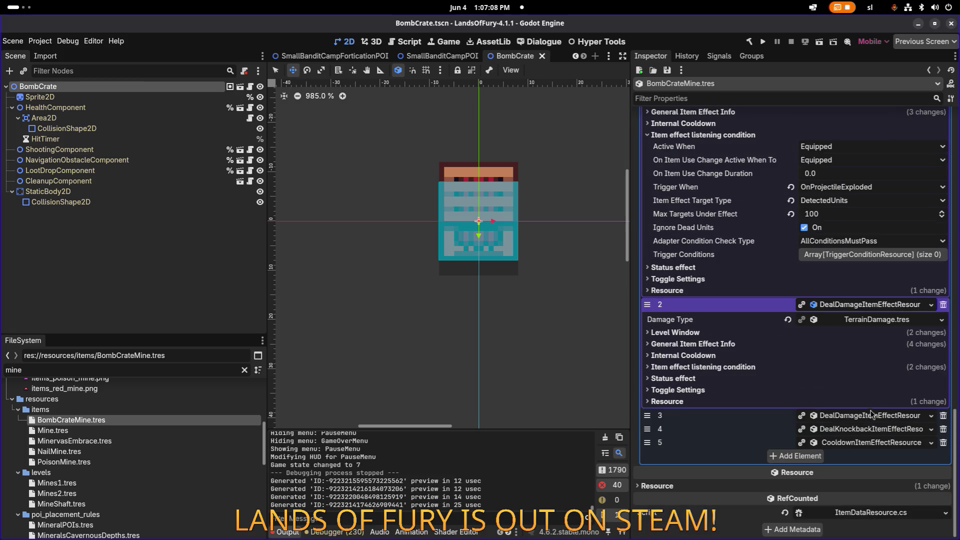
left_click(871, 419)
scroll(872, 420, "down", 3)
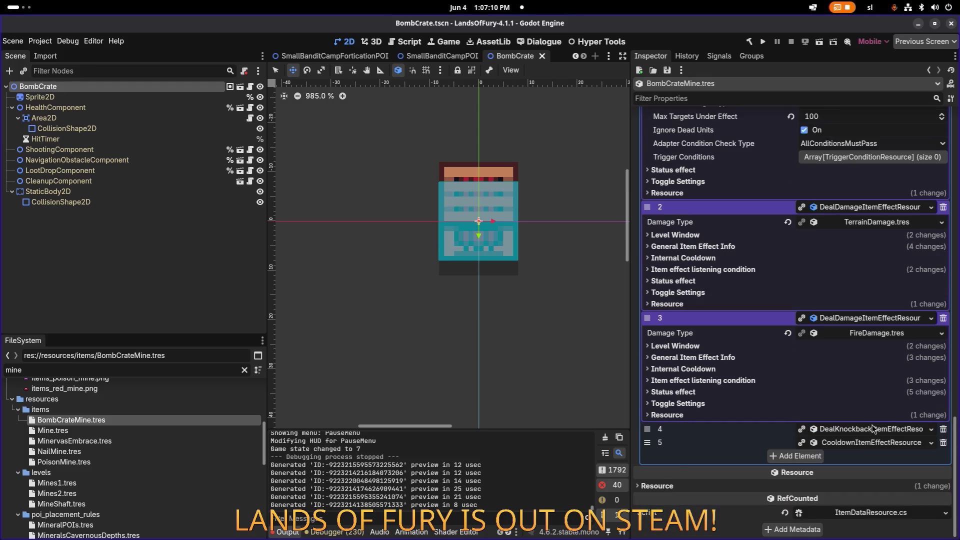
left_click(872, 427)
left_click(873, 416)
- Scroll back to BombCrateMine's general item settings, including its ThrowComboChain.tres combo chain
scroll(860, 371, "up", 12)
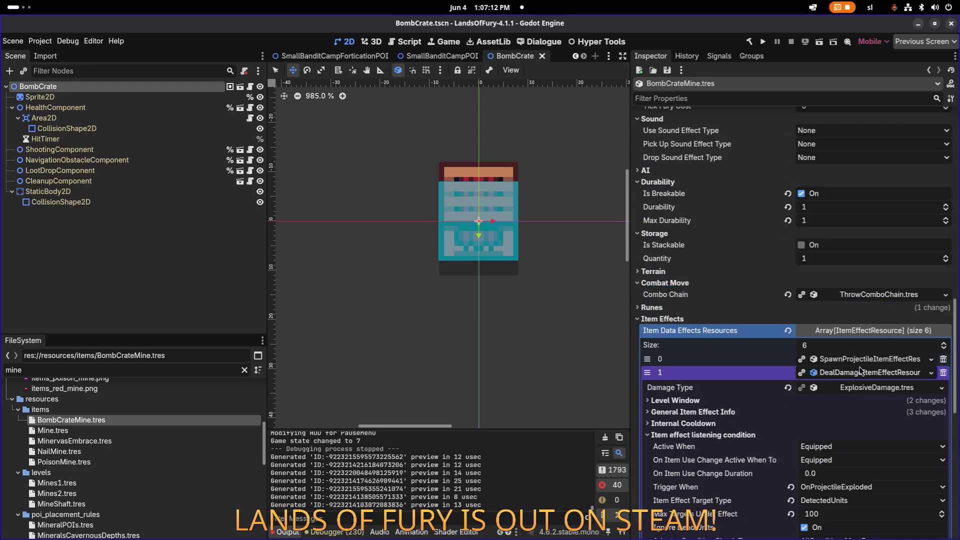
scroll(867, 274, "up", 5)
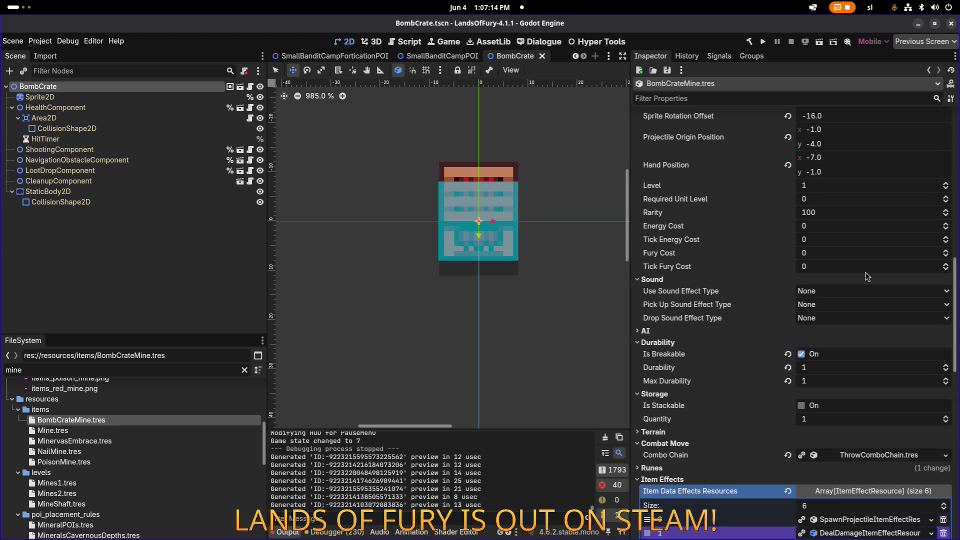
scroll(866, 272, "up", 7)
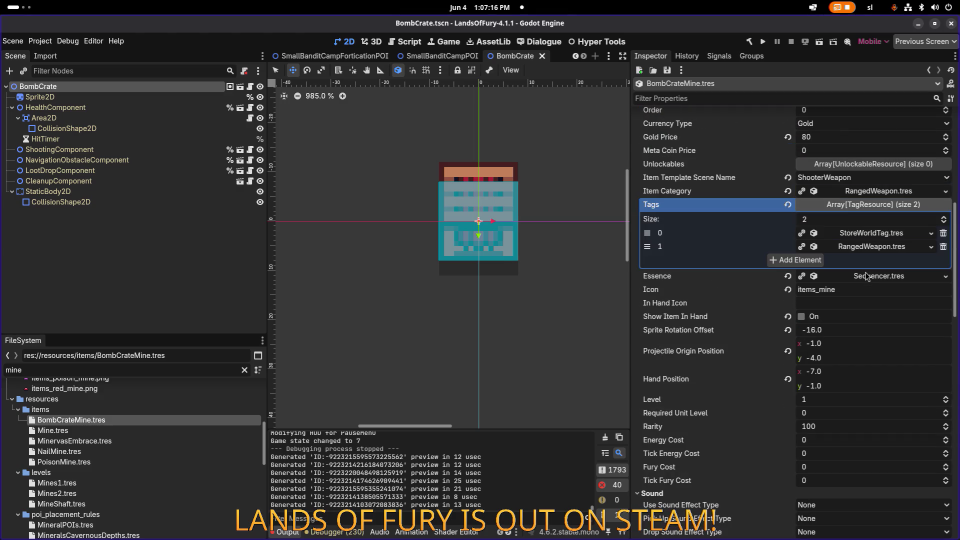
scroll(867, 276, "up", 10)
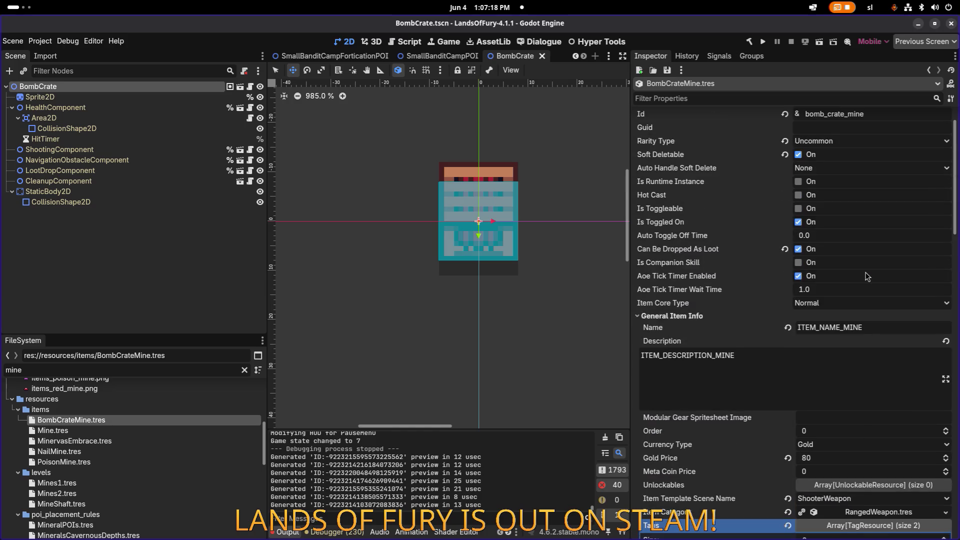
scroll(867, 276, "up", 2)
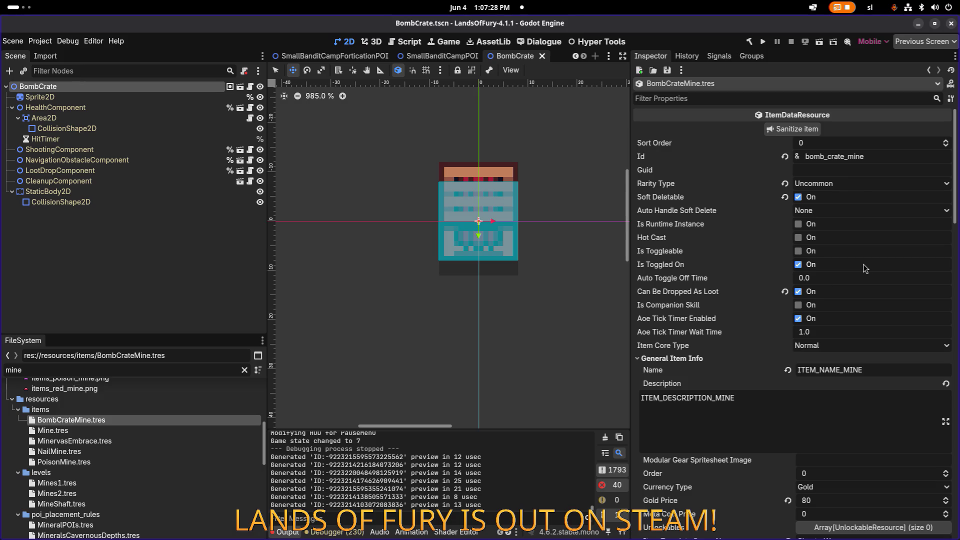
scroll(863, 280, "down", 15)
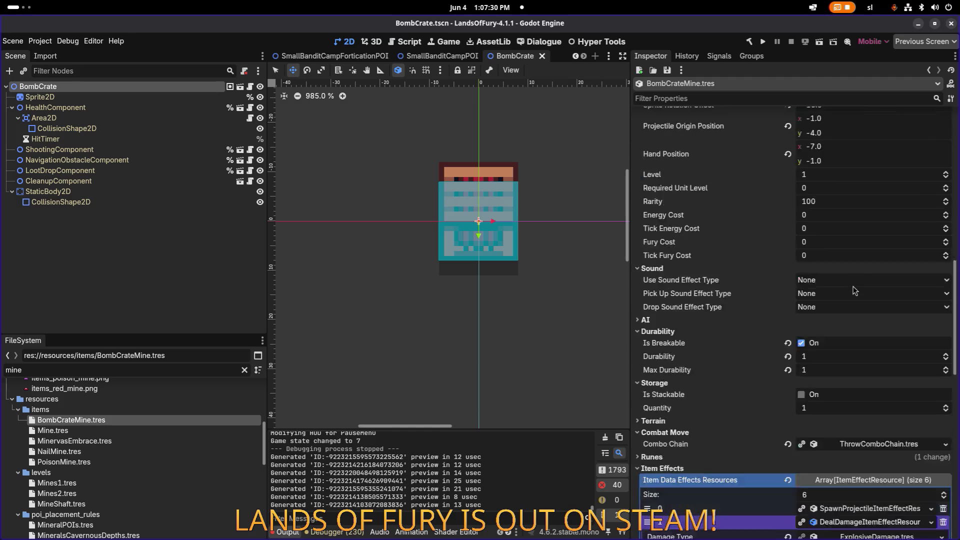
- Inspect the explosive effect's General Item Effect Info and Level Window sections
scroll(855, 291, "down", 10)
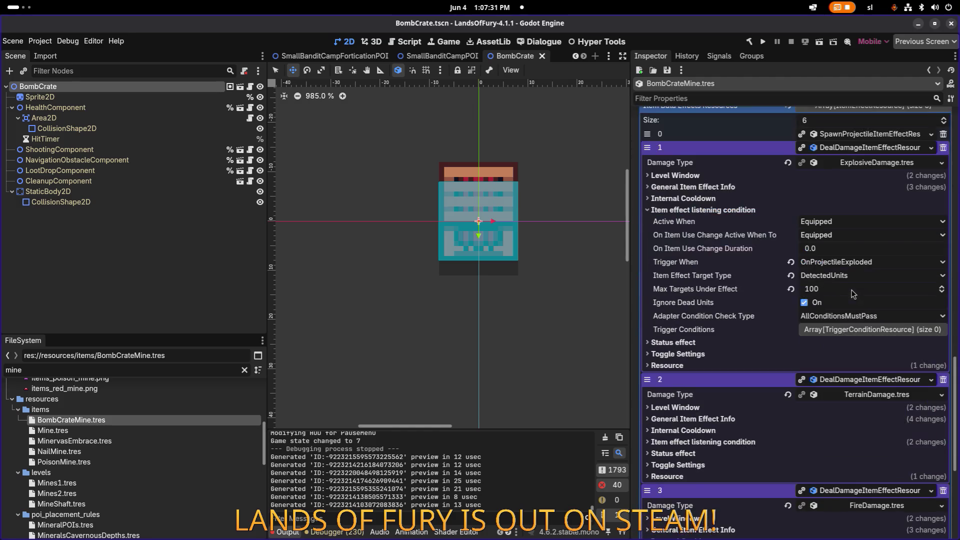
left_click(727, 188)
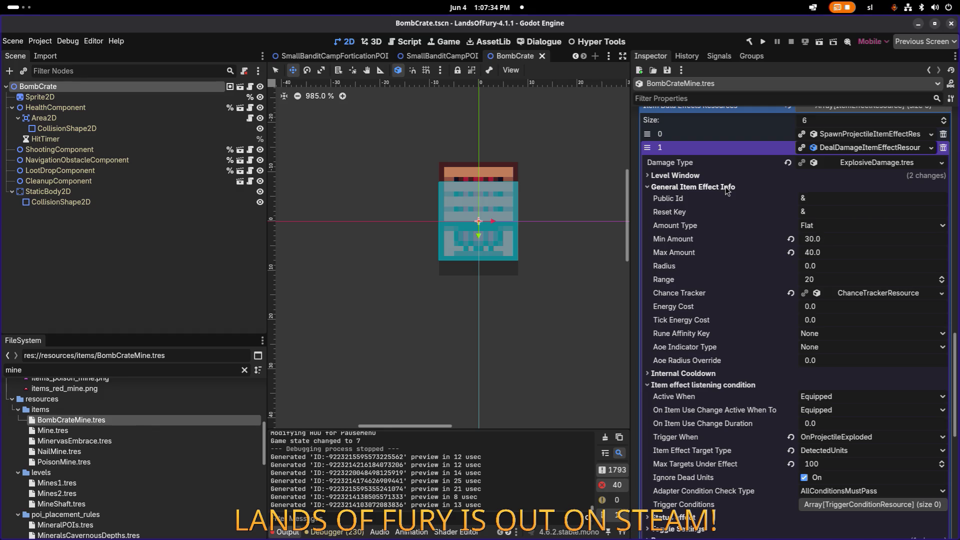
left_click(726, 186)
left_click(725, 176)
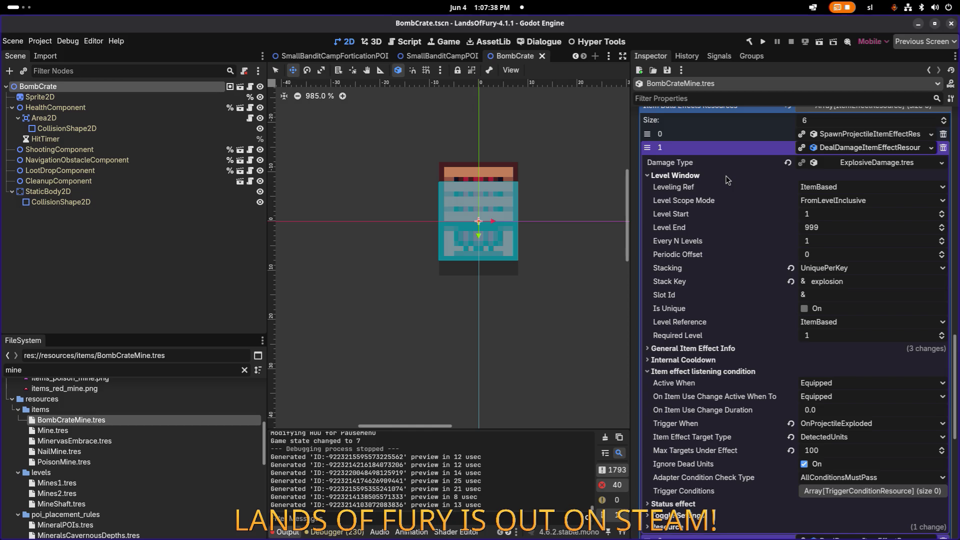
left_click(725, 176)
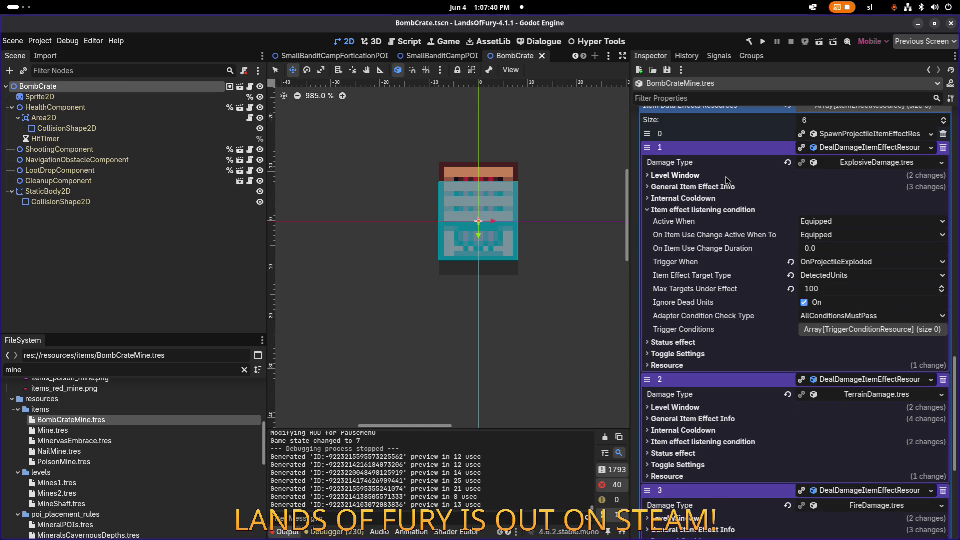
left_click(723, 187)
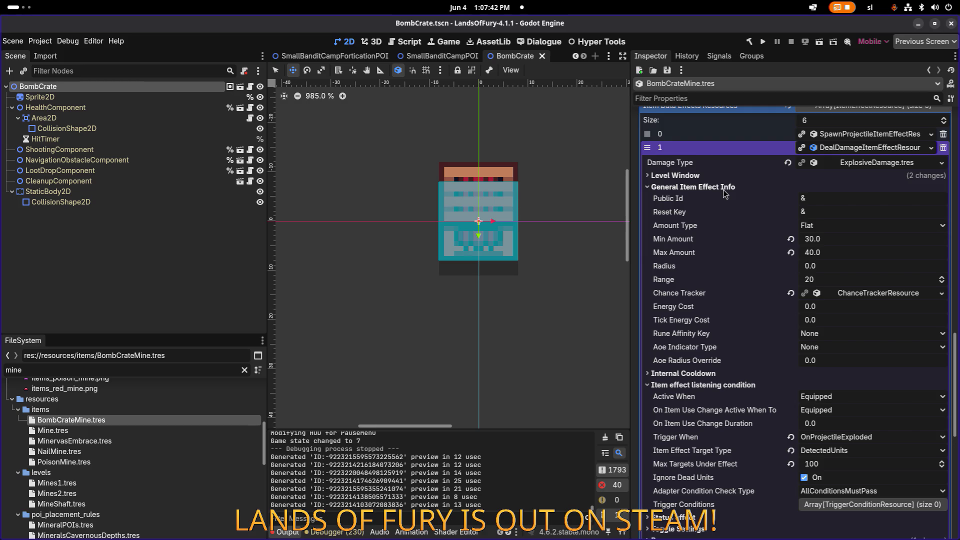
left_click(723, 189)
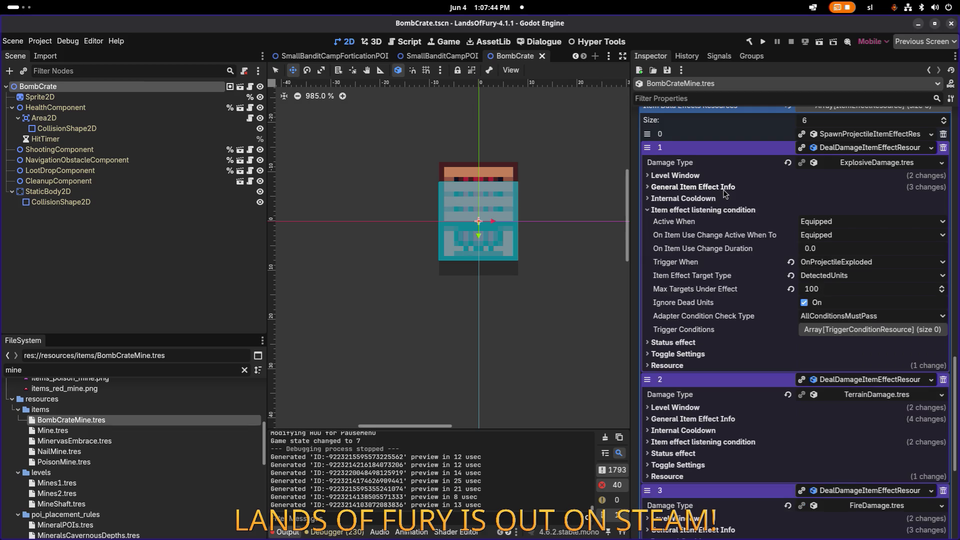
- Expand SpawnProjectile to show Explode with 32.0 radius, then view the HealthComponent
left_click(880, 134)
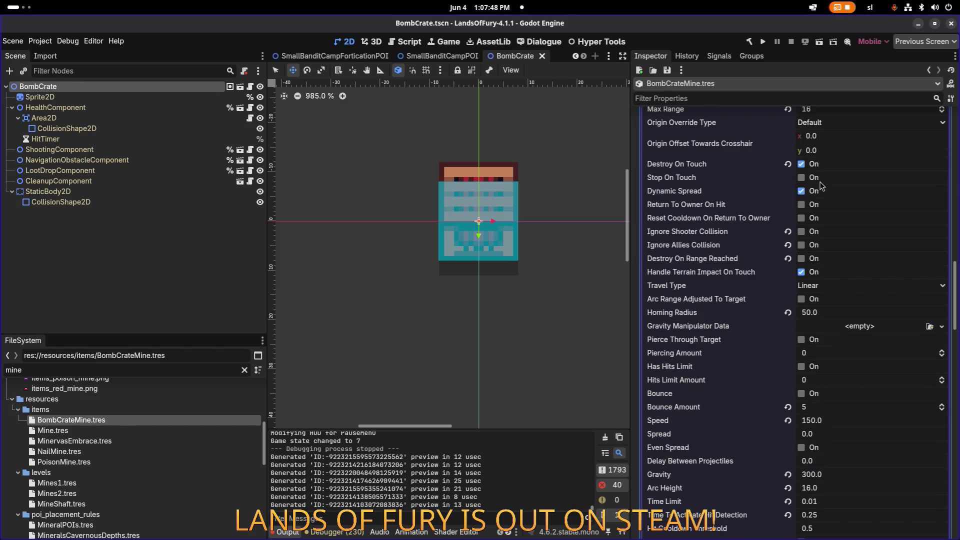
scroll(820, 186, "down", 3)
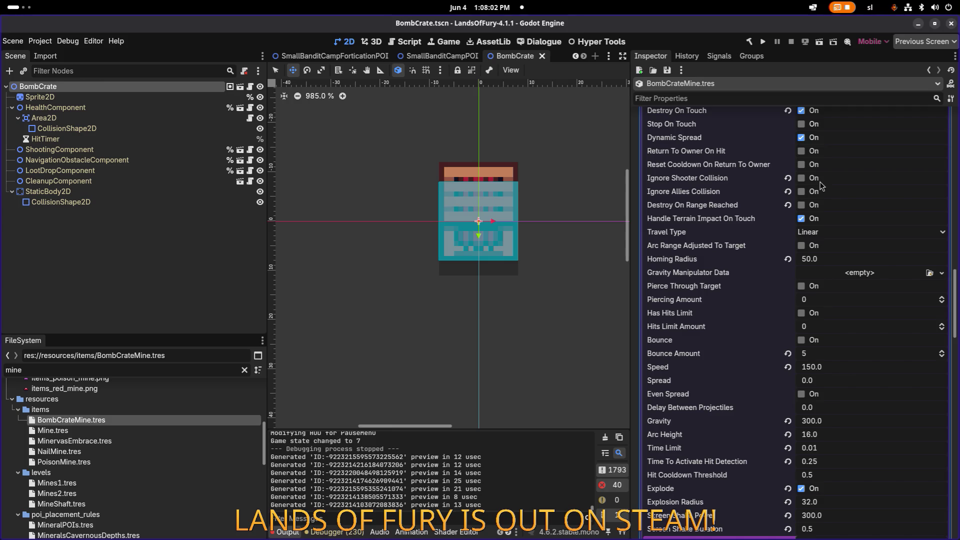
left_click(132, 110)
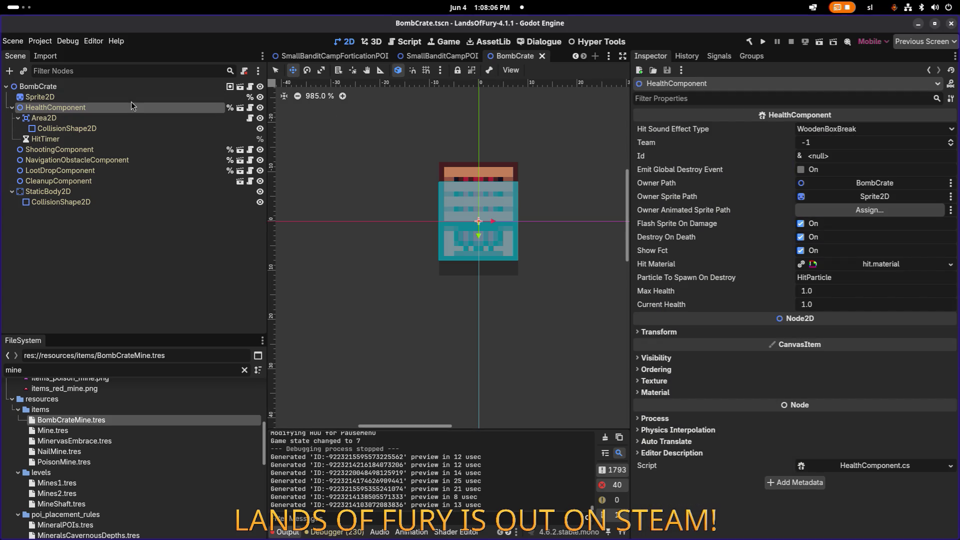
- Check the BombCrate root, then expand BombCrateMine's explosive damage, TerrainDamage and cooldown effects
left_click(130, 88)
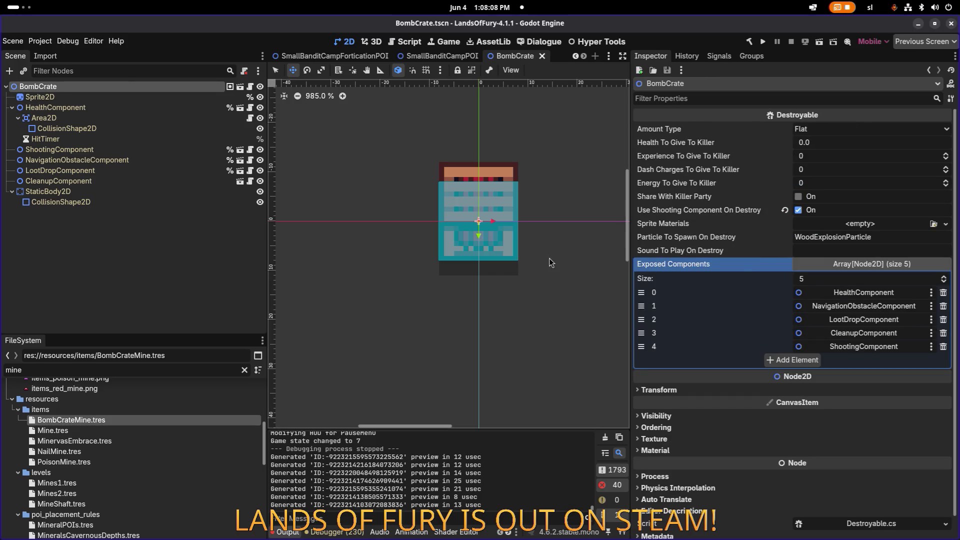
left_click(147, 421)
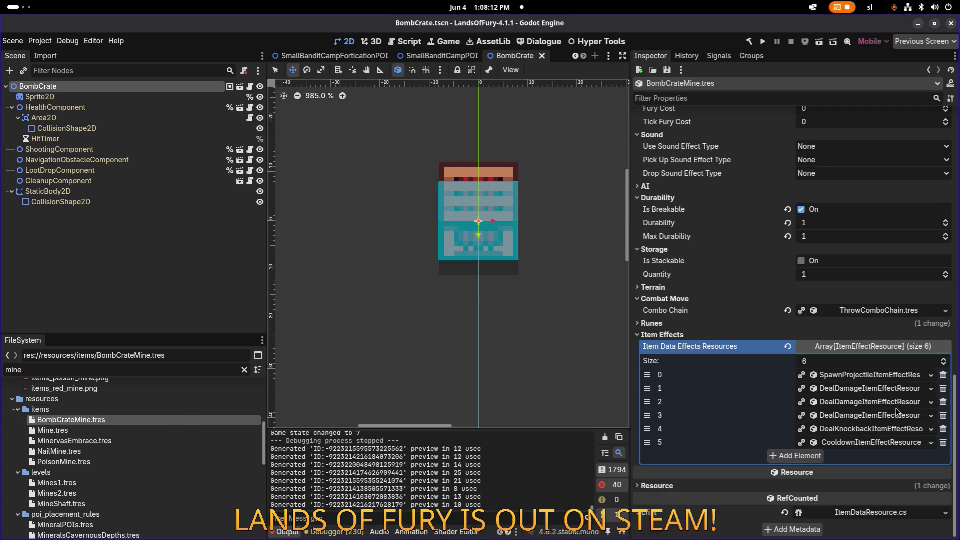
left_click(873, 390)
scroll(873, 394, "down", 4)
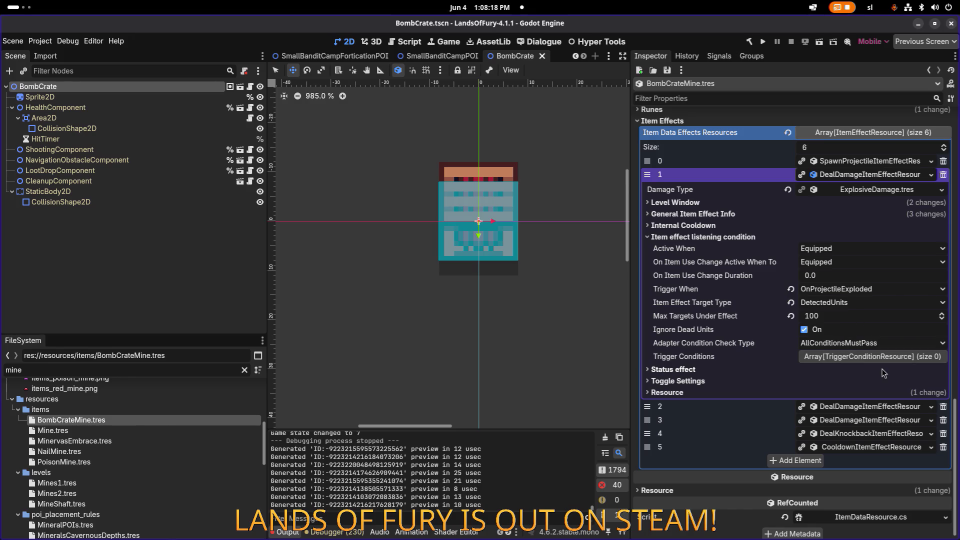
left_click(882, 407)
scroll(873, 395, "down", 2)
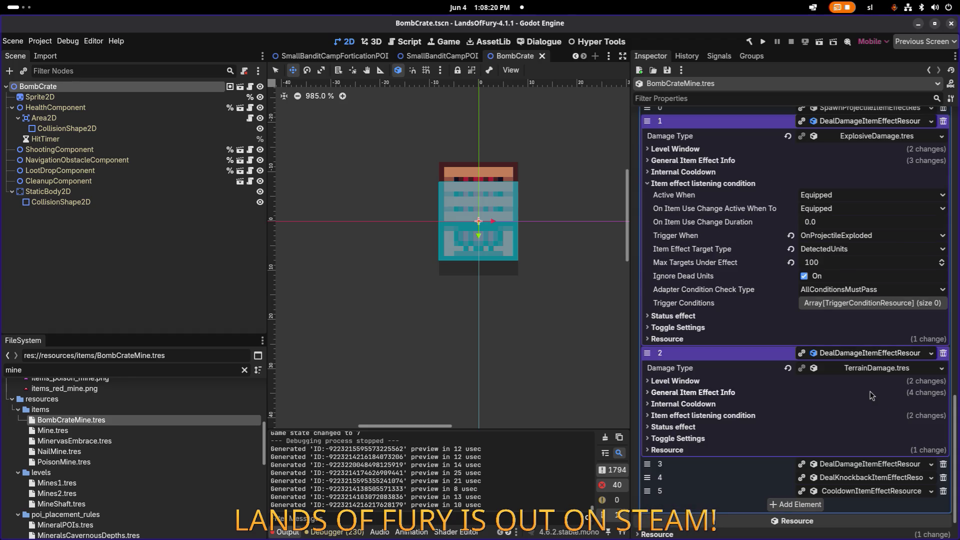
left_click(869, 445)
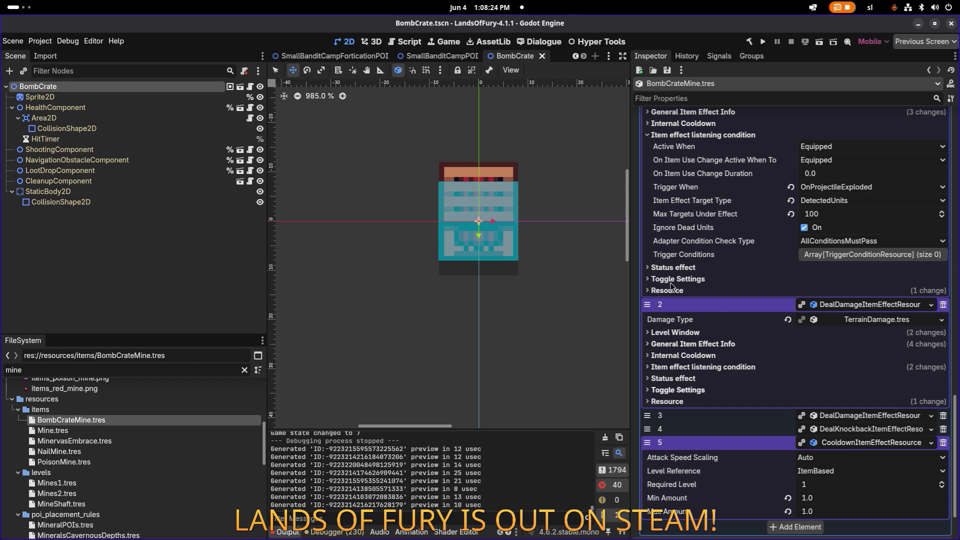
- Browse the crate's components, then expand ShootingComponent's Pre-Use, Start Offset and Target Detection settings
left_click(124, 129)
left_click(126, 109)
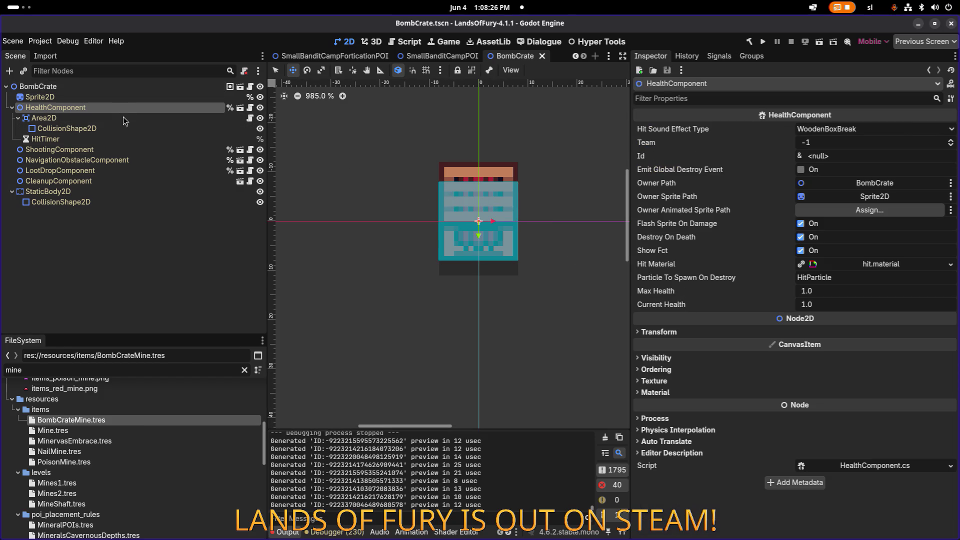
double_click(148, 422)
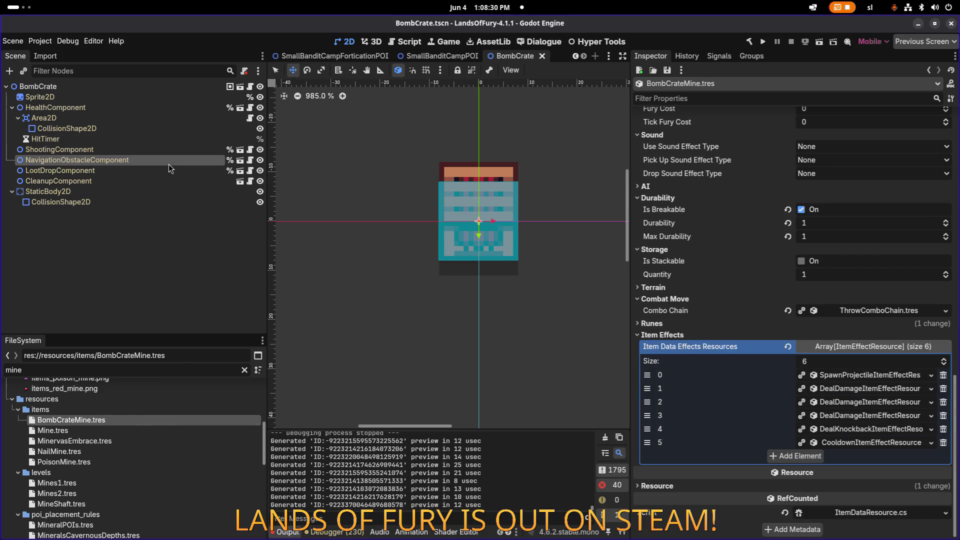
left_click(169, 164)
left_click(161, 171)
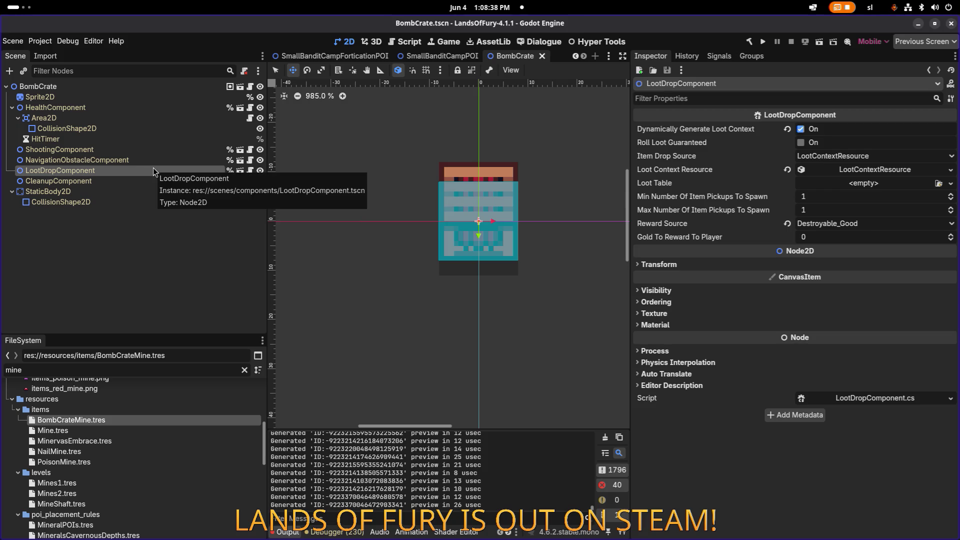
left_click(155, 160)
left_click(156, 149)
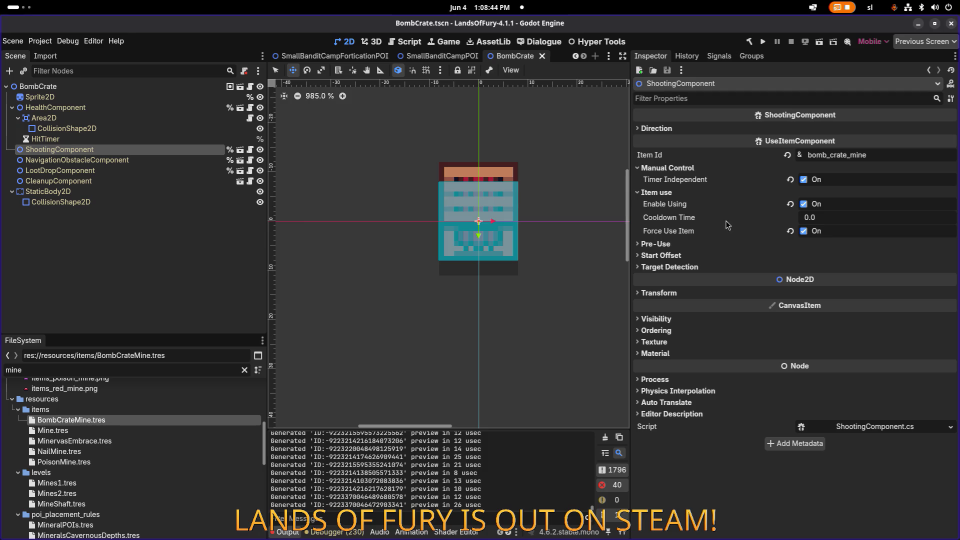
left_click(684, 244)
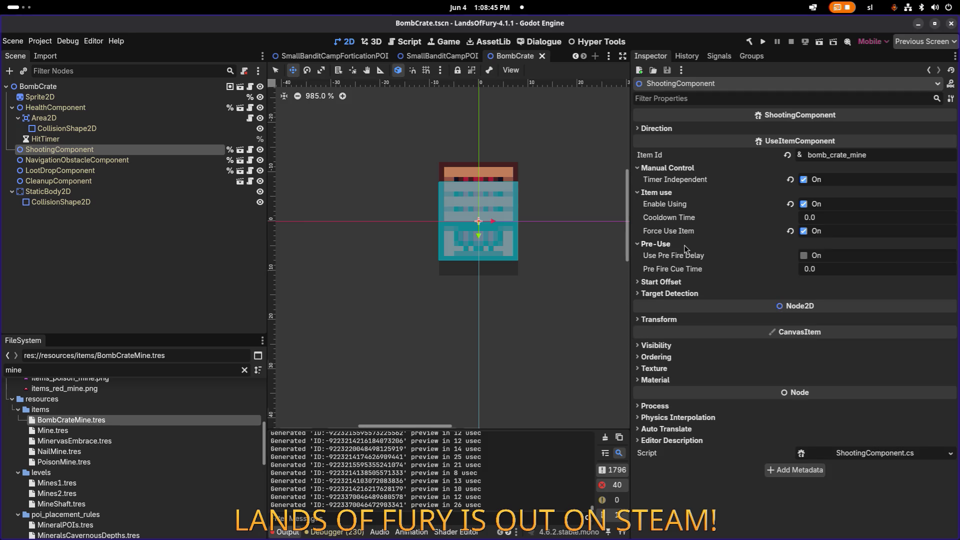
left_click(680, 282)
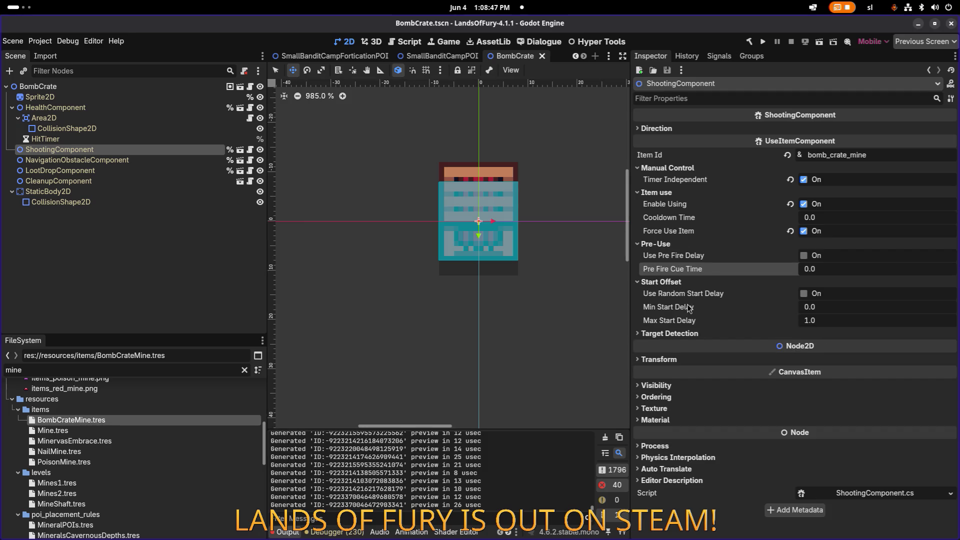
left_click(696, 332)
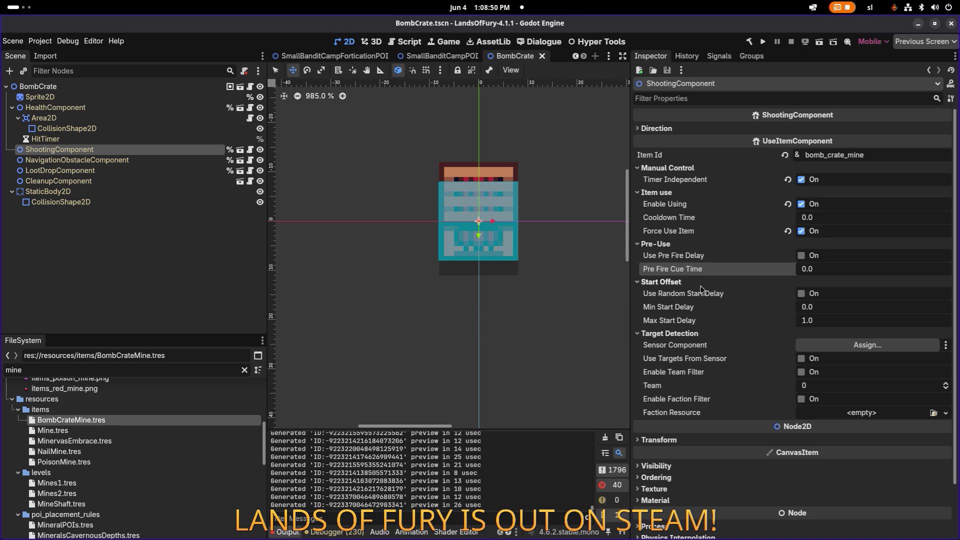